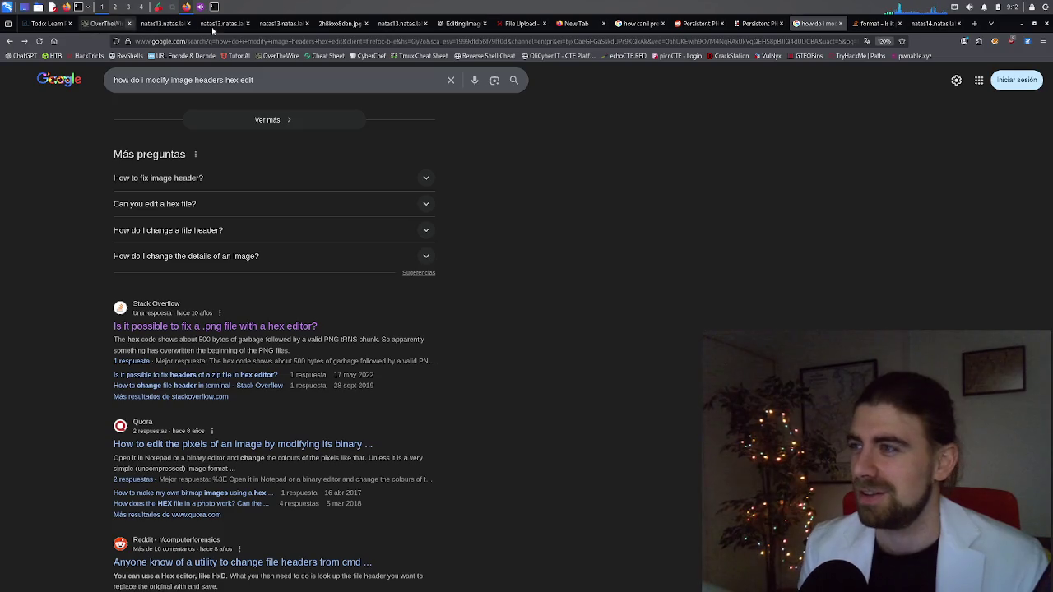
Add a 'Natas14:' line below Natas13 with the pasted password, removing the trailing </body></html>
{"action": "left_click", "coordinate": [158, 7]}
{"action": "left_click", "coordinate": [448, 301]}
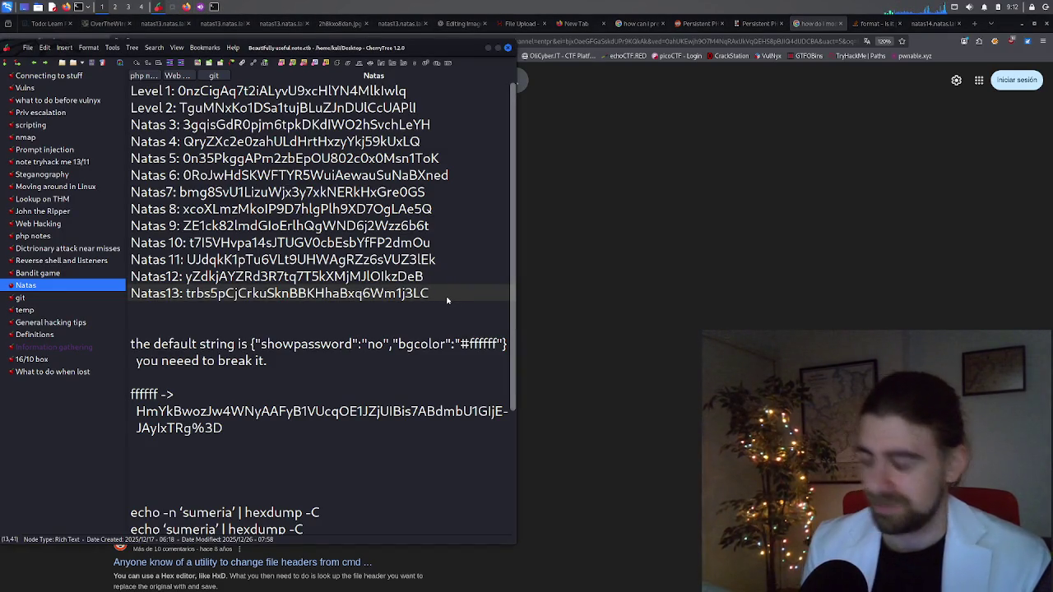
{"action": "key", "text": "Return"}
{"action": "type", "text": "Natas"}
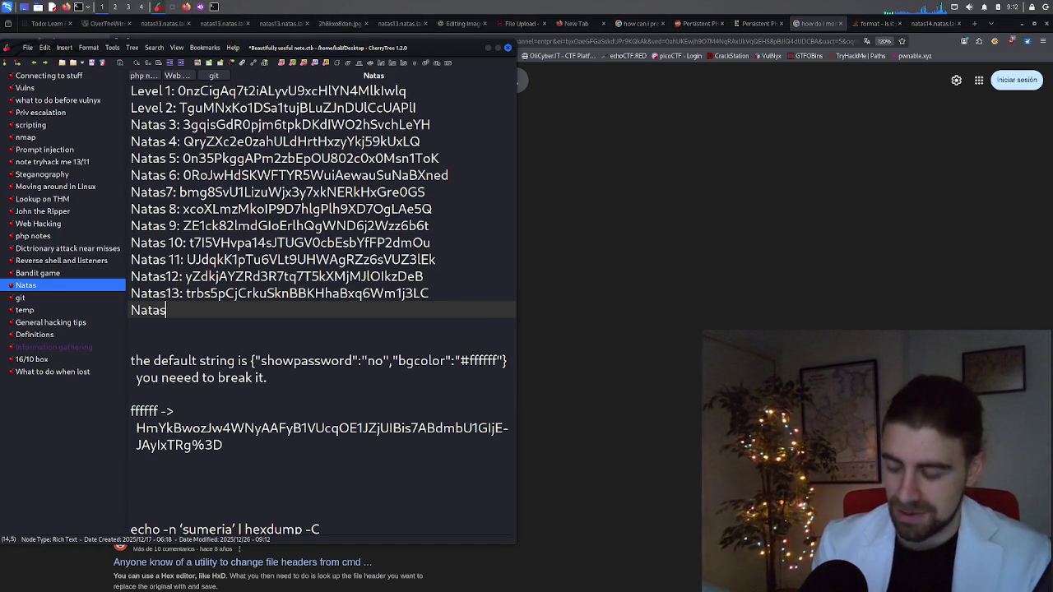
{"action": "type", "text": "14"}
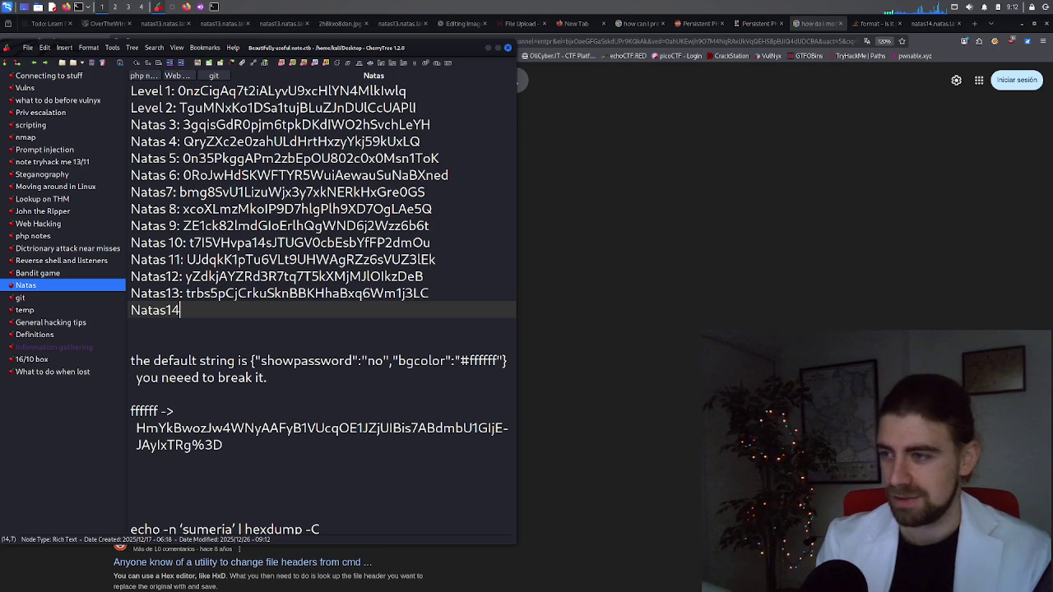
{"action": "type", "text": ":"}
{"action": "key", "text": "ctrl+v"}
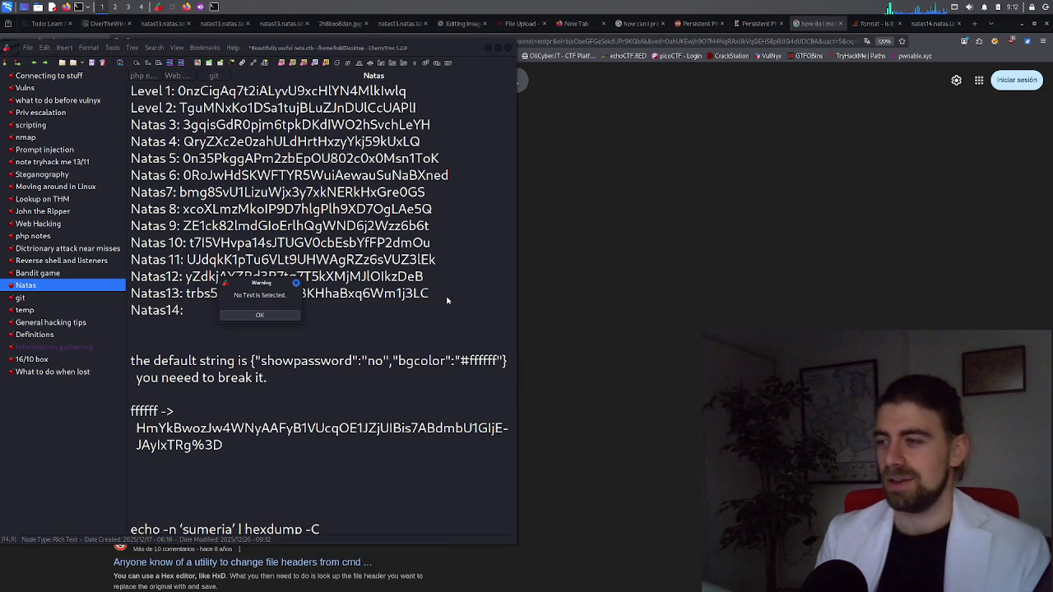
{"action": "left_click", "coordinate": [243, 315]}
{"action": "key", "text": "ctrl+v"}
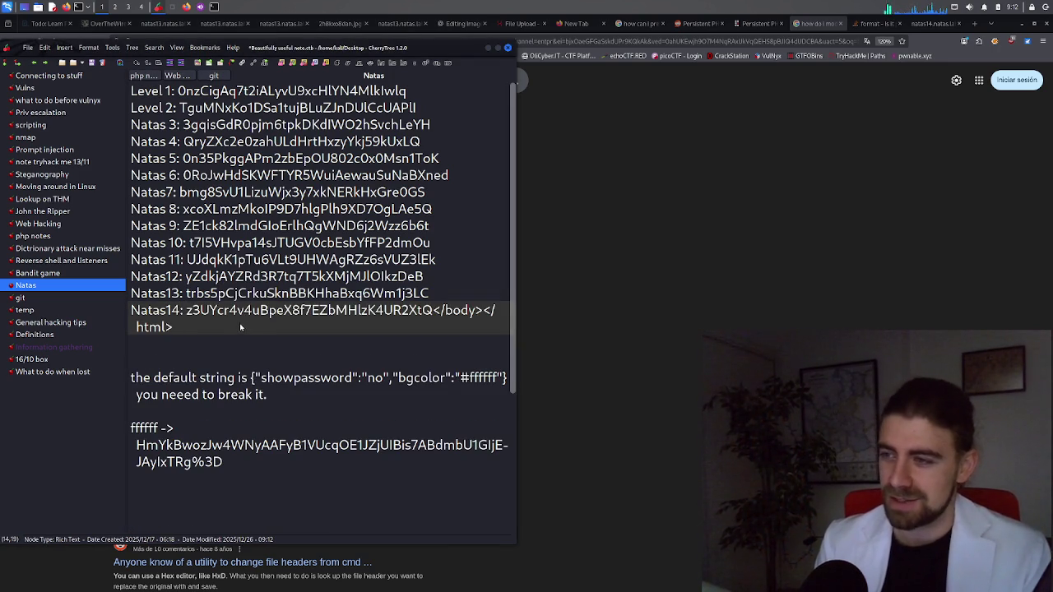
{"action": "left_click", "coordinate": [434, 315], "text": "shift"}
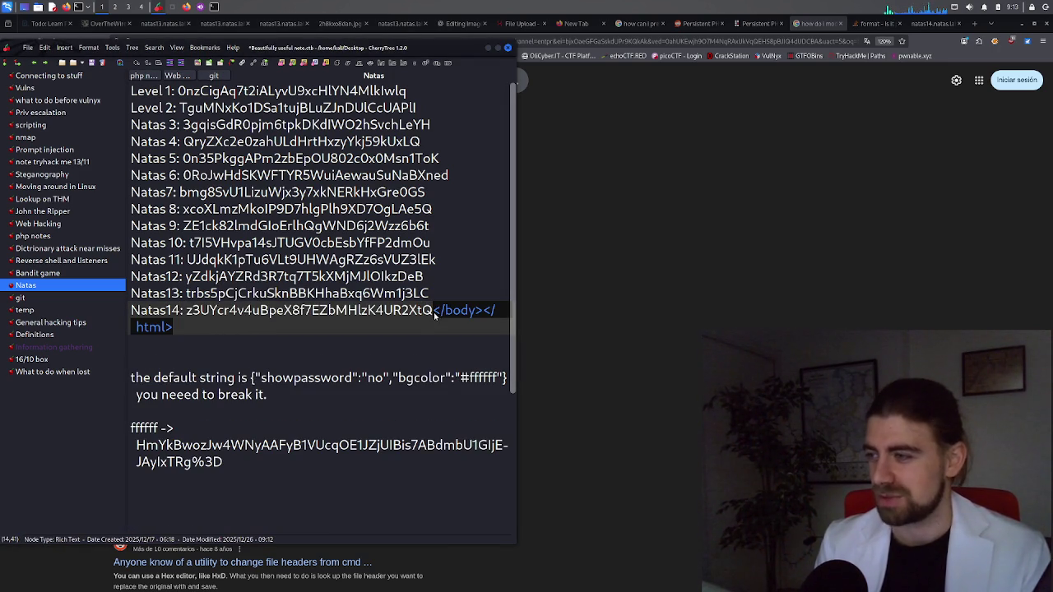
{"action": "key", "text": "BackSpace"}
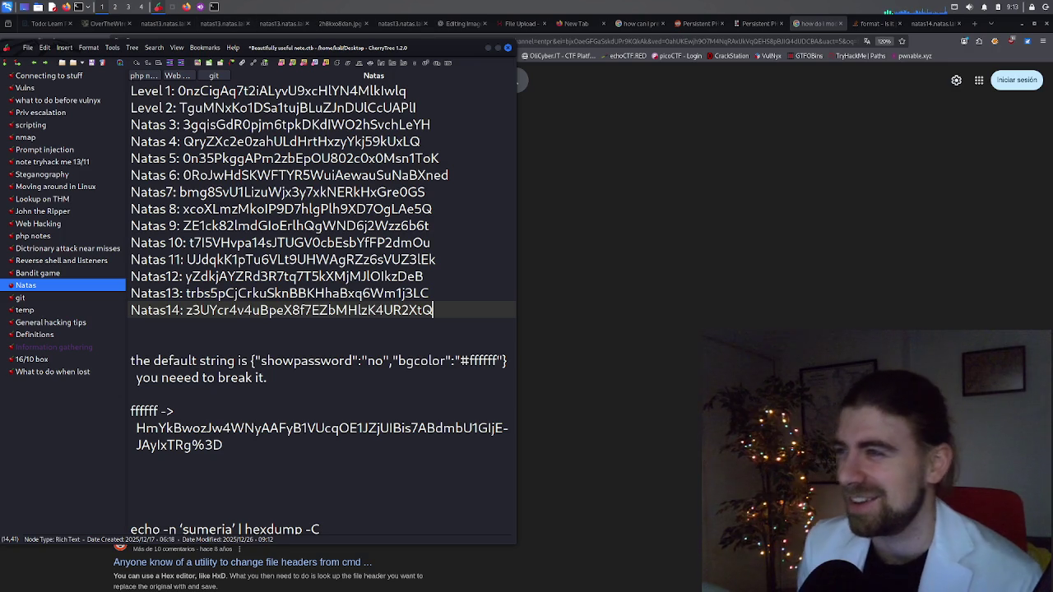
Nudge the CherryTree window up and bring Firefox's image-header search results to the front
{"action": "left_click_drag", "start_coordinate": [274, 50], "coordinate": [273, 25]}
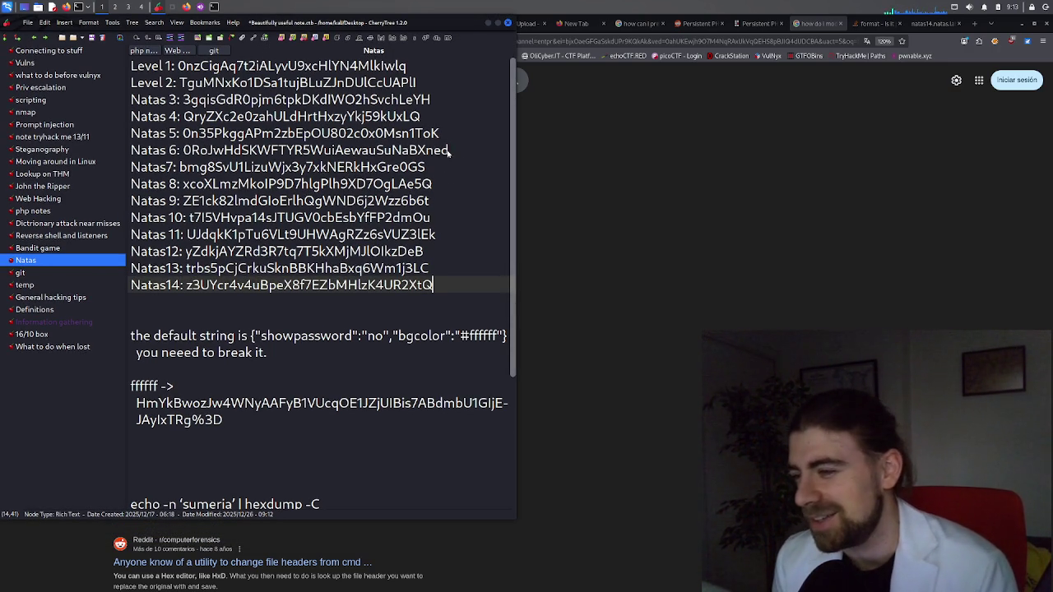
{"action": "left_click", "coordinate": [729, 141]}
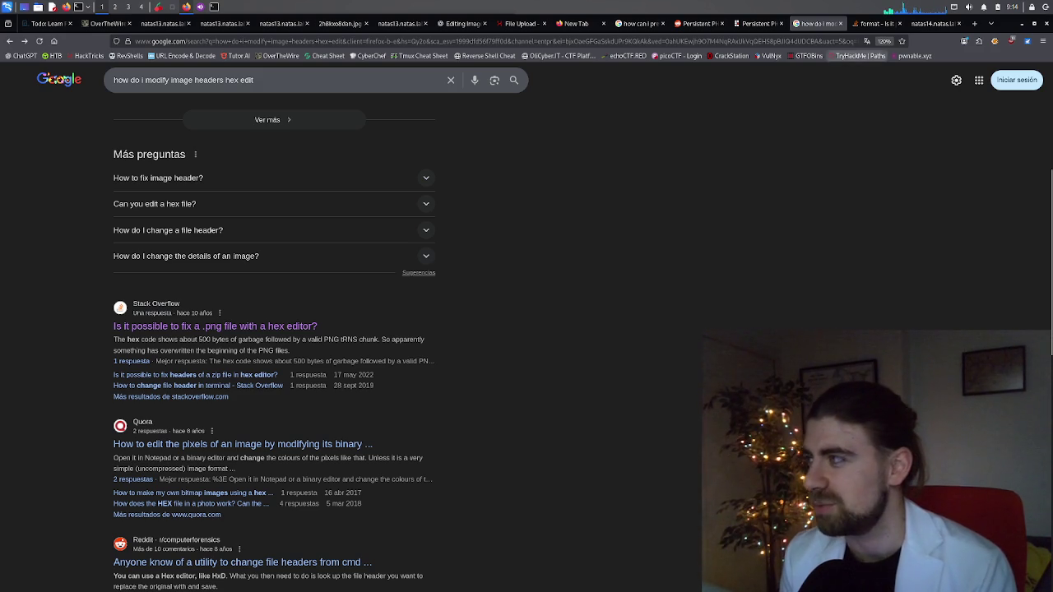
Search Google for 'stream deck' and open the Elgato Stream Deck result in a background tab
{"action": "left_click", "coordinate": [575, 23]}
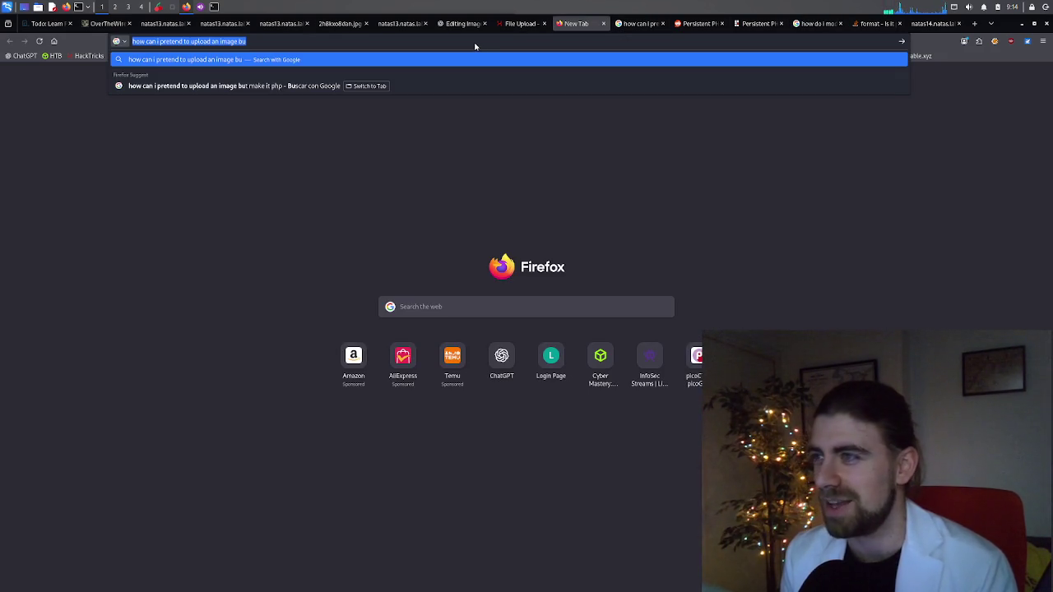
{"action": "type", "text": "stre"}
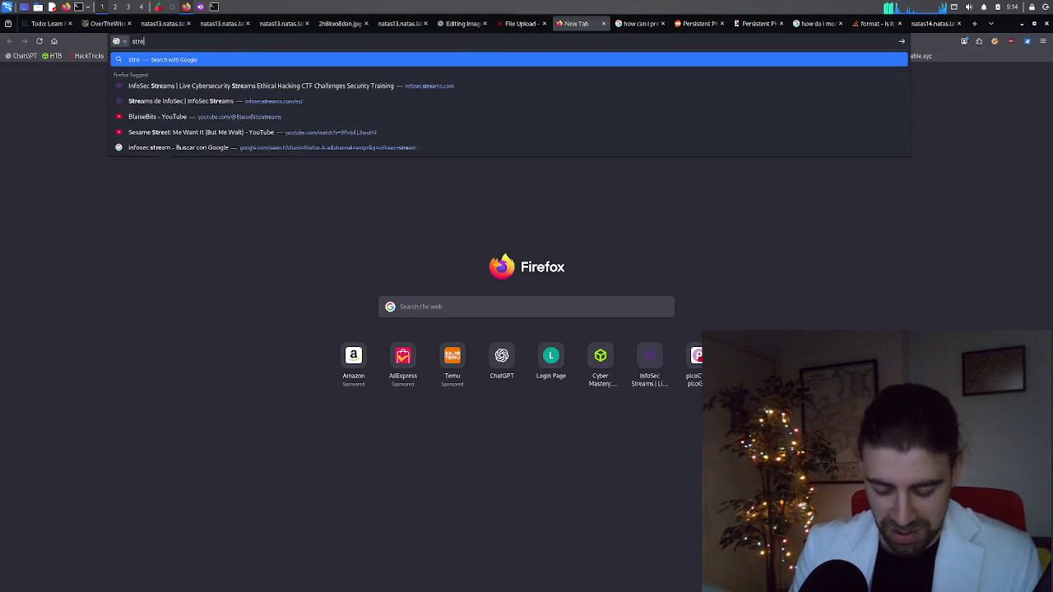
{"action": "type", "text": "am deck"}
{"action": "key", "text": "Return"}
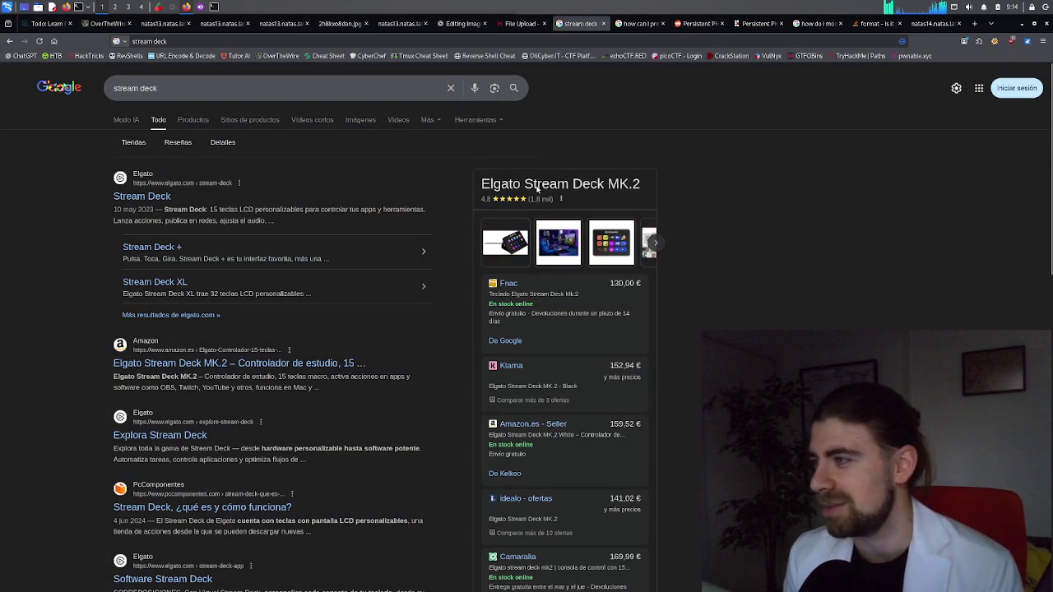
{"action": "middle_click", "coordinate": [153, 198]}
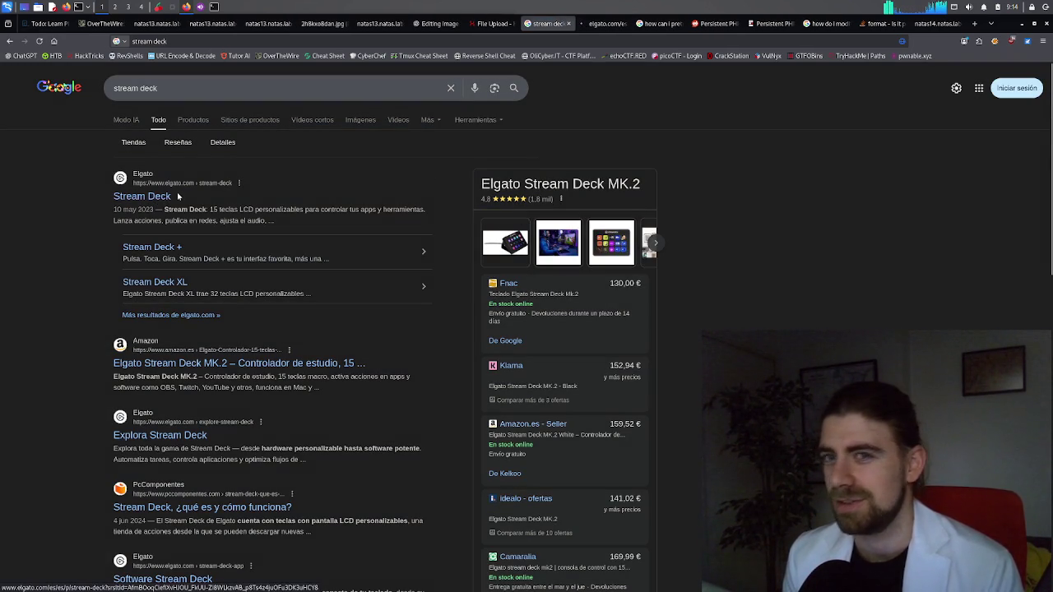
Look over the Elgato Stream Deck page, reject its cookies, then close that tab
{"action": "left_click", "coordinate": [587, 25]}
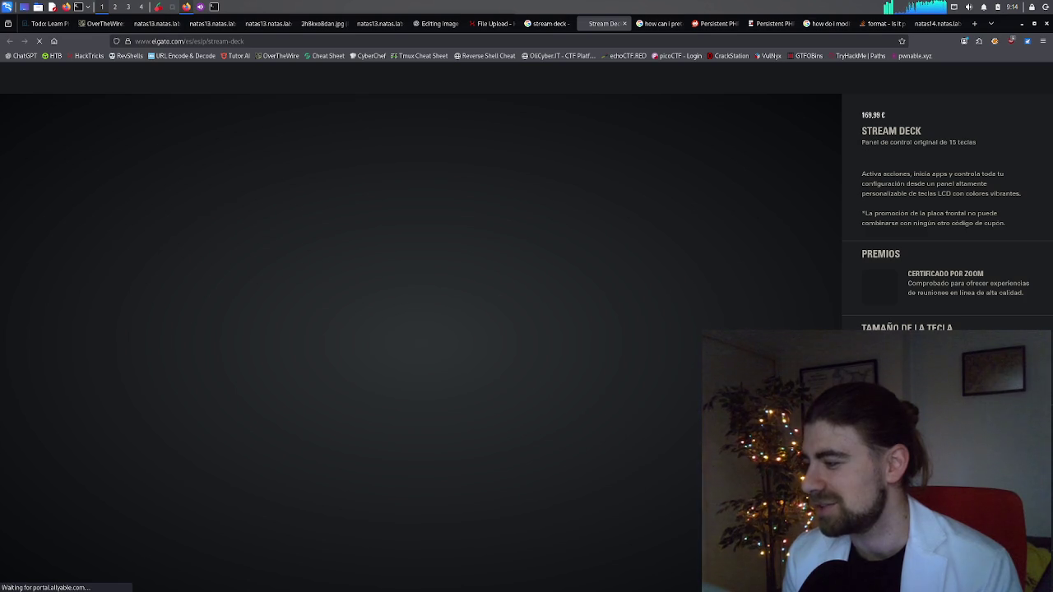
{"action": "scroll", "coordinate": [946, 214], "scroll_direction": "down", "scroll_amount": 5}
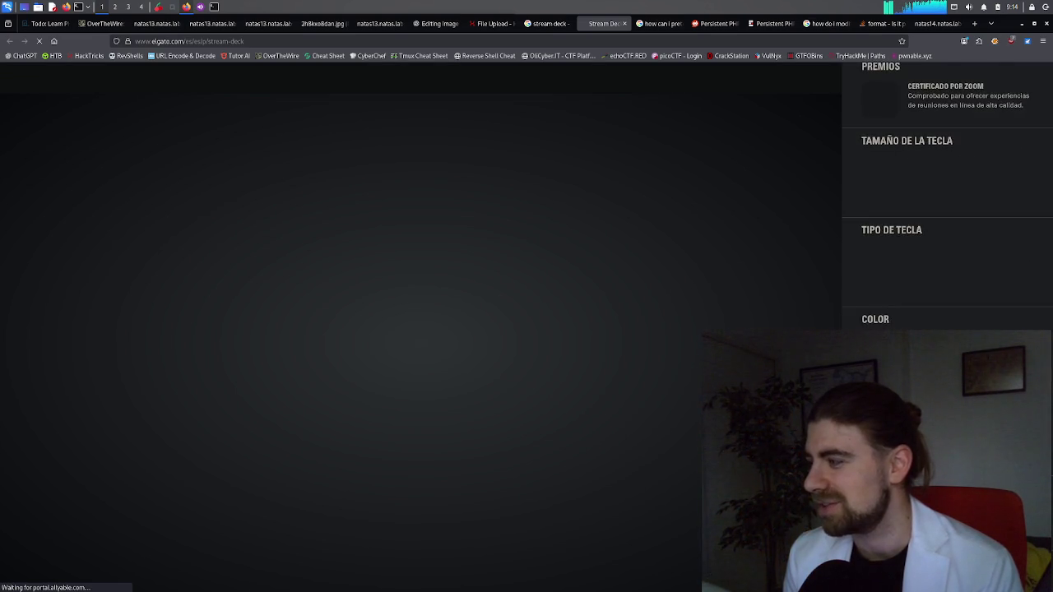
{"action": "scroll", "coordinate": [946, 213], "scroll_direction": "down", "scroll_amount": 1}
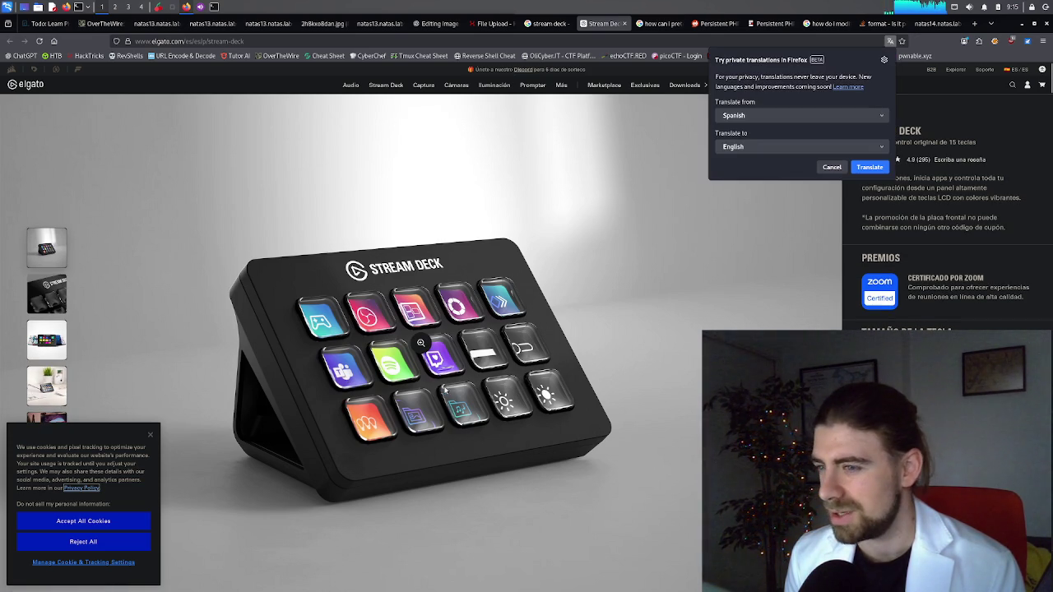
{"action": "left_click", "coordinate": [114, 542]}
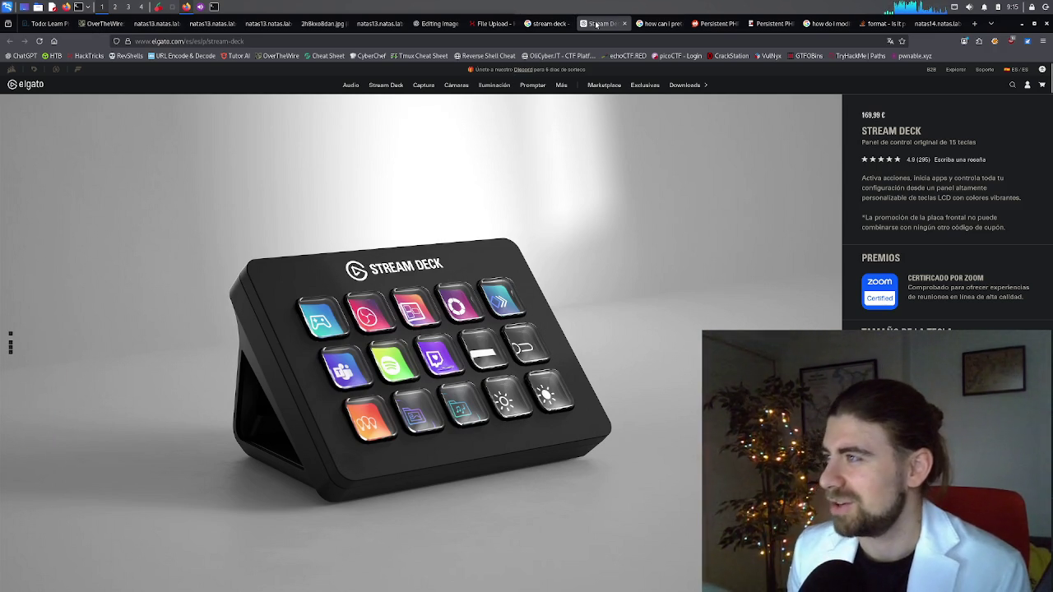
{"action": "left_click", "coordinate": [624, 23]}
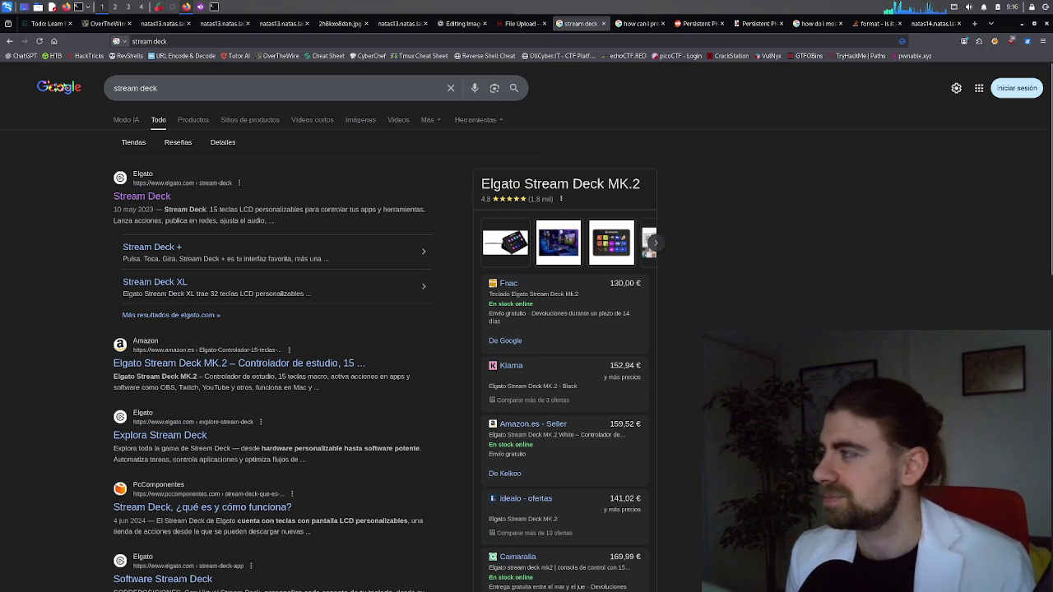
{"action": "left_click", "coordinate": [991, 23]}
{"action": "left_click", "coordinate": [975, 24]}
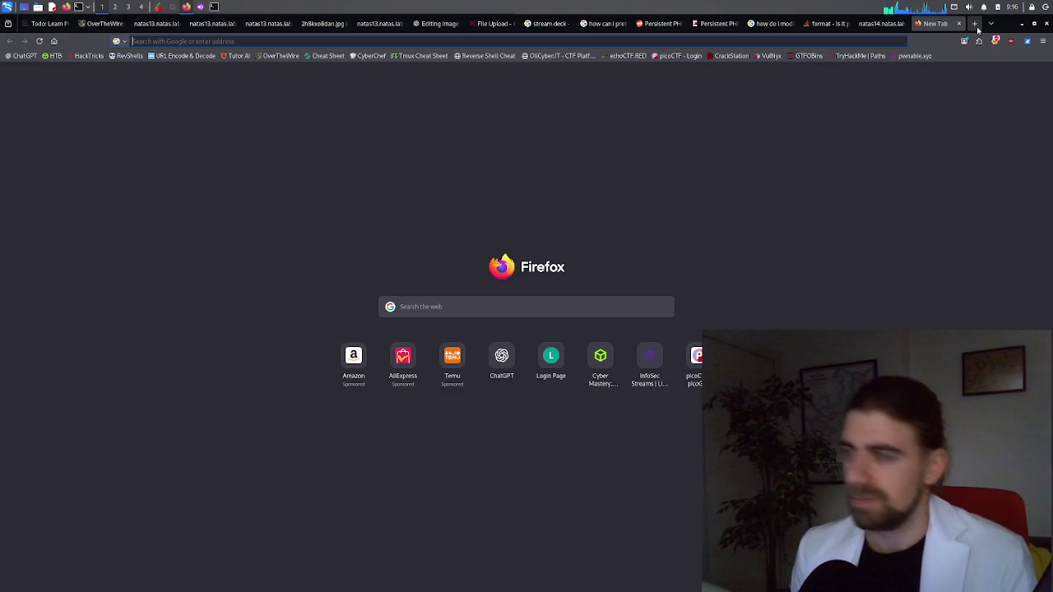
{"action": "type", "text": "ardui"}
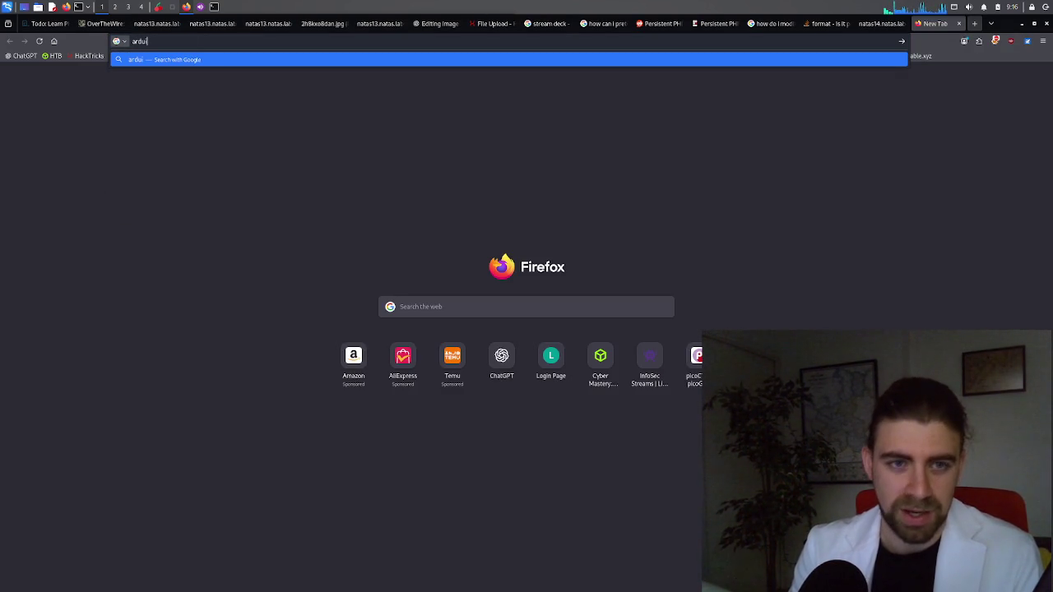
{"action": "type", "text": "no"}
{"action": "key", "text": "Return"}
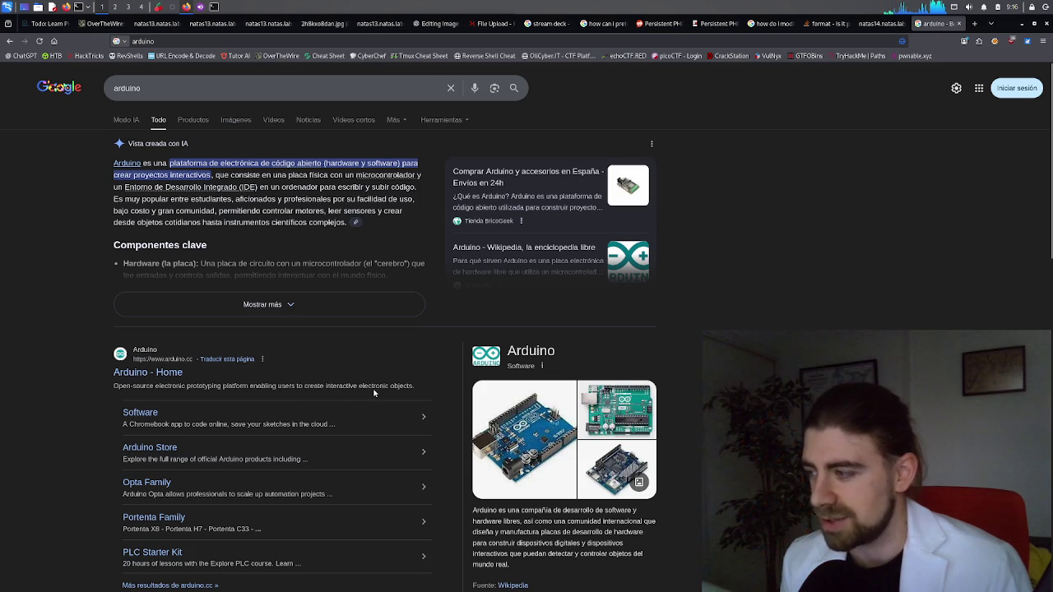
{"action": "scroll", "coordinate": [373, 392], "scroll_direction": "down", "scroll_amount": 5}
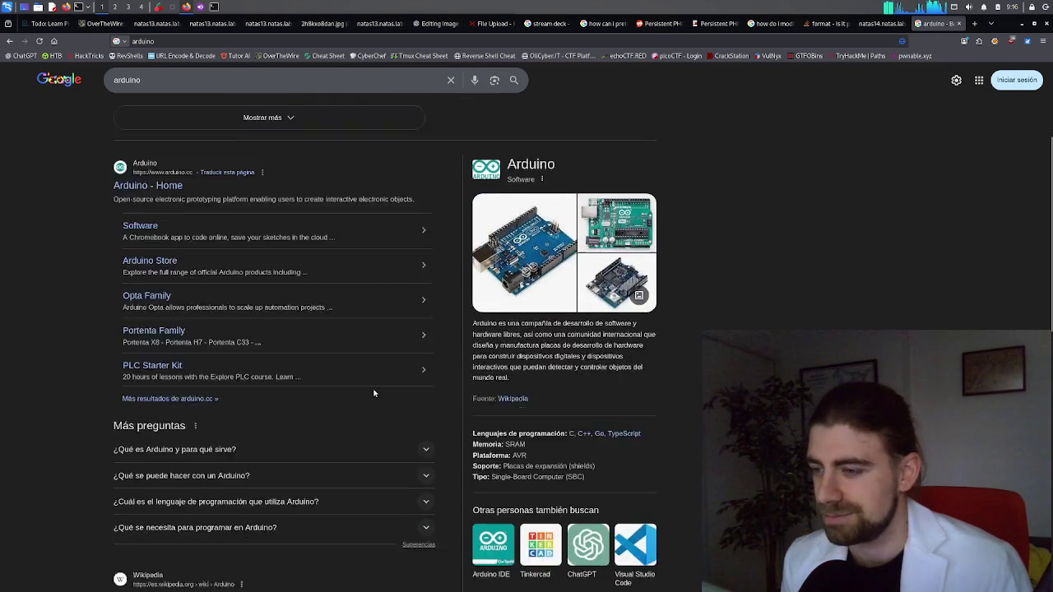
{"action": "scroll", "coordinate": [373, 393], "scroll_direction": "down", "scroll_amount": 1}
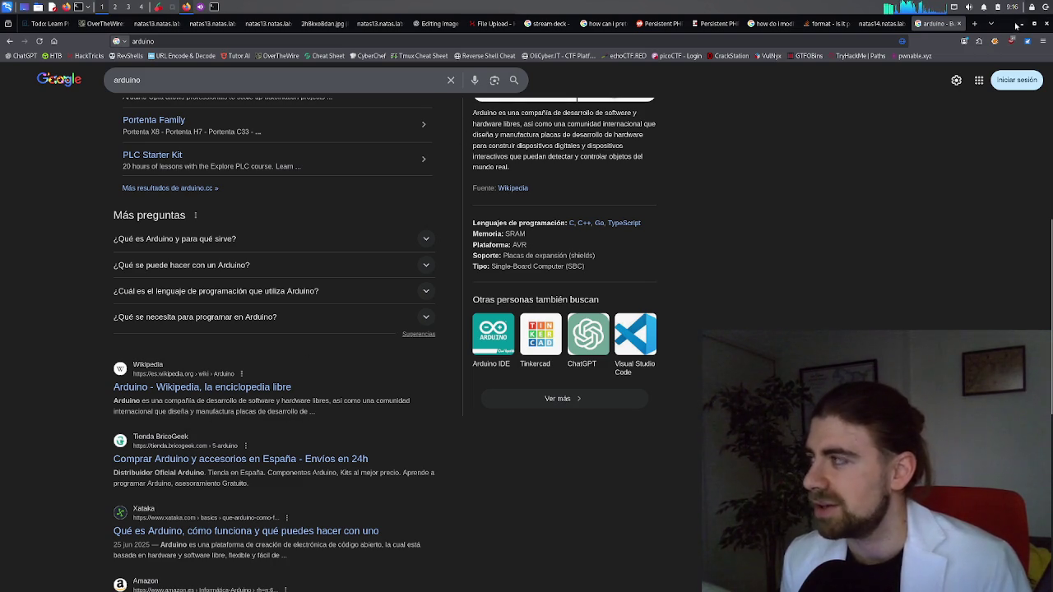
{"action": "middle_click", "coordinate": [924, 30]}
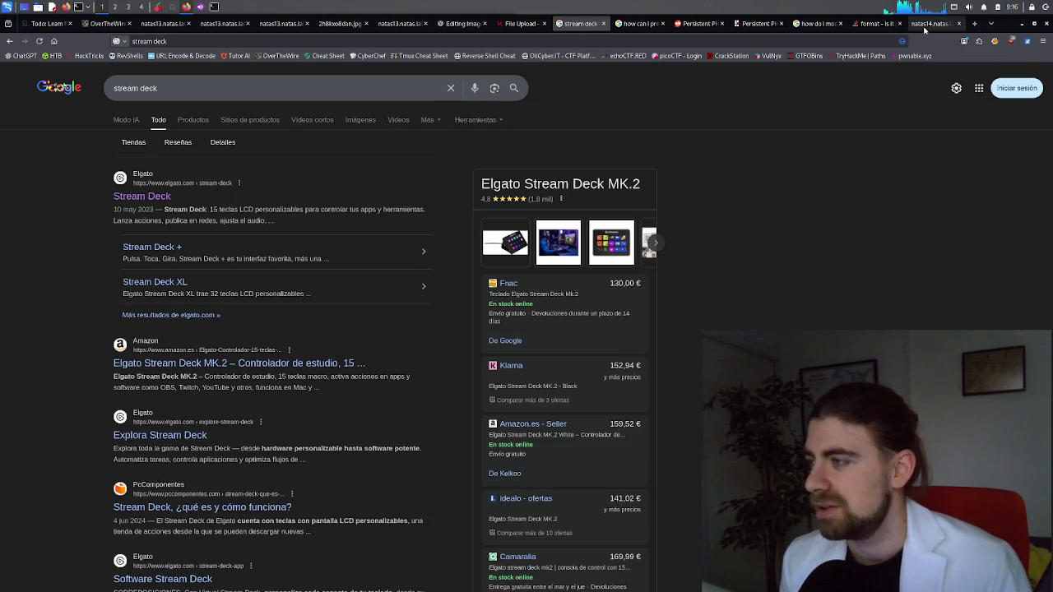
Switch to the natas14.natas.labs.overthewire.org login tab
{"action": "left_click", "coordinate": [924, 27]}
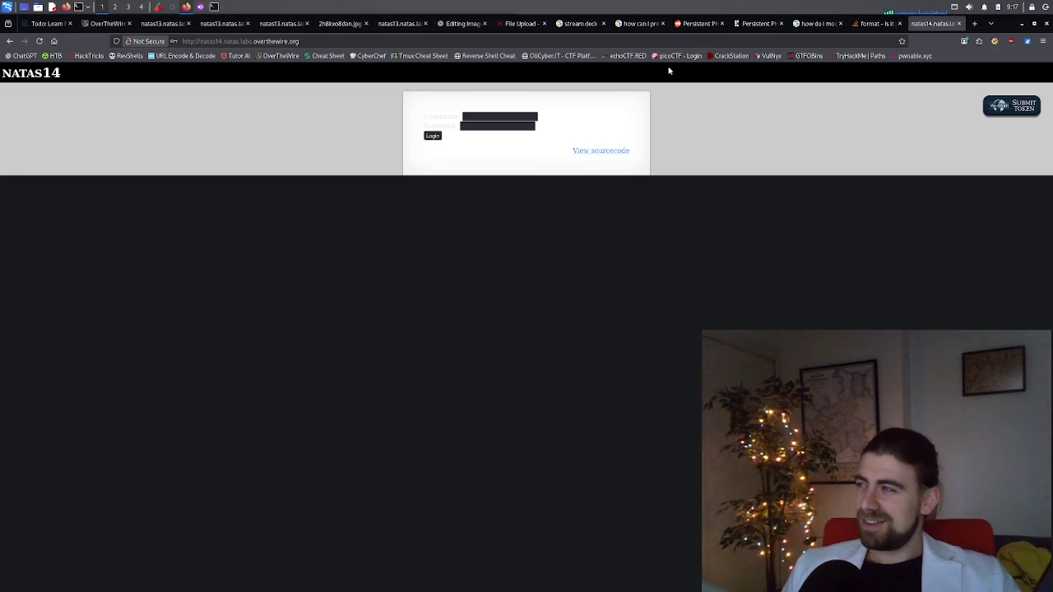
Zoom in on the Natas14 login page and open View sourcecode in a background tab
{"action": "key", "text": "ctrl+plus"}
{"action": "key", "text": "ctrl+plus"}
{"action": "key", "text": "ctrl+plus"}
{"action": "key", "text": "ctrl+plus"}
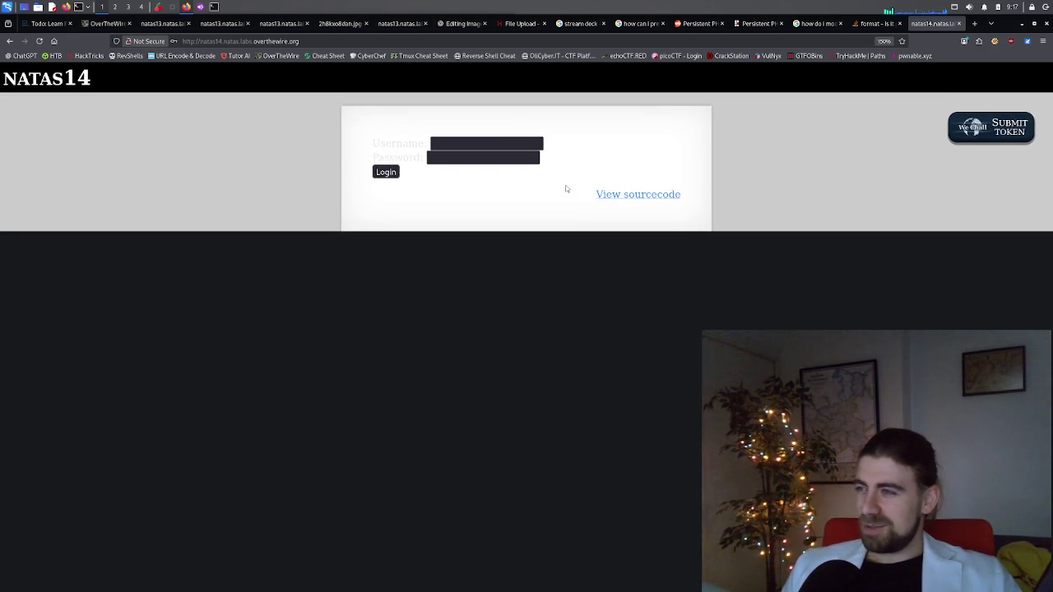
{"action": "key", "text": "ctrl+plus"}
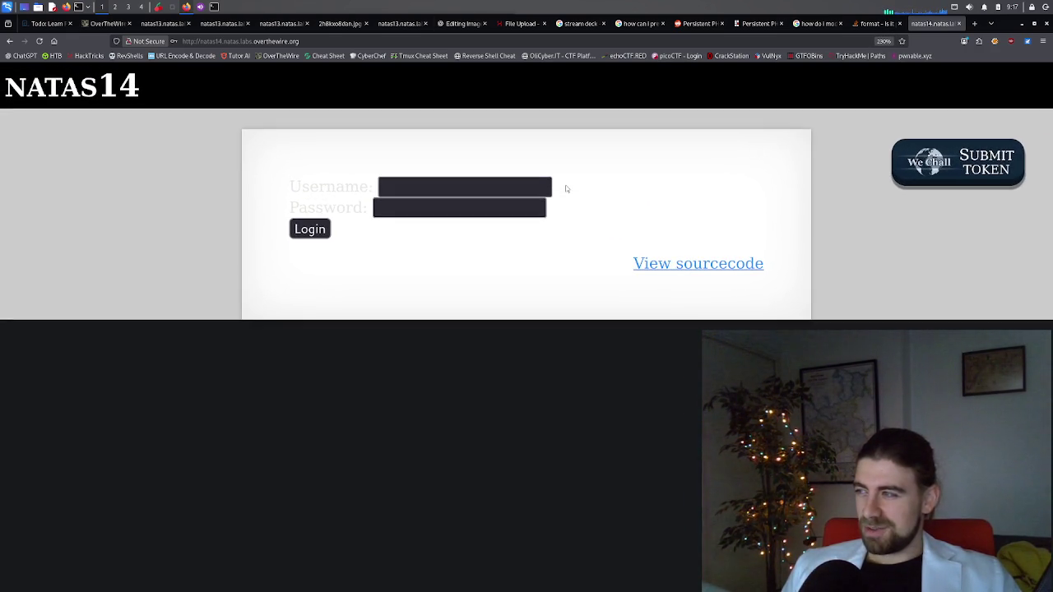
{"action": "key", "text": "ctrl+plus"}
{"action": "key", "text": "ctrl+plus"}
{"action": "key", "text": "ctrl+plus"}
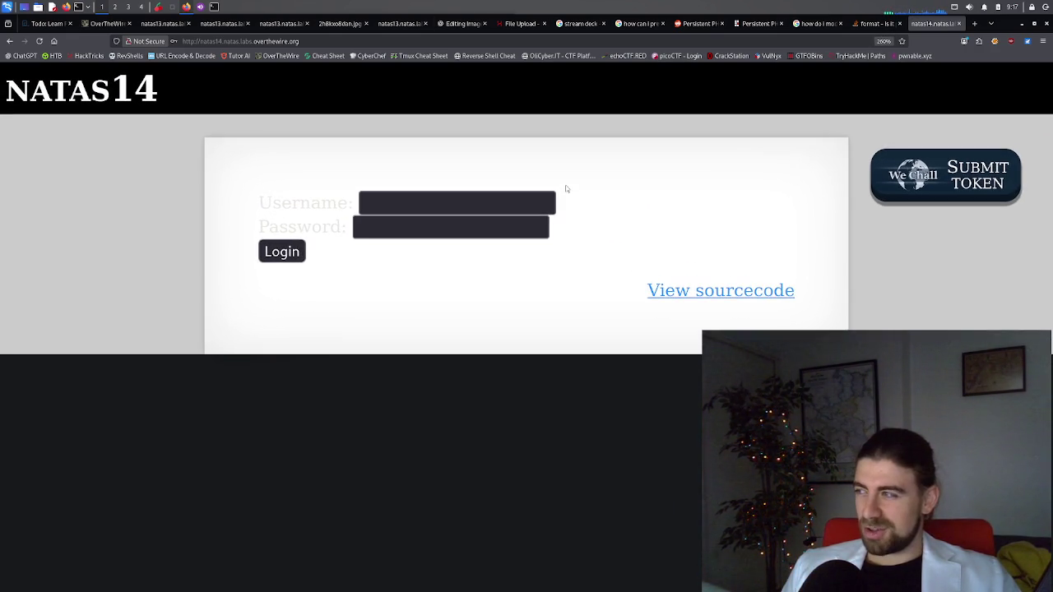
{"action": "key", "text": "ctrl+minus"}
{"action": "key", "text": "ctrl+plus"}
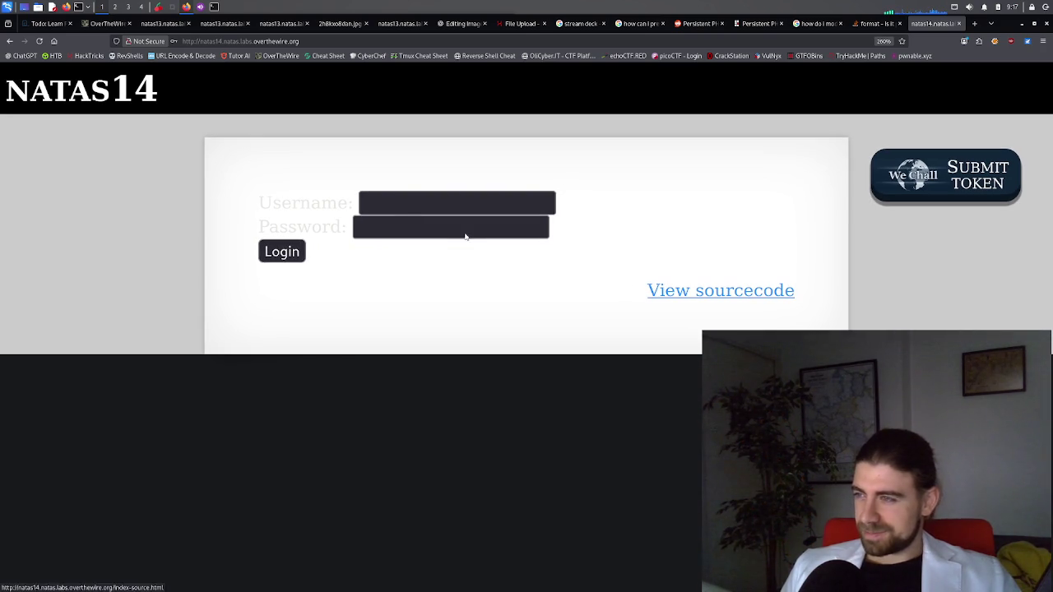
{"action": "left_click", "coordinate": [407, 206]}
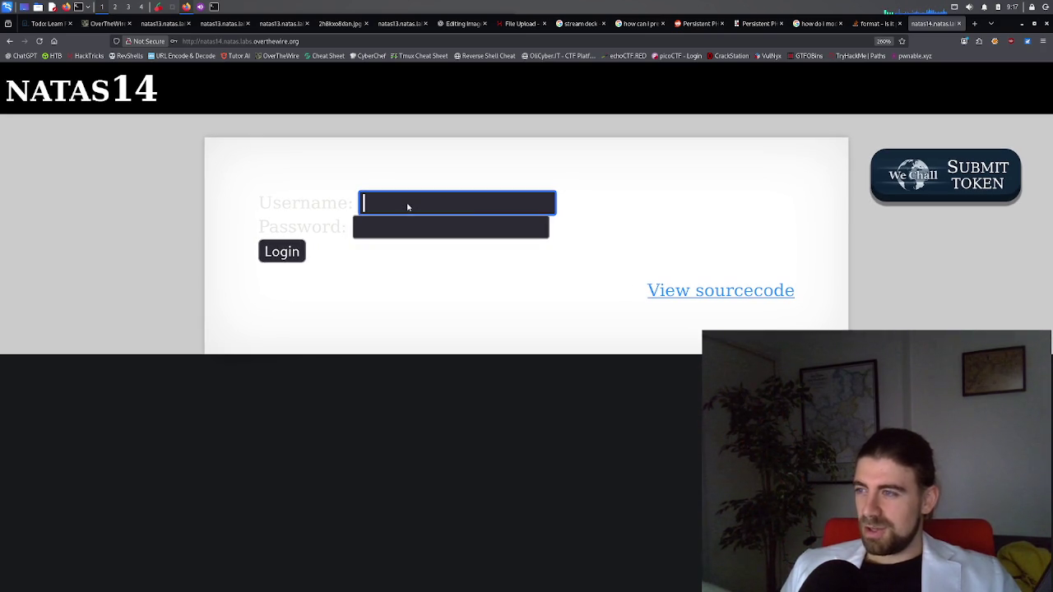
{"action": "middle_click", "coordinate": [673, 292]}
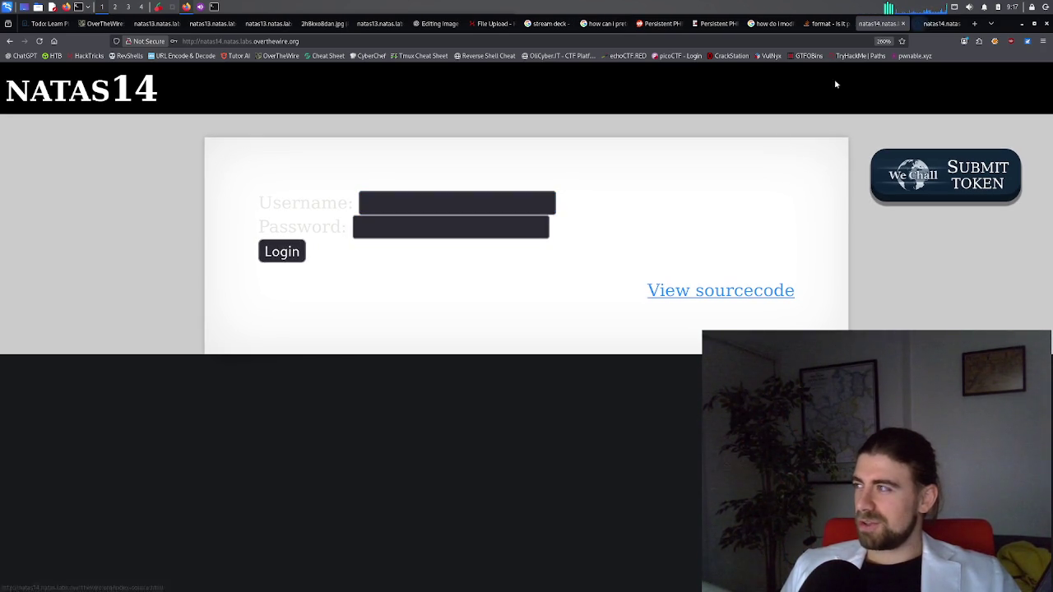
Open the index-source.html tab and scroll through the Natas14 PHP source
{"action": "left_click", "coordinate": [931, 24]}
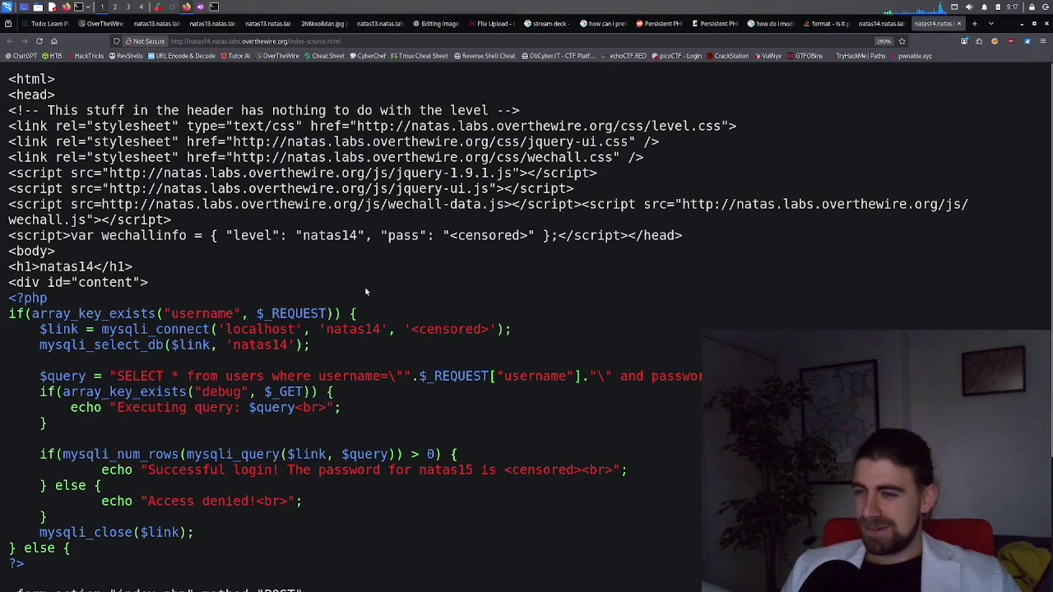
{"action": "scroll", "coordinate": [366, 291], "scroll_direction": "down", "scroll_amount": 3}
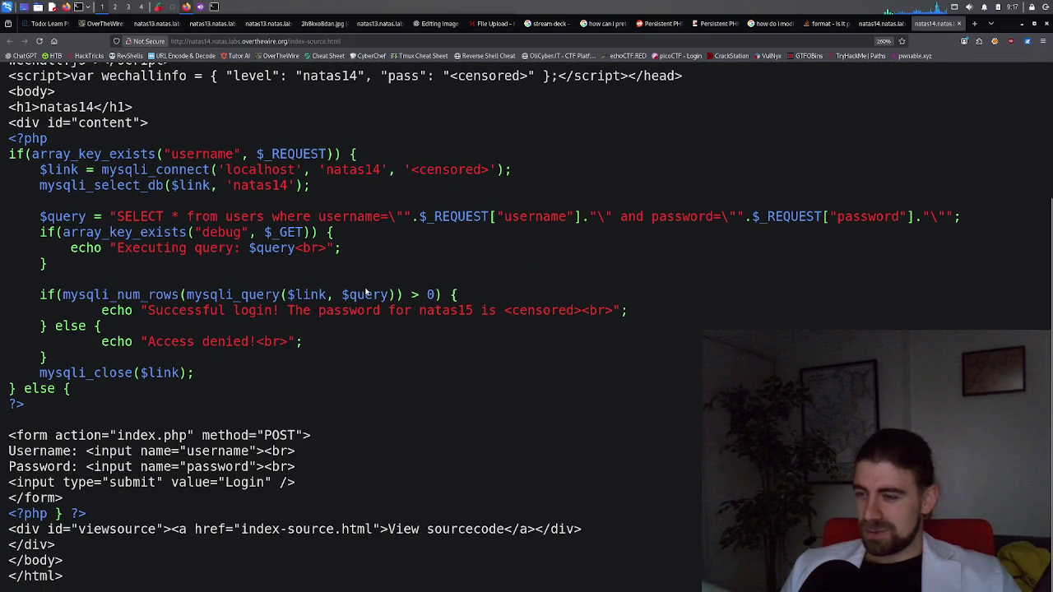
{"action": "scroll", "coordinate": [366, 298], "scroll_direction": "up", "scroll_amount": 2}
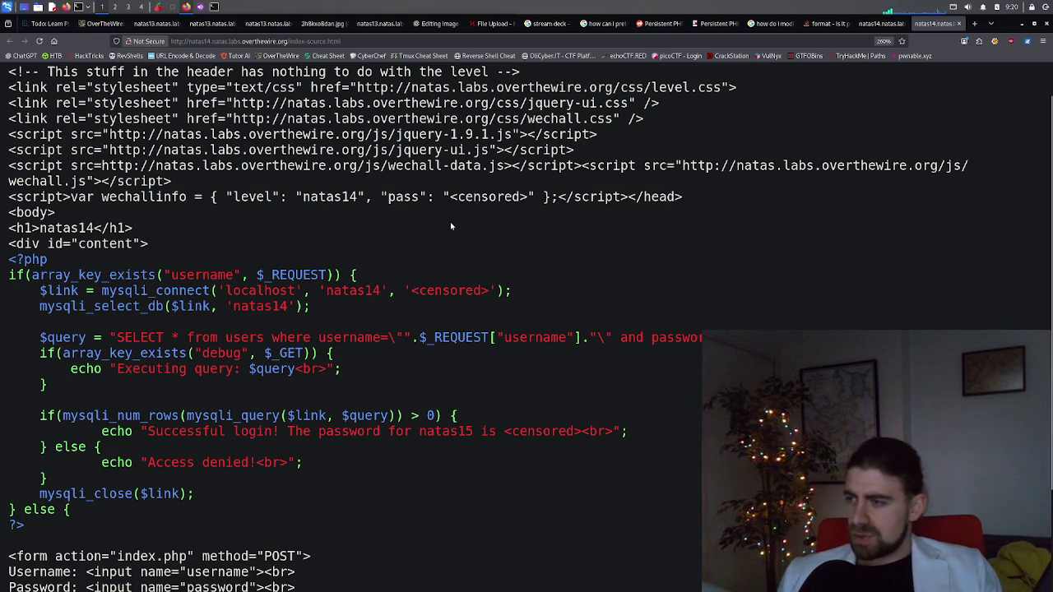
Try logging in with username natas14 and the pasted password
{"action": "left_click", "coordinate": [878, 23]}
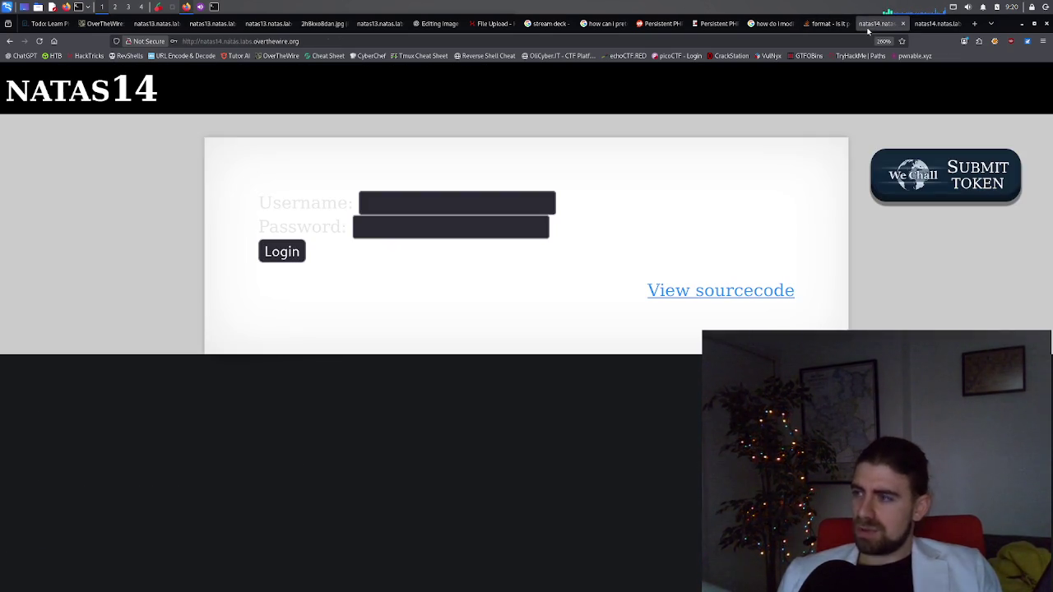
{"action": "left_click", "coordinate": [455, 206]}
{"action": "left_click", "coordinate": [435, 230]}
{"action": "key", "text": "ctrl+v"}
{"action": "left_click", "coordinate": [434, 200]}
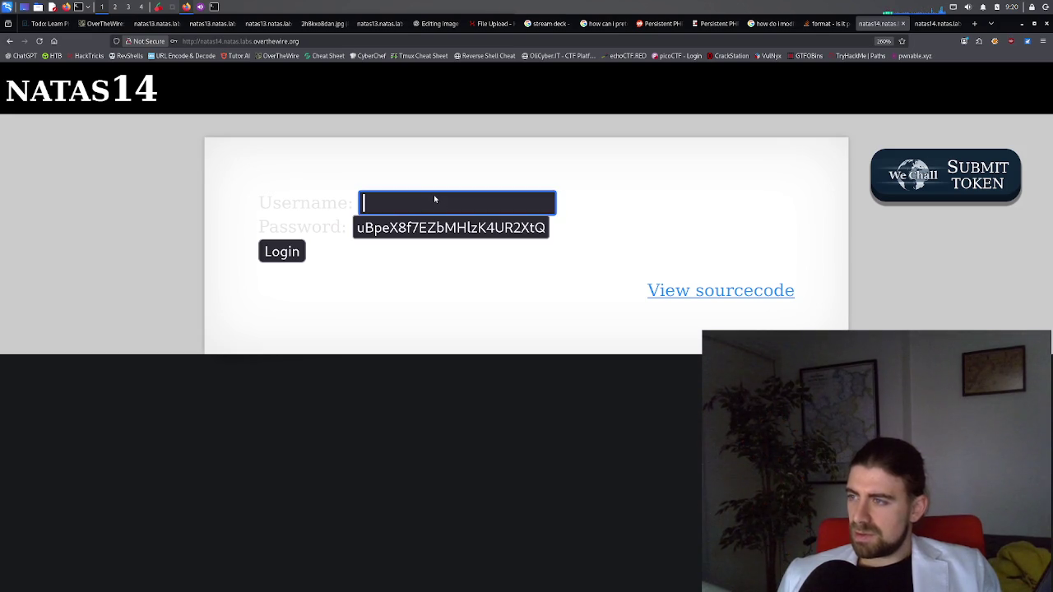
{"action": "type", "text": "natas14"}
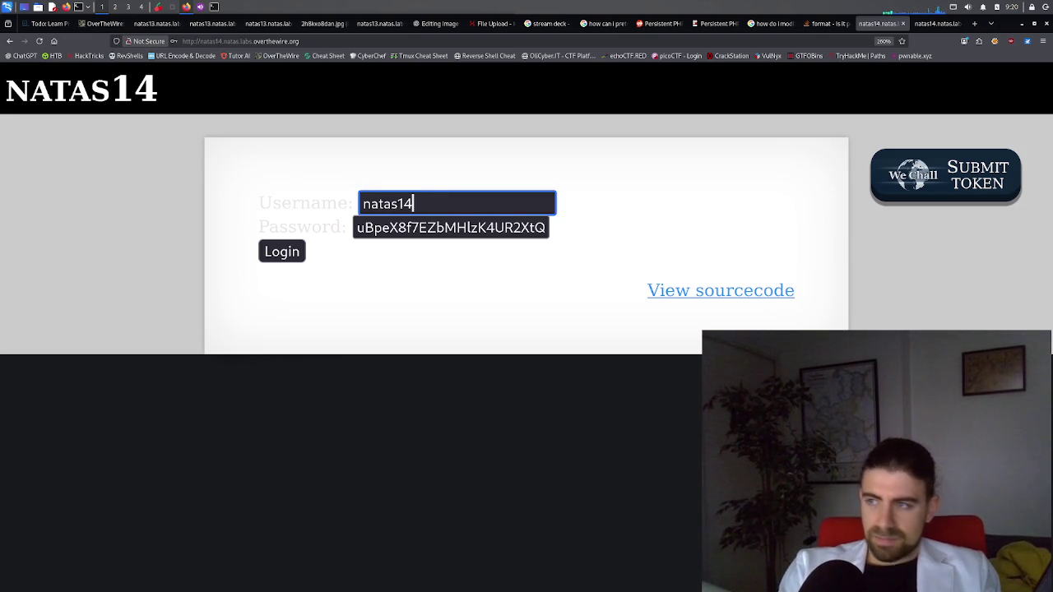
{"action": "key", "text": "Return"}
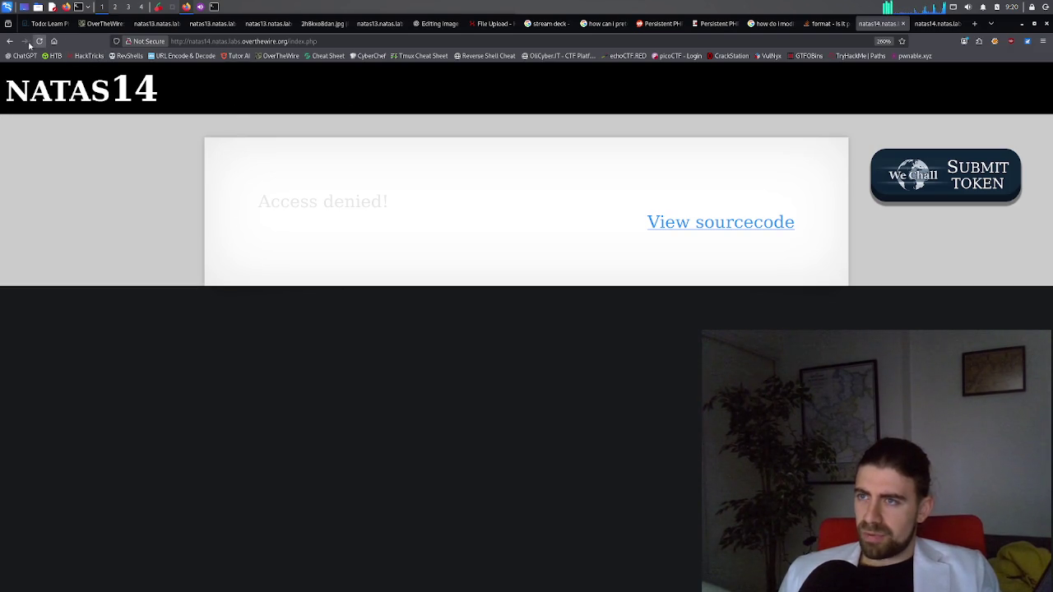
Go back to the login form and inspect its HTML in developer tools
{"action": "left_click", "coordinate": [9, 41]}
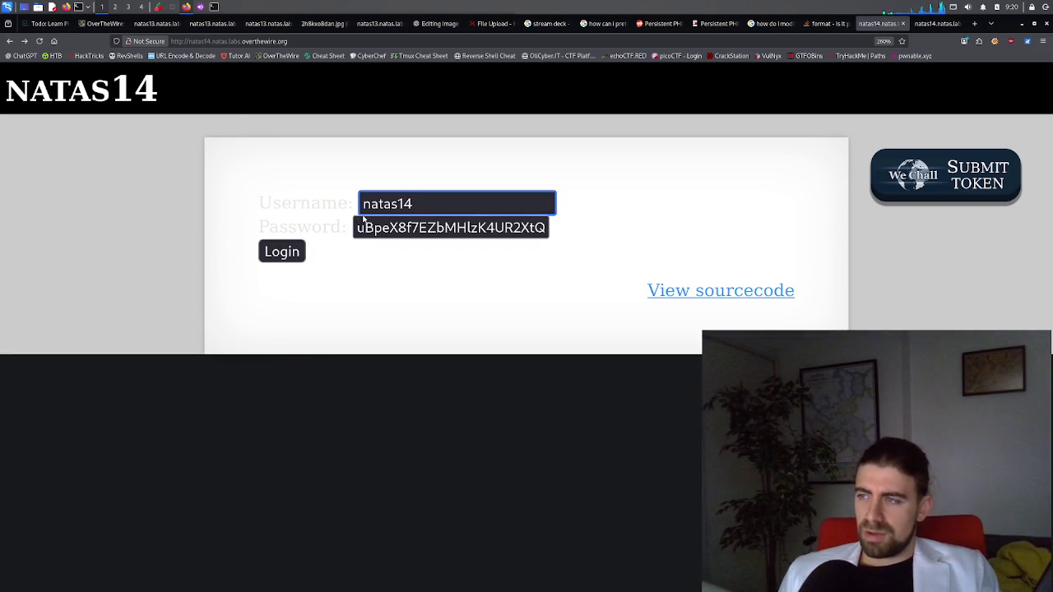
{"action": "double_click", "coordinate": [440, 230]}
{"action": "left_click", "coordinate": [409, 263]}
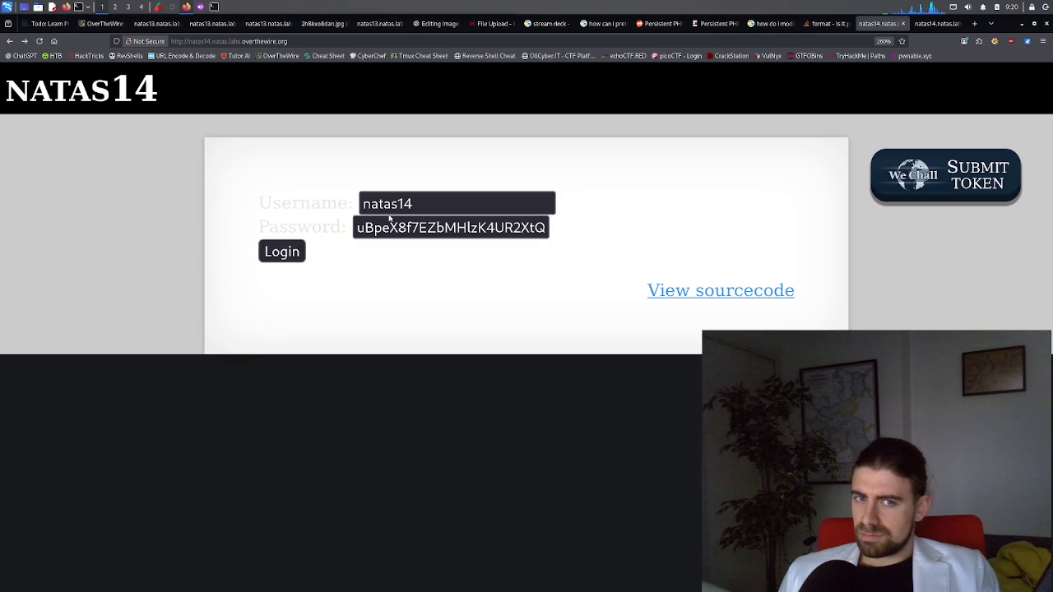
{"action": "right_click", "coordinate": [376, 256]}
{"action": "left_click", "coordinate": [400, 337]}
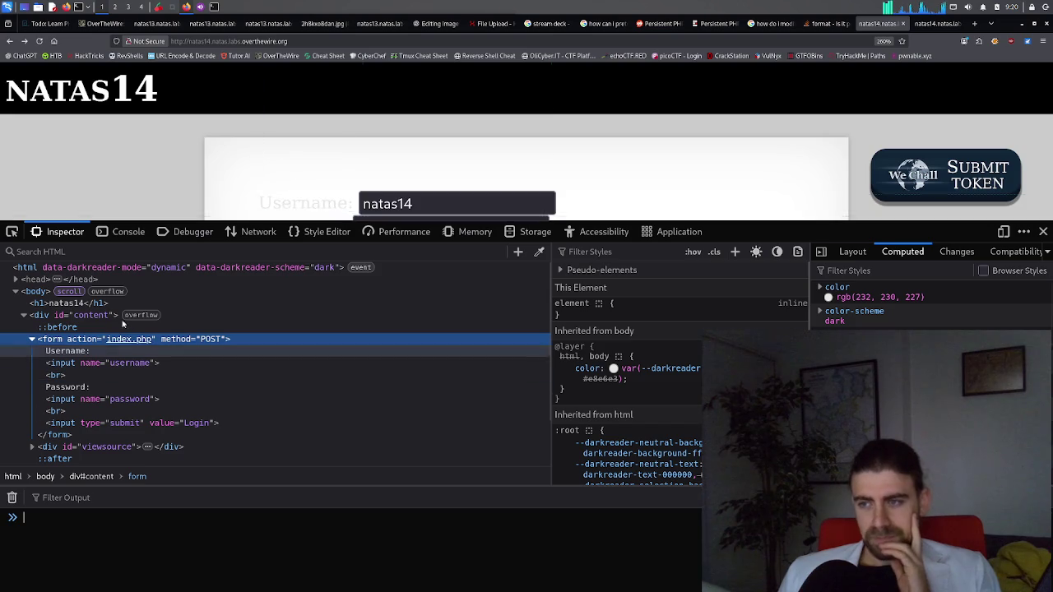
Expand div#viewsource to see its link, select <censored> in the source, and return to login
{"action": "scroll", "coordinate": [93, 394], "scroll_direction": "down", "scroll_amount": 1}
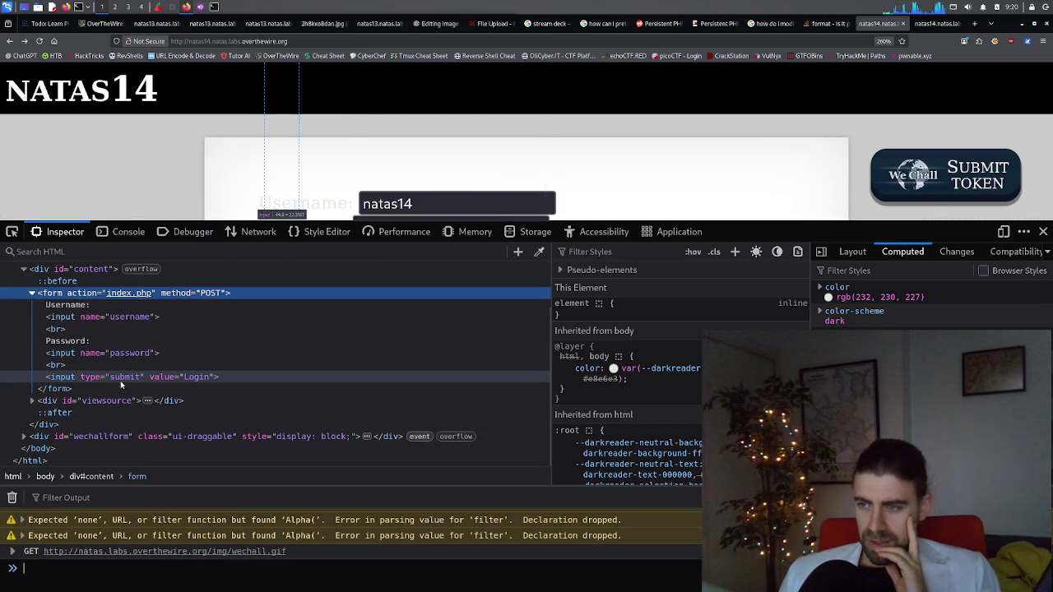
{"action": "left_click", "coordinate": [33, 401]}
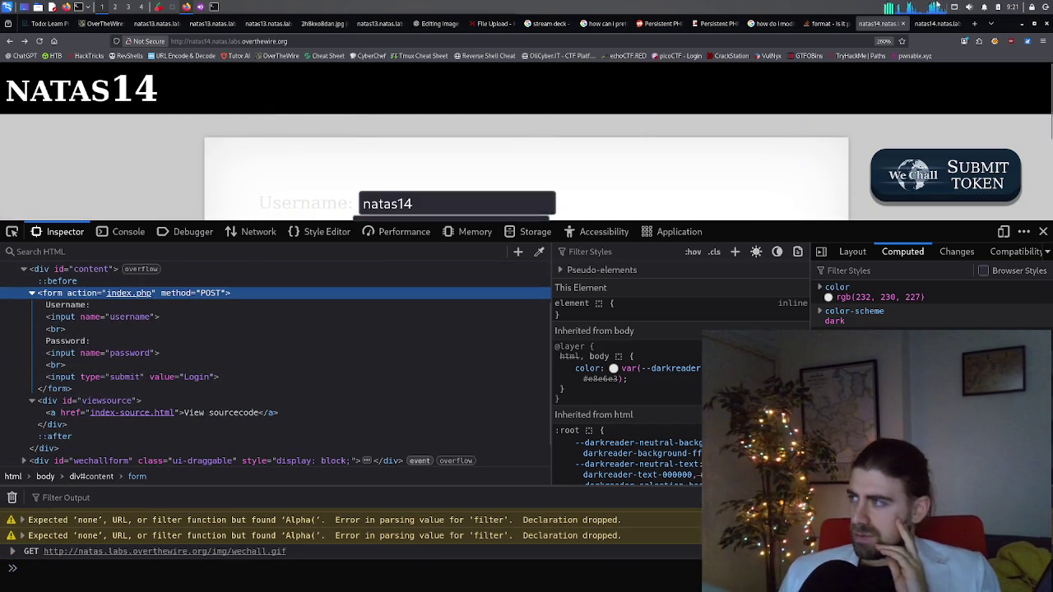
{"action": "left_click", "coordinate": [946, 25]}
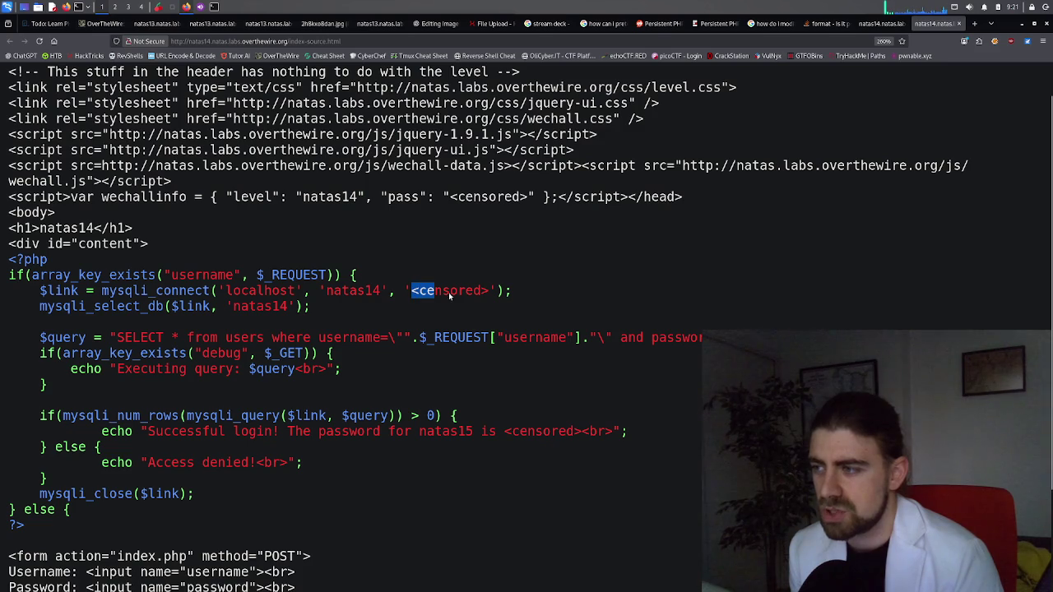
{"action": "left_click_drag", "start_coordinate": [448, 292], "coordinate": [489, 301]}
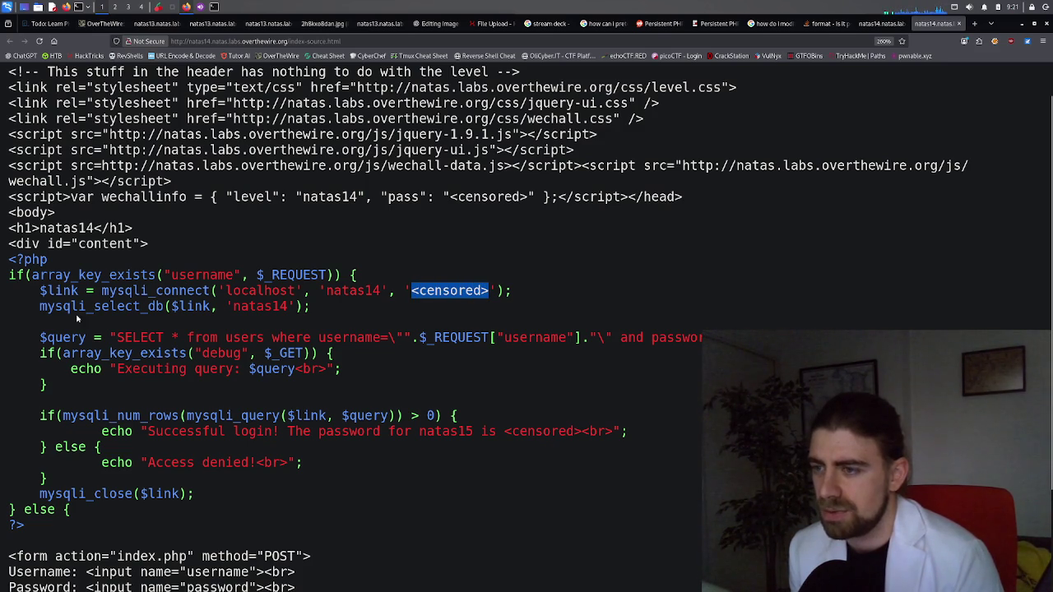
{"action": "left_click", "coordinate": [877, 23]}
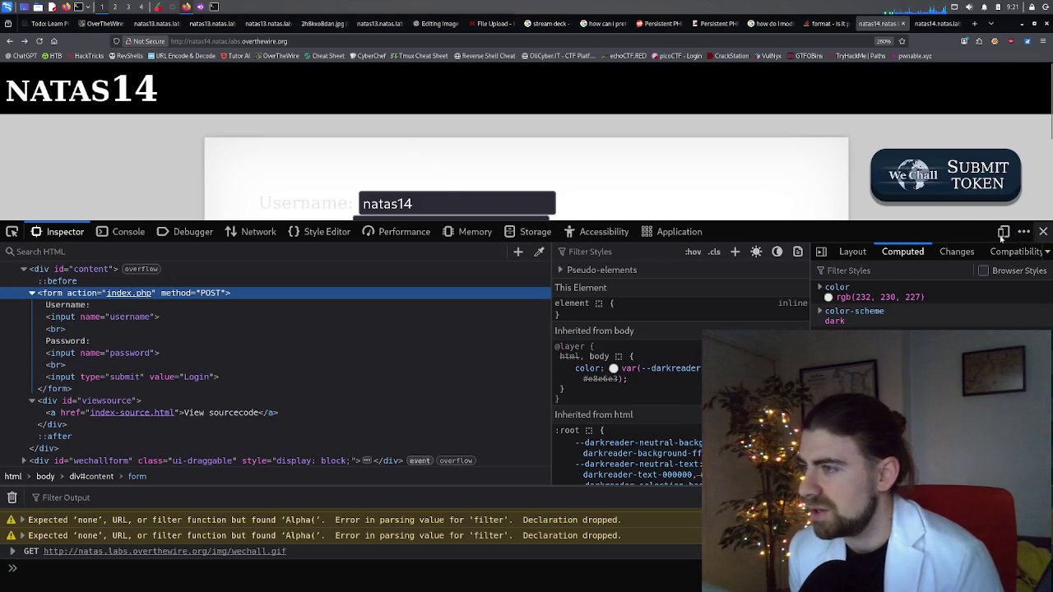
Close developer tools and submit the natas14 login again
{"action": "left_click", "coordinate": [1043, 231]}
{"action": "left_click", "coordinate": [283, 253]}
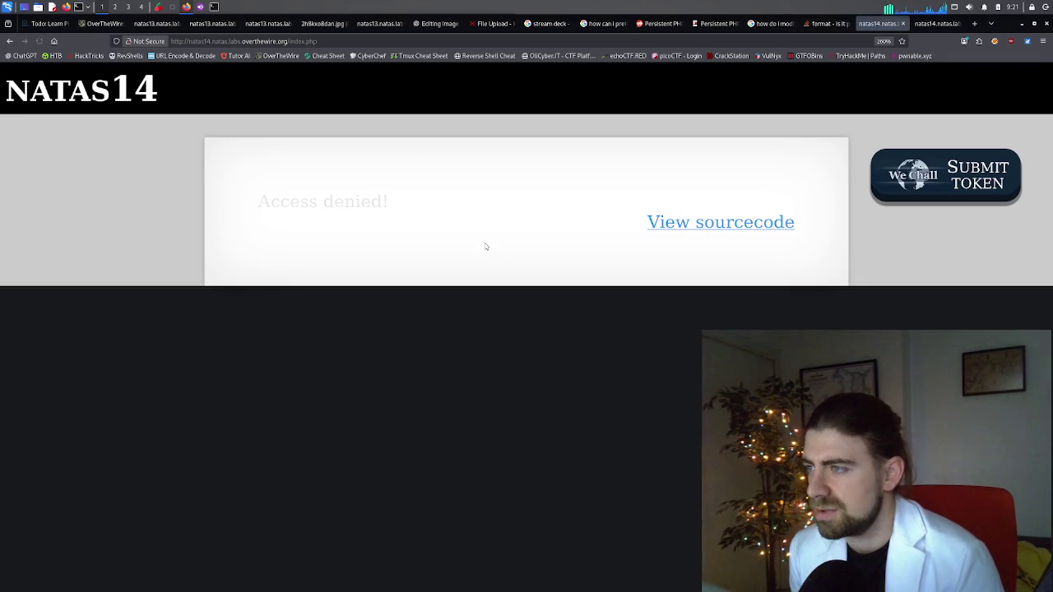
{"action": "left_click", "coordinate": [9, 40]}
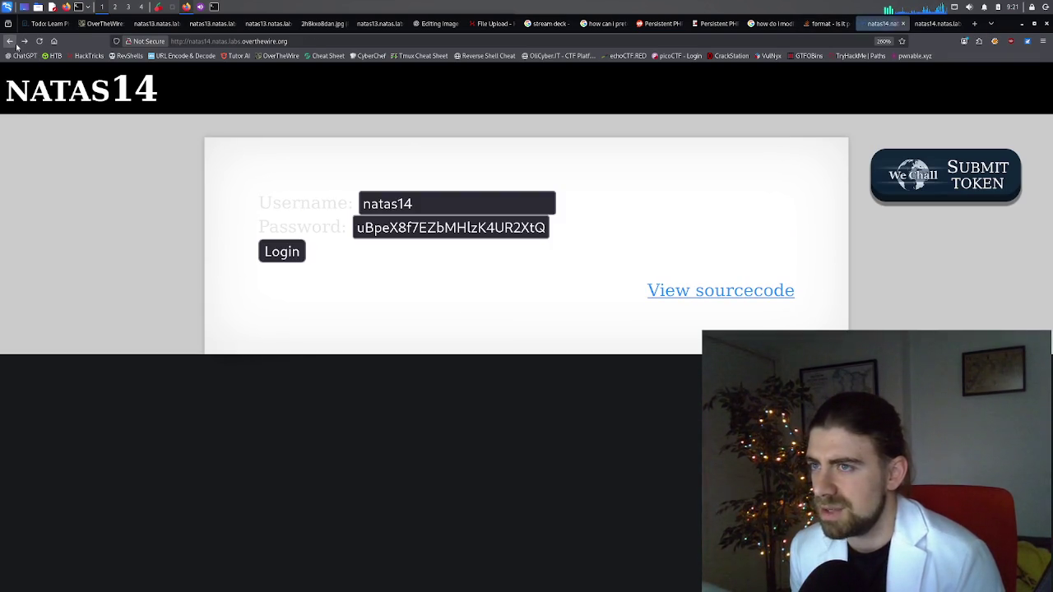
Retry the login with username 'user', then return to the PHP source tab
{"action": "double_click", "coordinate": [387, 202]}
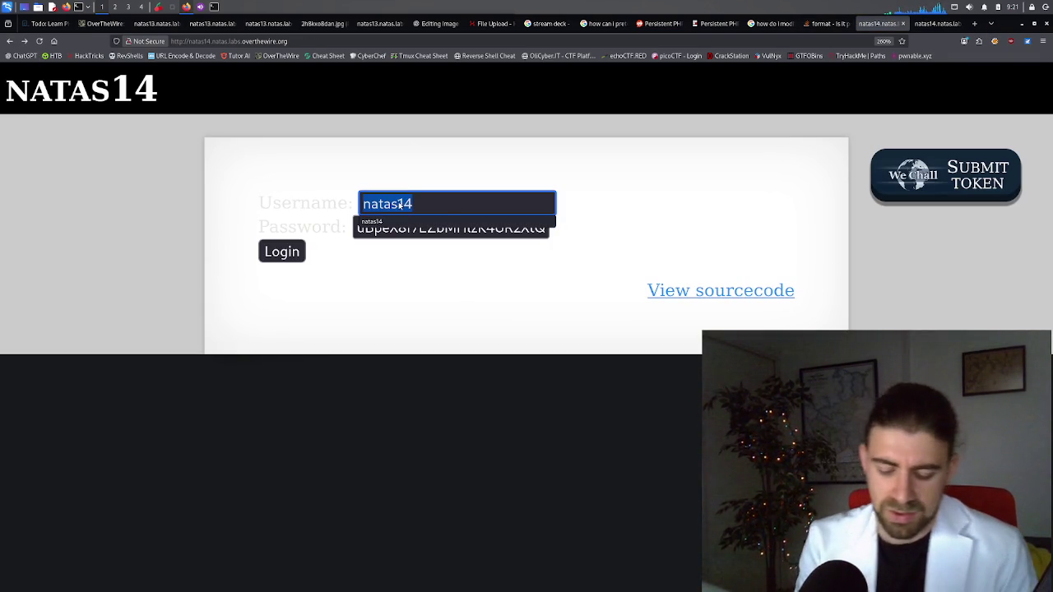
{"action": "type", "text": "user"}
{"action": "left_click", "coordinate": [283, 251]}
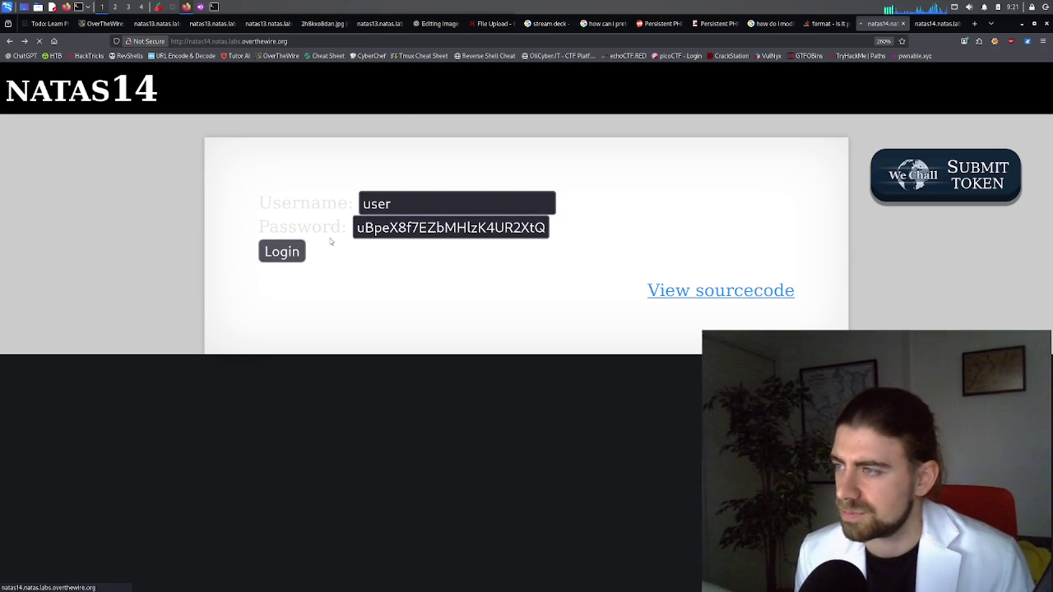
{"action": "left_click", "coordinate": [9, 42]}
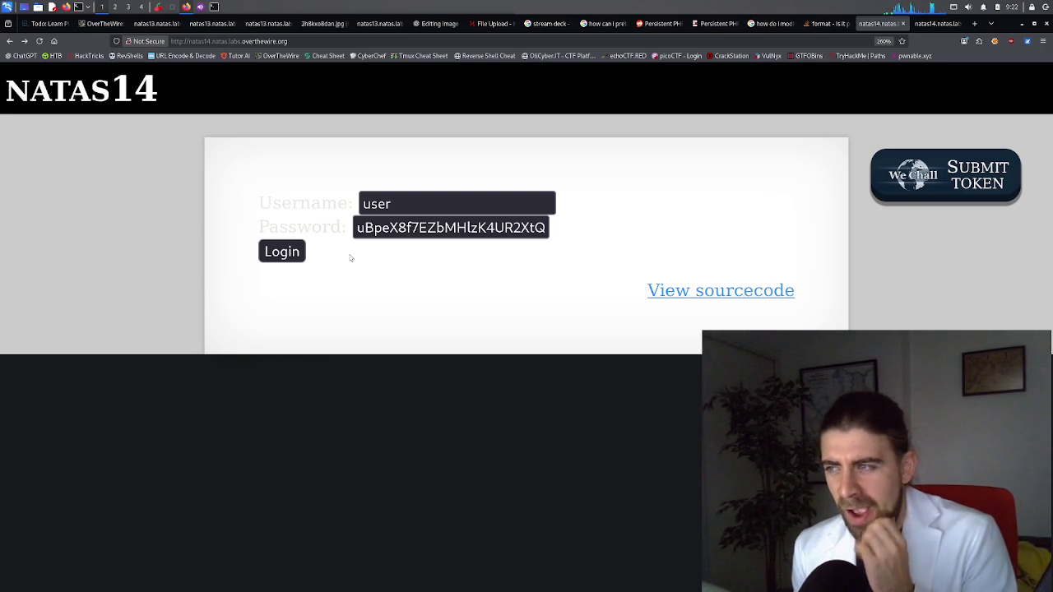
{"action": "left_click", "coordinate": [932, 27]}
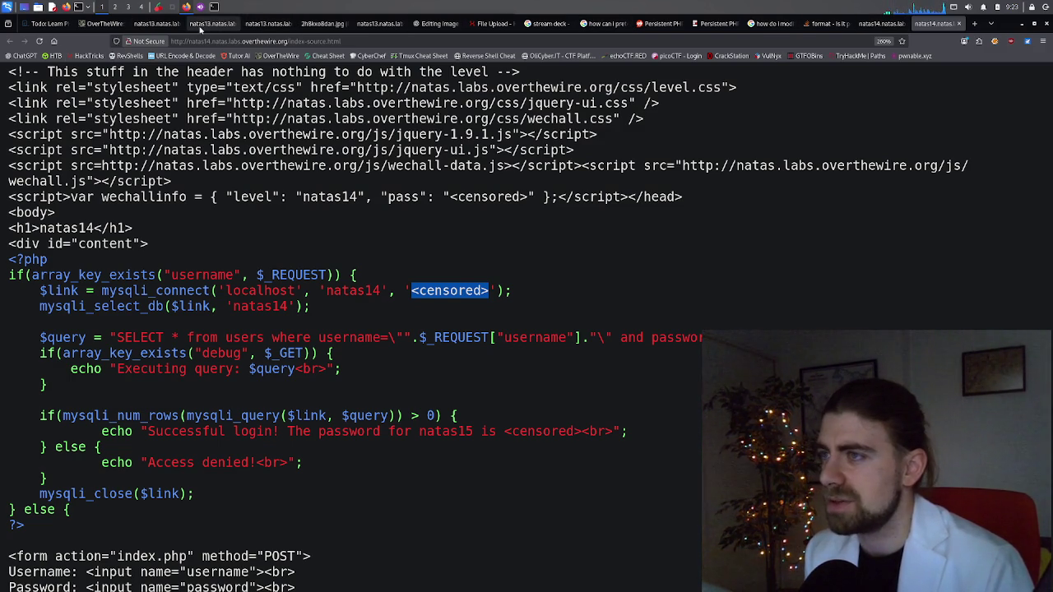
Close the old natas13, image-upload, search-result, Reddit, synacktiv and Stack Overflow tabs
{"action": "left_click", "coordinate": [164, 23]}
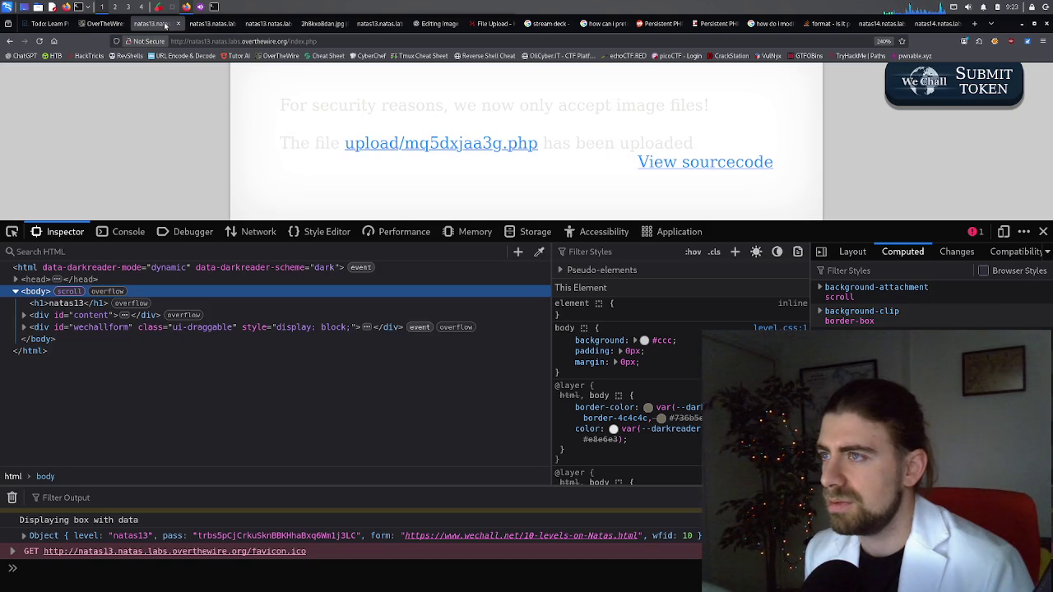
{"action": "middle_click", "coordinate": [164, 25]}
{"action": "middle_click", "coordinate": [164, 25]}
{"action": "middle_click", "coordinate": [164, 24]}
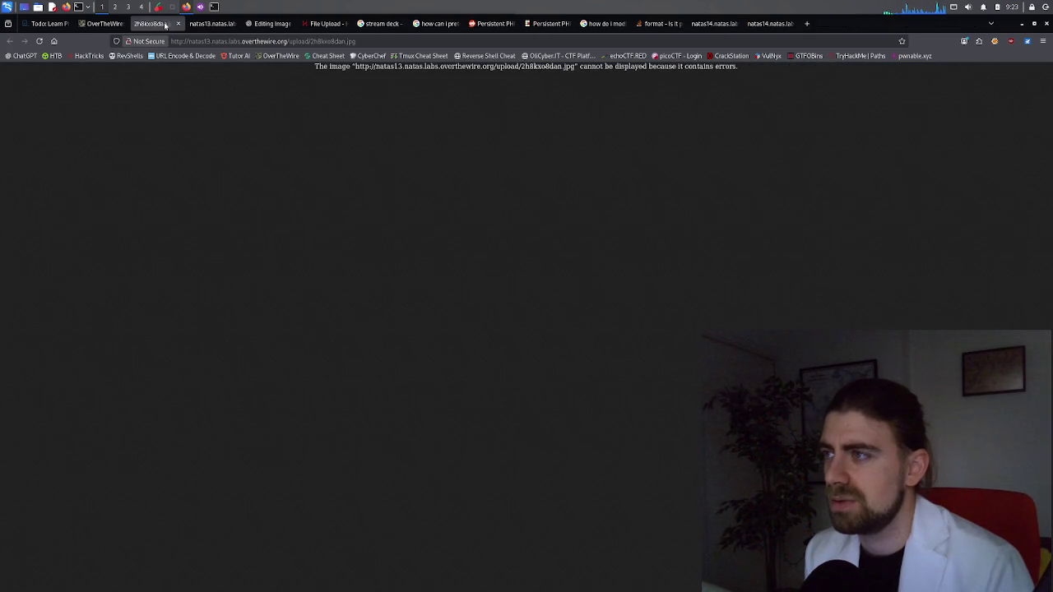
{"action": "middle_click", "coordinate": [164, 24]}
{"action": "middle_click", "coordinate": [164, 24]}
{"action": "middle_click", "coordinate": [164, 24]}
{"action": "middle_click", "coordinate": [164, 24]}
{"action": "middle_click", "coordinate": [164, 25]}
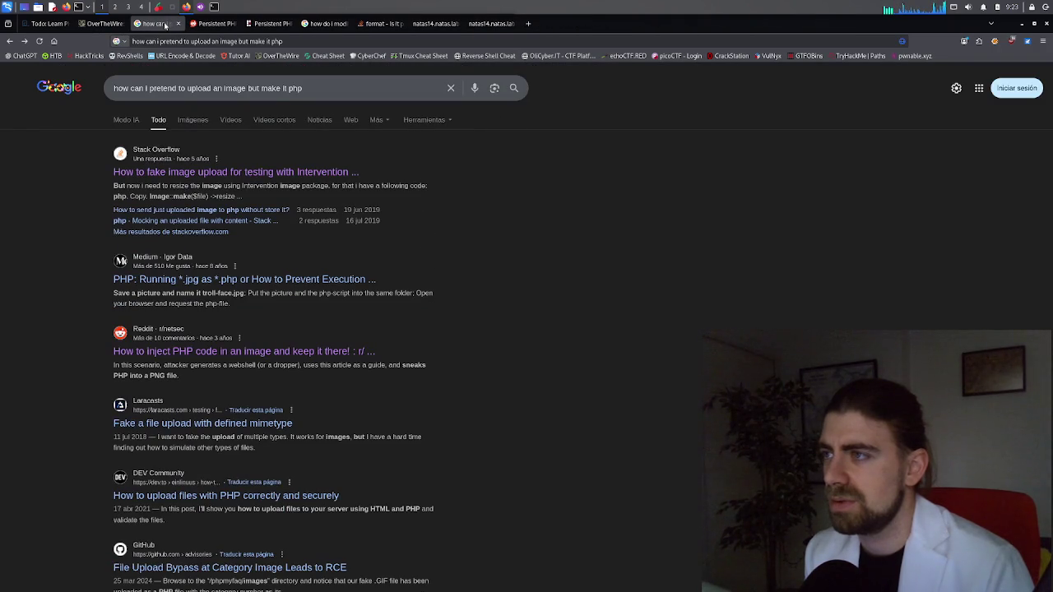
{"action": "middle_click", "coordinate": [164, 25]}
{"action": "middle_click", "coordinate": [165, 24]}
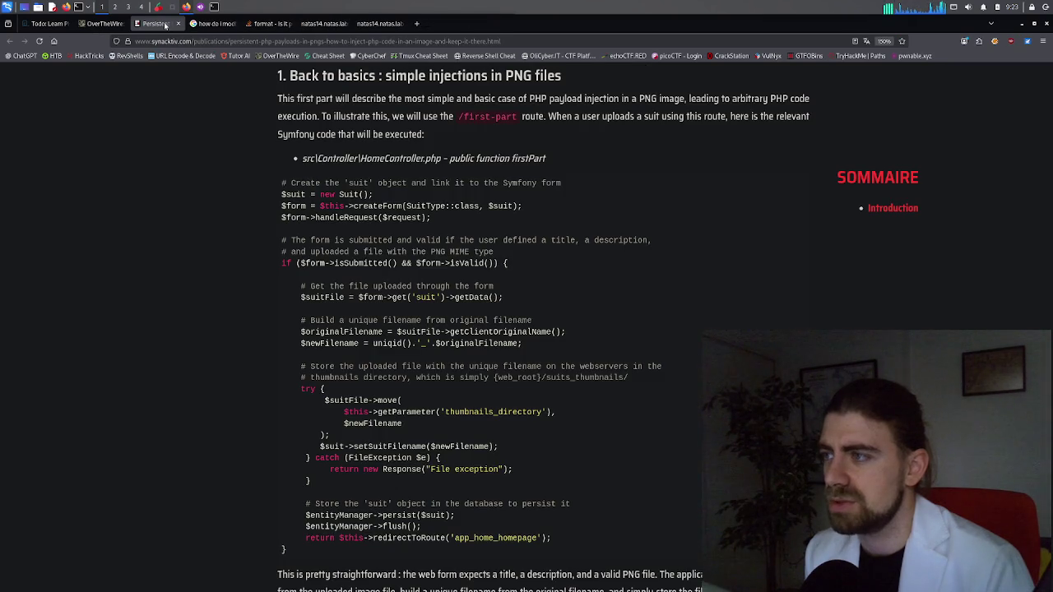
{"action": "middle_click", "coordinate": [165, 24]}
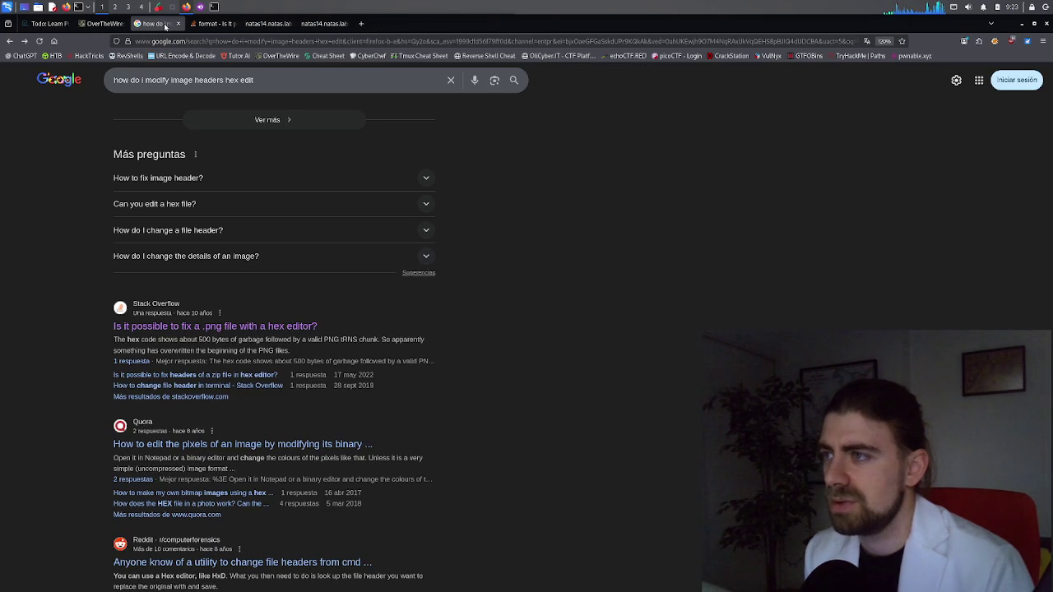
{"action": "middle_click", "coordinate": [164, 25]}
{"action": "middle_click", "coordinate": [165, 25]}
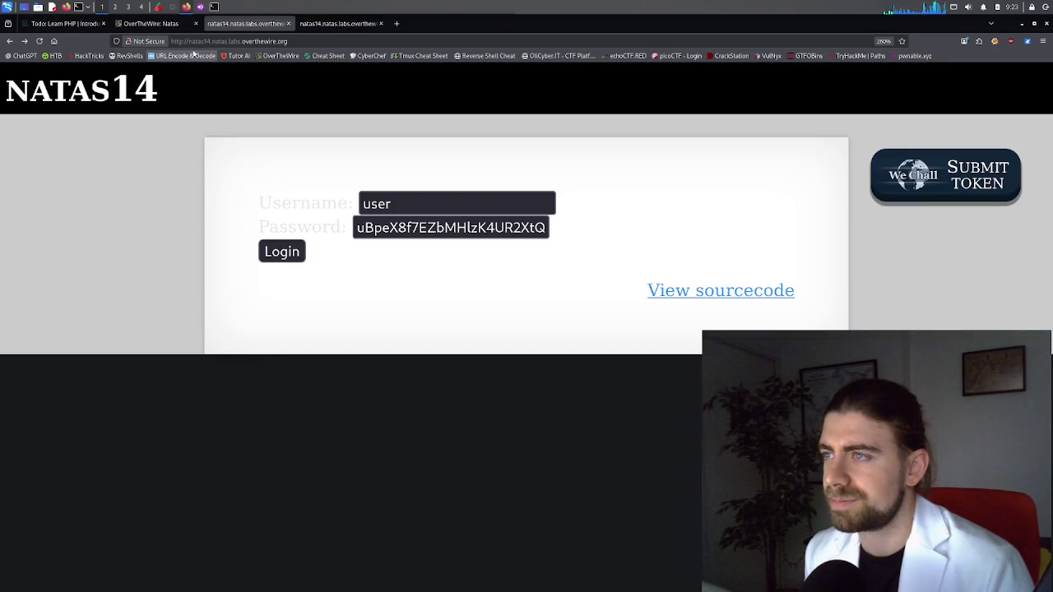
Submit the natas14 login with a different username, which is rejected with Access denied
{"action": "left_click", "coordinate": [454, 231]}
{"action": "double_click", "coordinate": [452, 231]}
{"action": "key", "text": "ctrl+c"}
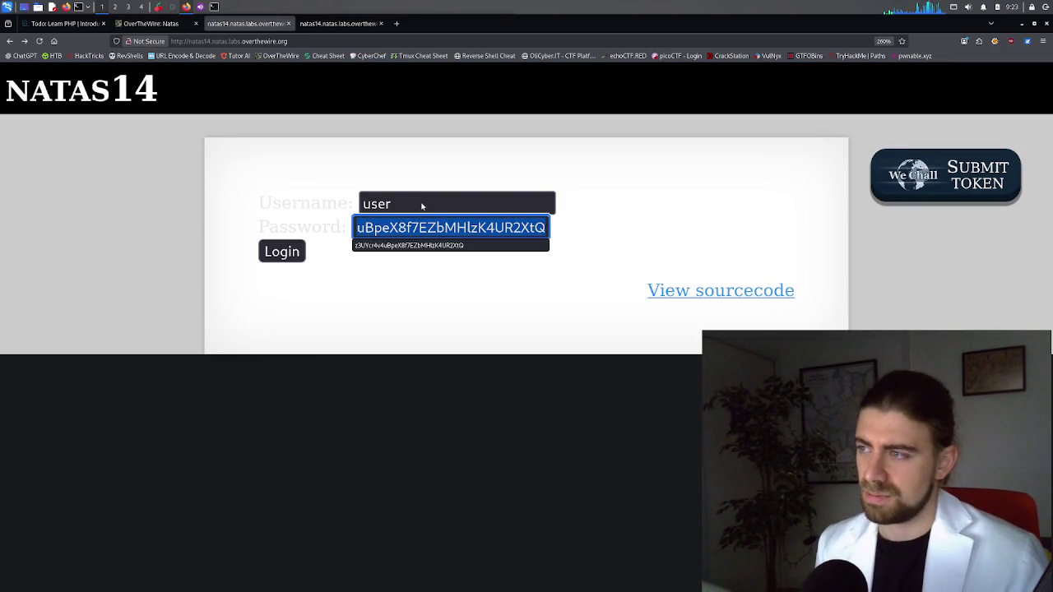
{"action": "double_click", "coordinate": [422, 204]}
{"action": "type", "text": "emsee"}
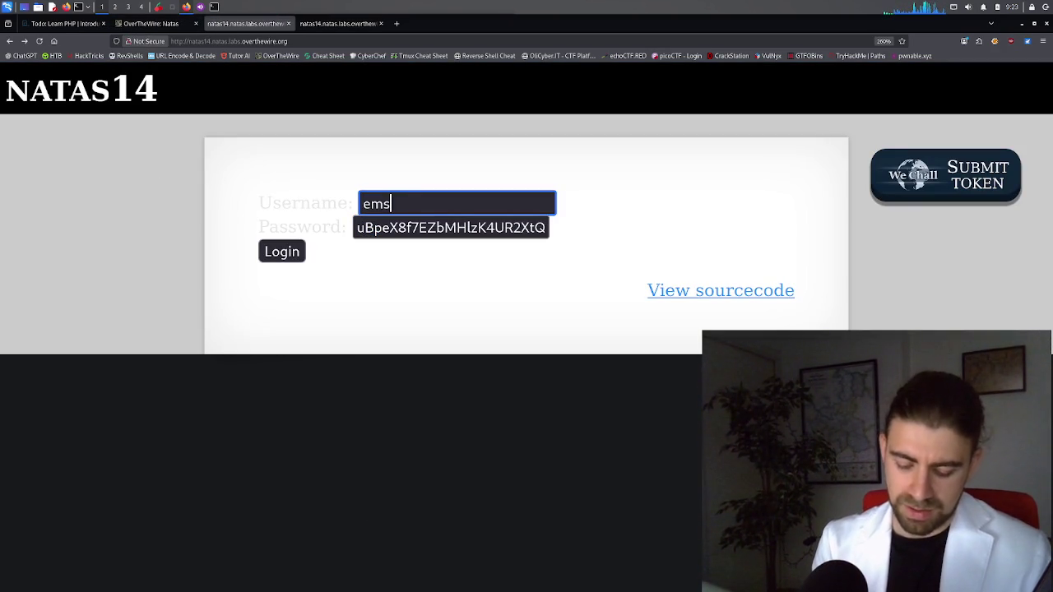
{"action": "key", "text": "Tab"}
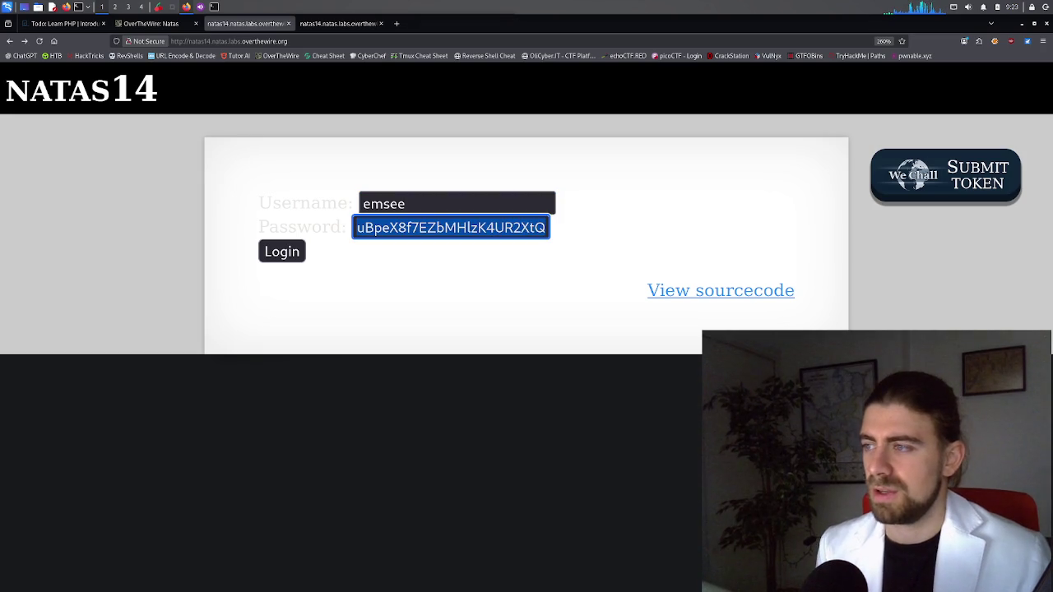
{"action": "key", "text": "Tab"}
{"action": "key", "text": "Return"}
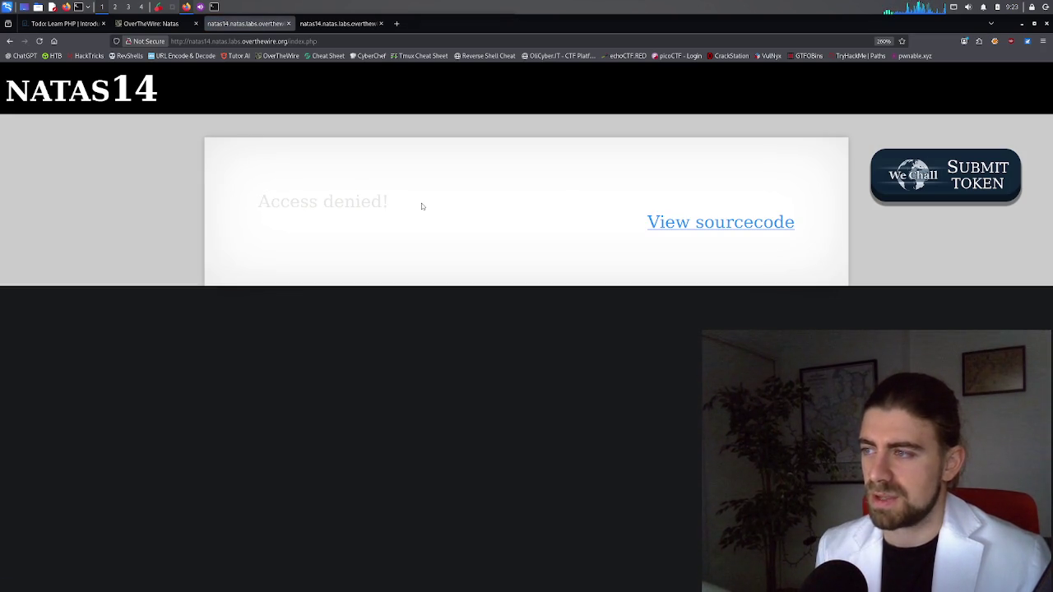
Go back and return to the natas14 PHP source code tab
{"action": "left_click", "coordinate": [9, 41]}
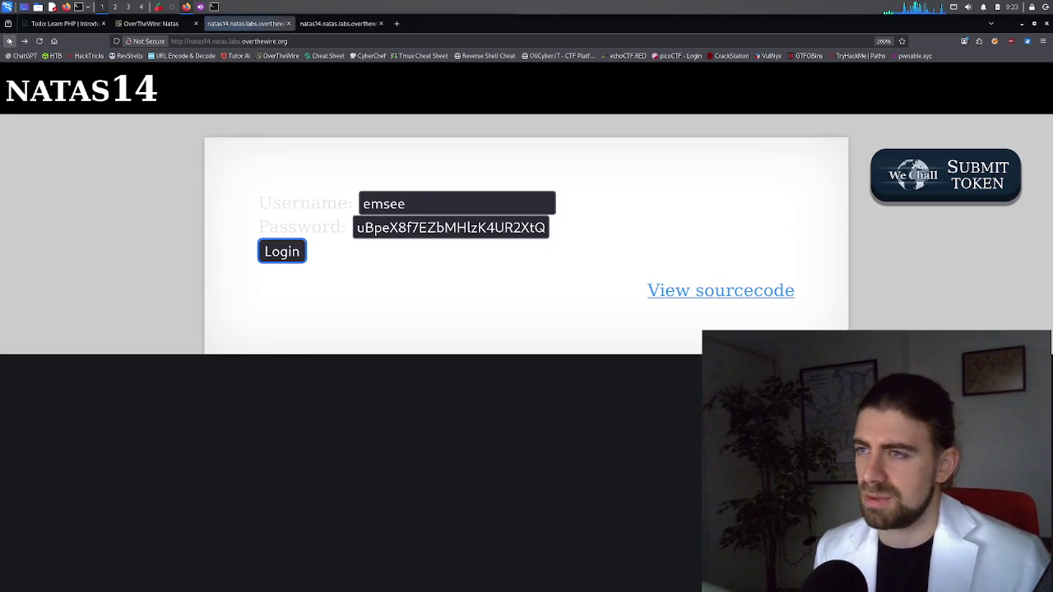
{"action": "left_click", "coordinate": [150, 23]}
{"action": "left_click", "coordinate": [300, 25]}
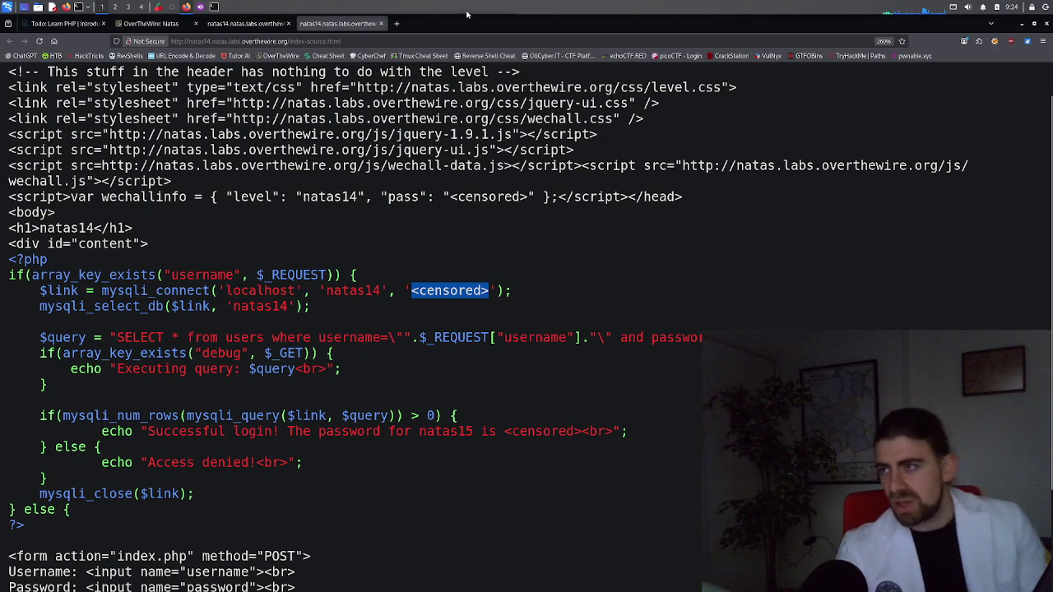
Open the HackTricks File Upload page in a new tab via 'hacktri', then return to the natas14 source
{"action": "left_click", "coordinate": [395, 24]}
{"action": "type", "text": "hack"}
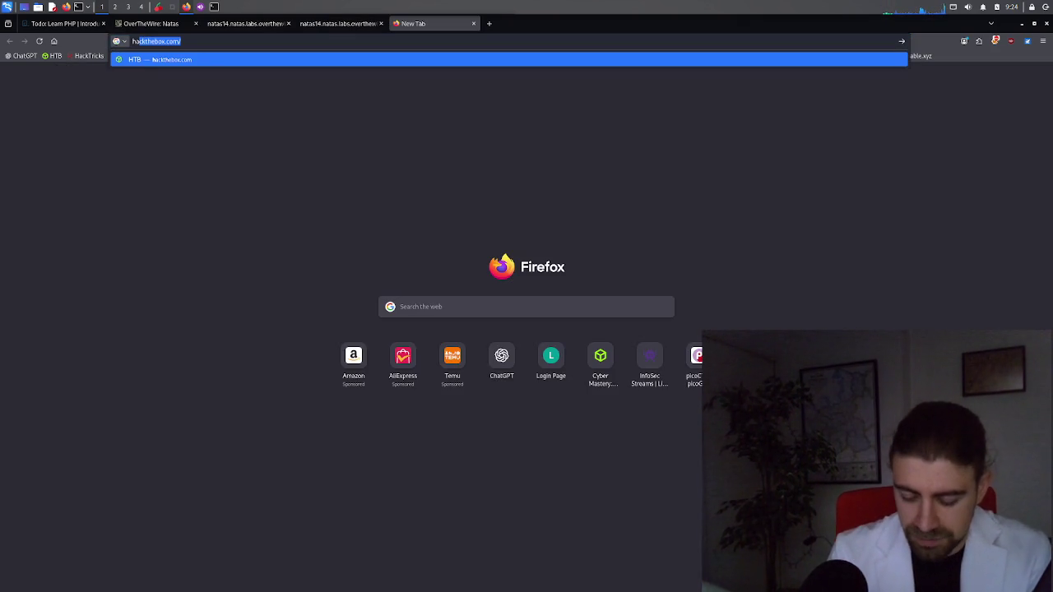
{"action": "type", "text": "tri"}
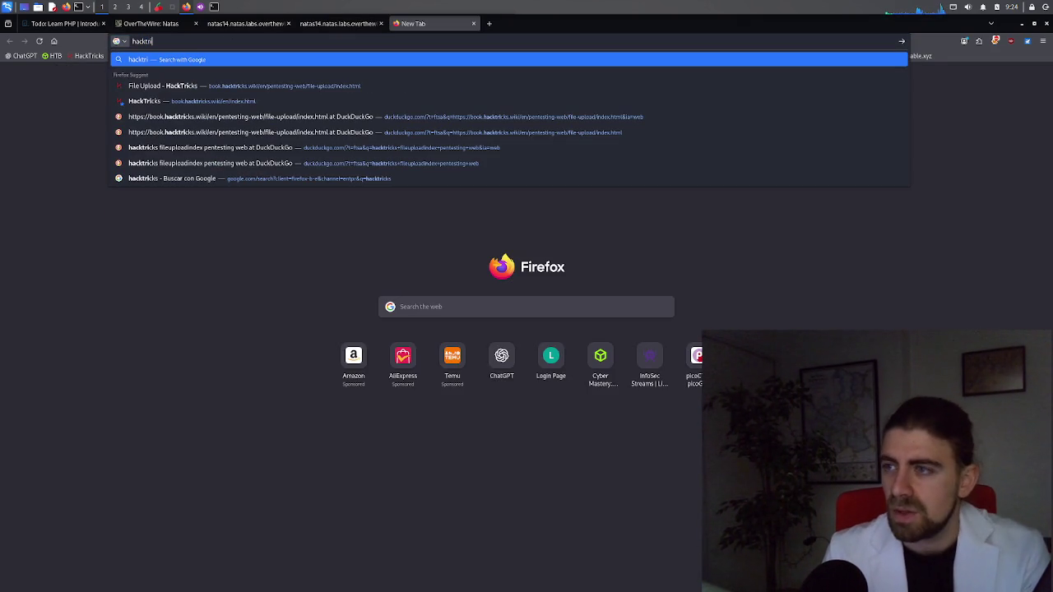
{"action": "key", "text": "Down"}
{"action": "key", "text": "Return"}
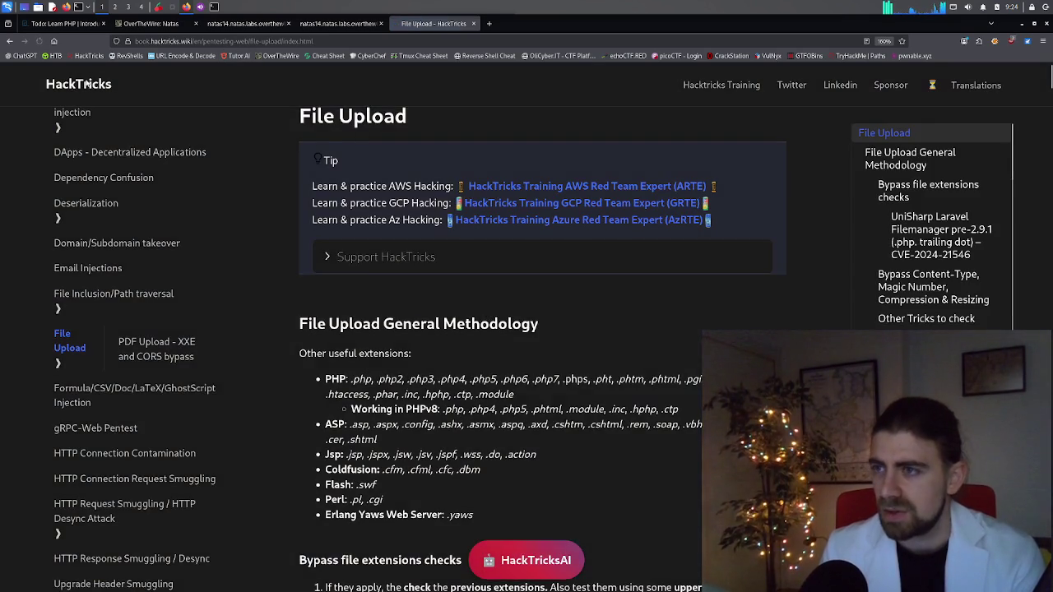
{"action": "left_click", "coordinate": [325, 24]}
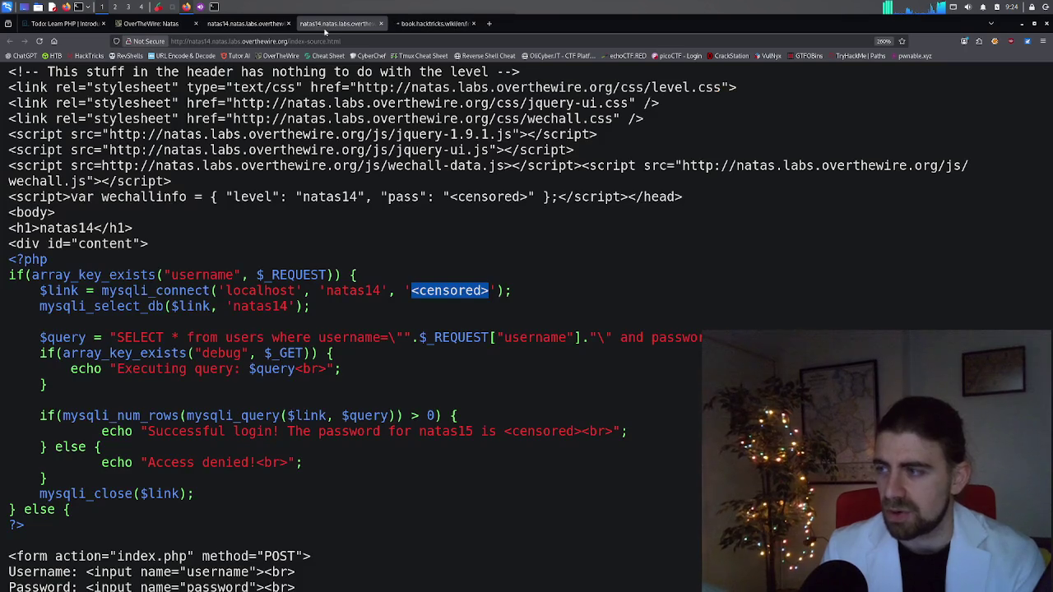
{"action": "left_click", "coordinate": [248, 24]}
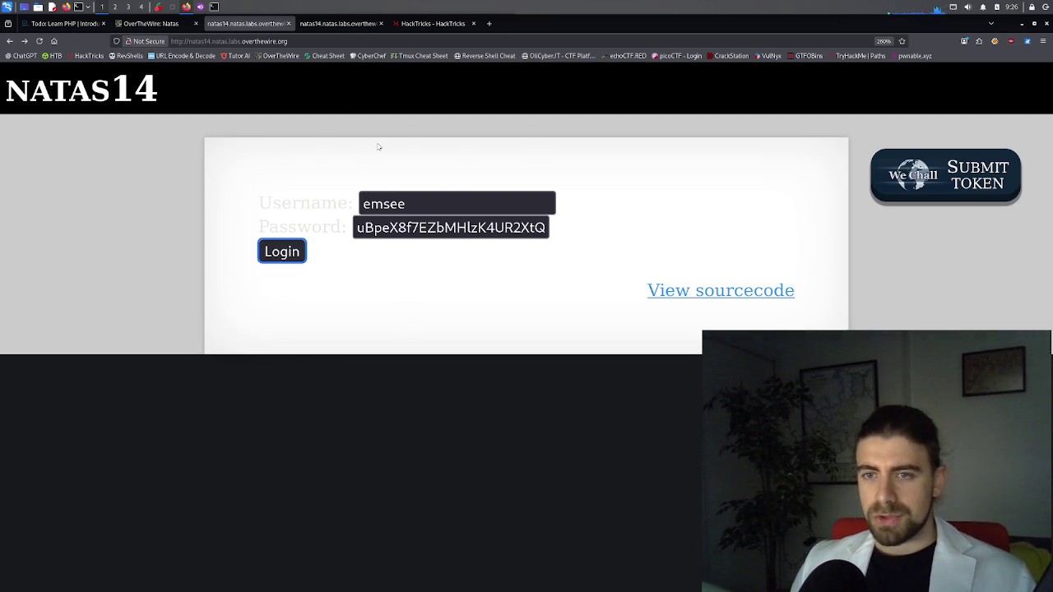
{"action": "left_click", "coordinate": [349, 25]}
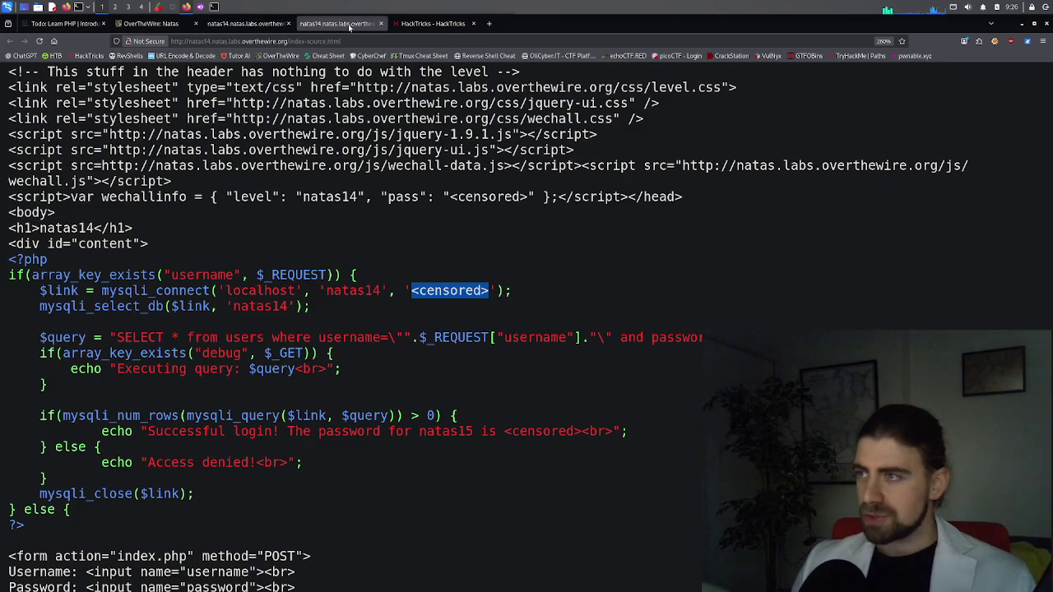
{"action": "left_click", "coordinate": [244, 309]}
{"action": "double_click", "coordinate": [247, 307]}
{"action": "left_click", "coordinate": [300, 307]}
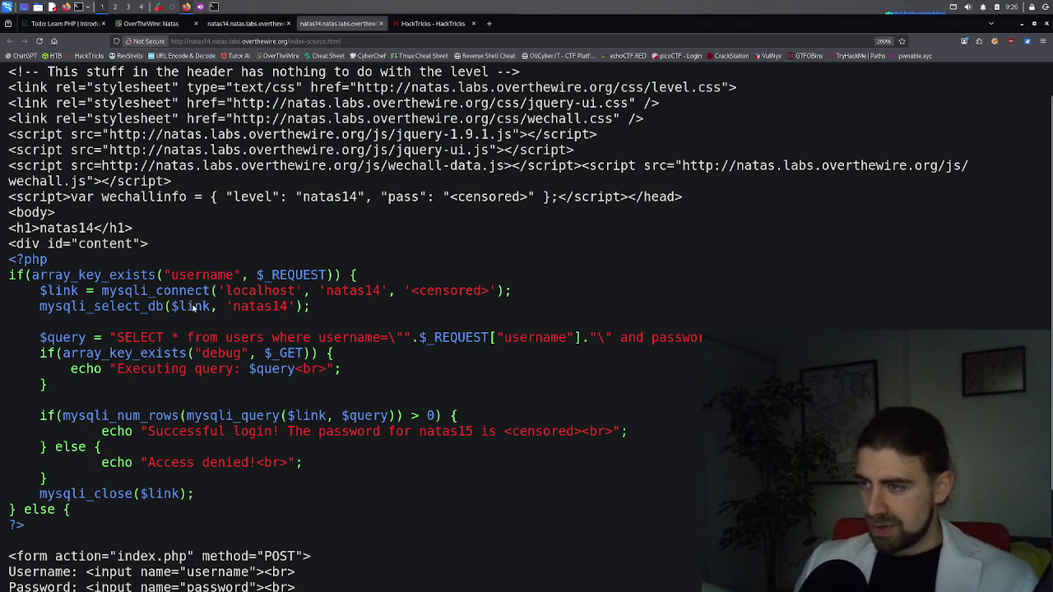
{"action": "double_click", "coordinate": [256, 310]}
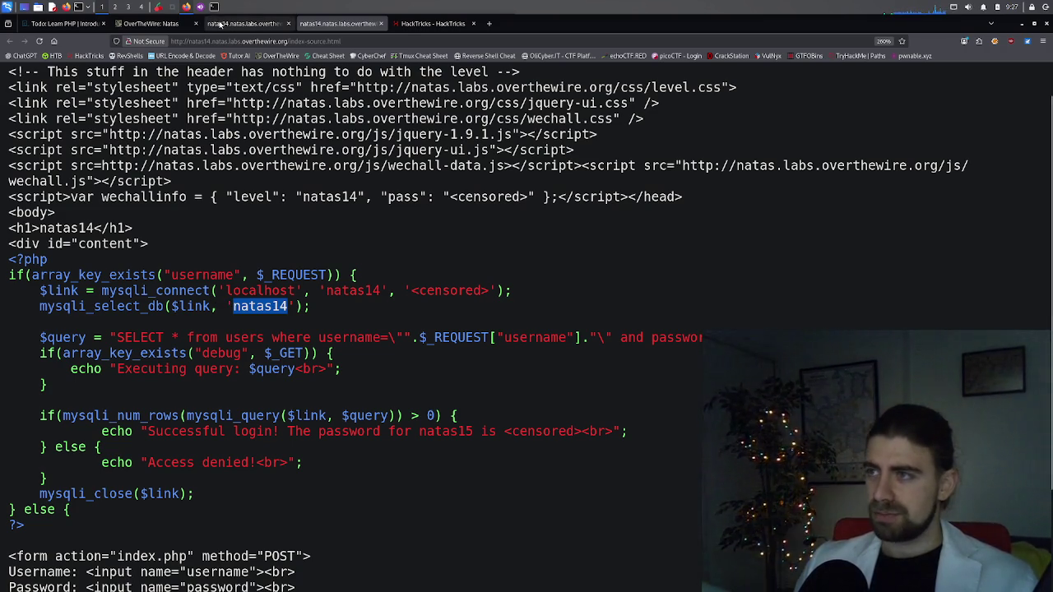
{"action": "left_click", "coordinate": [220, 24]}
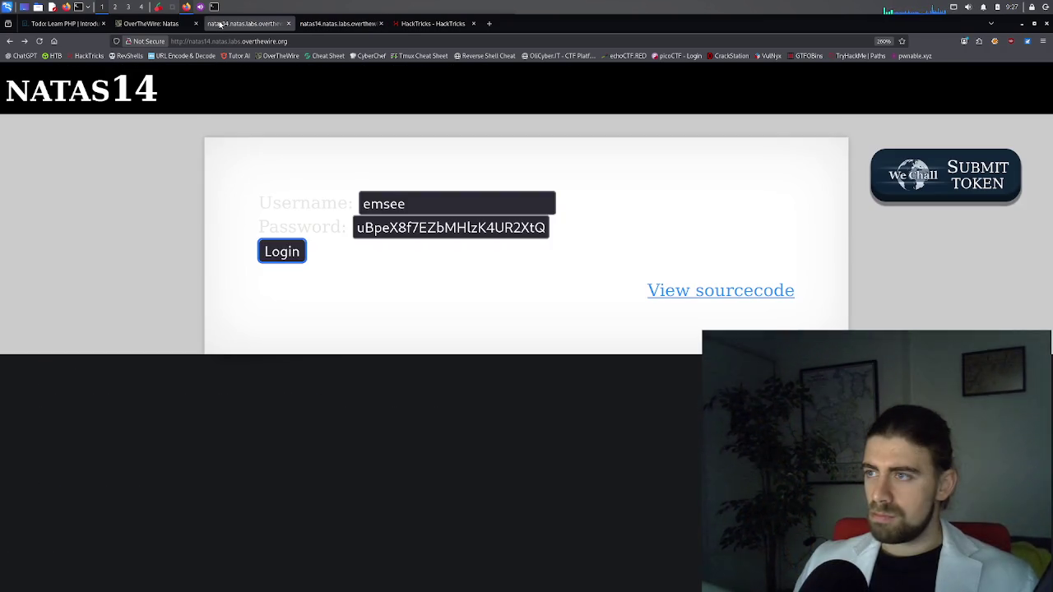
{"action": "double_click", "coordinate": [403, 205]}
{"action": "key", "text": "ctrl+v"}
{"action": "key", "text": "ctrl+z"}
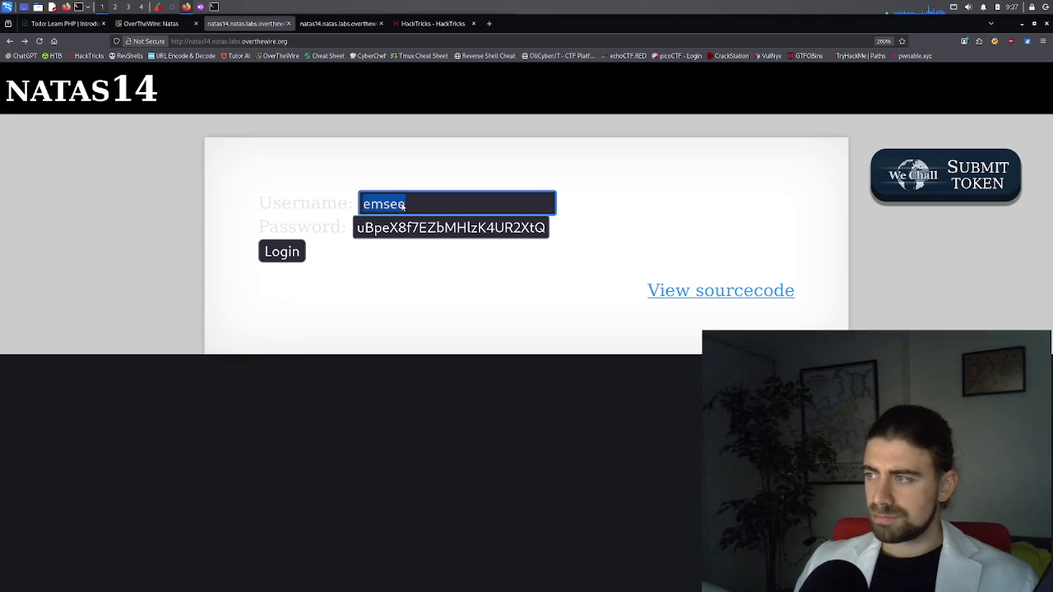
{"action": "left_click", "coordinate": [347, 27]}
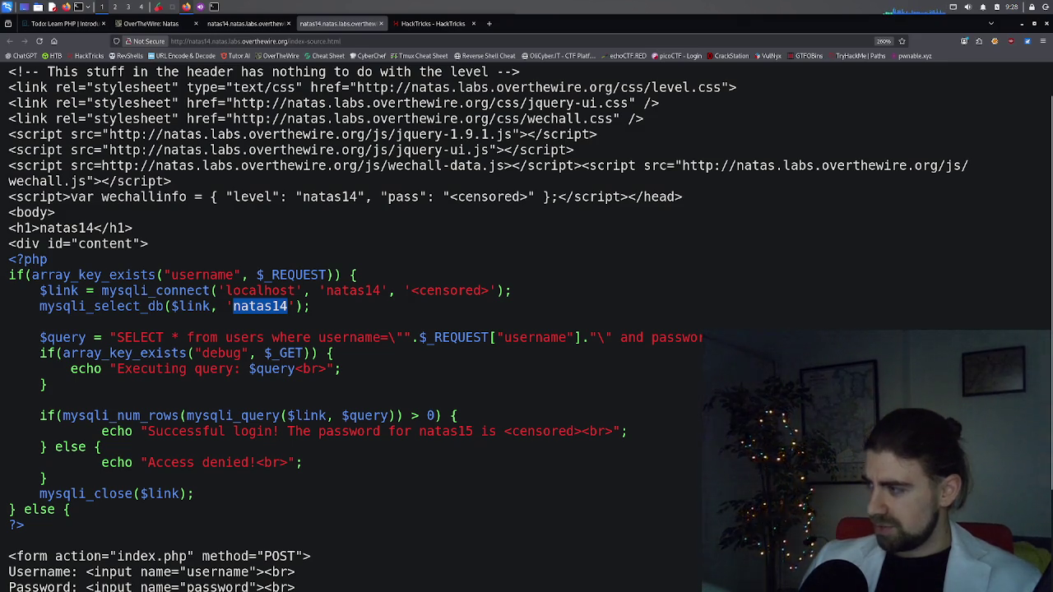
{"action": "triple_click", "coordinate": [180, 352]}
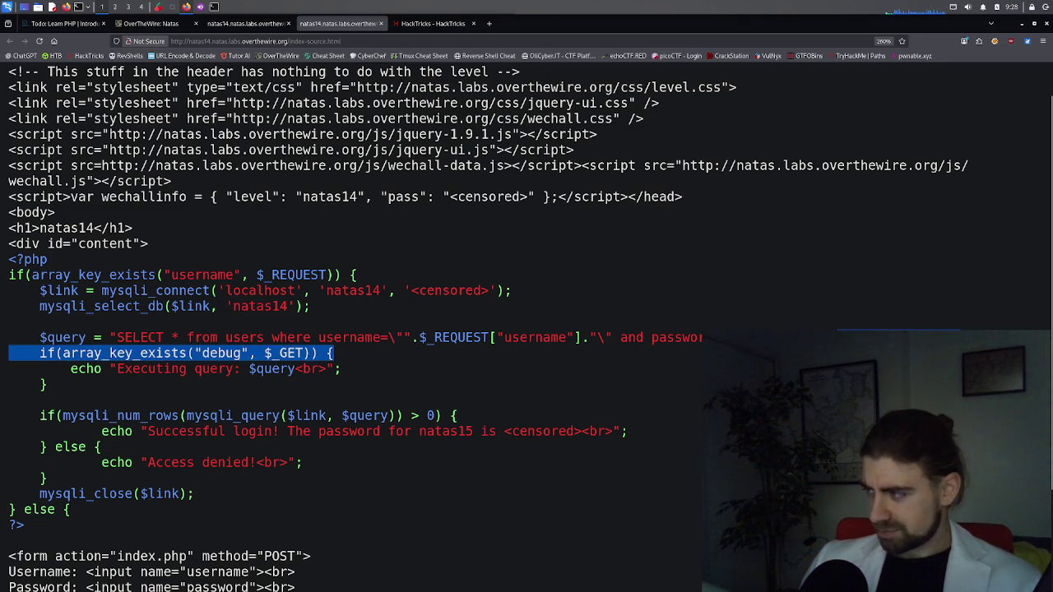
Move Firefox to the left half of the screen and the CherryTree notes window to the right half
{"action": "left_click", "coordinate": [181, 353]}
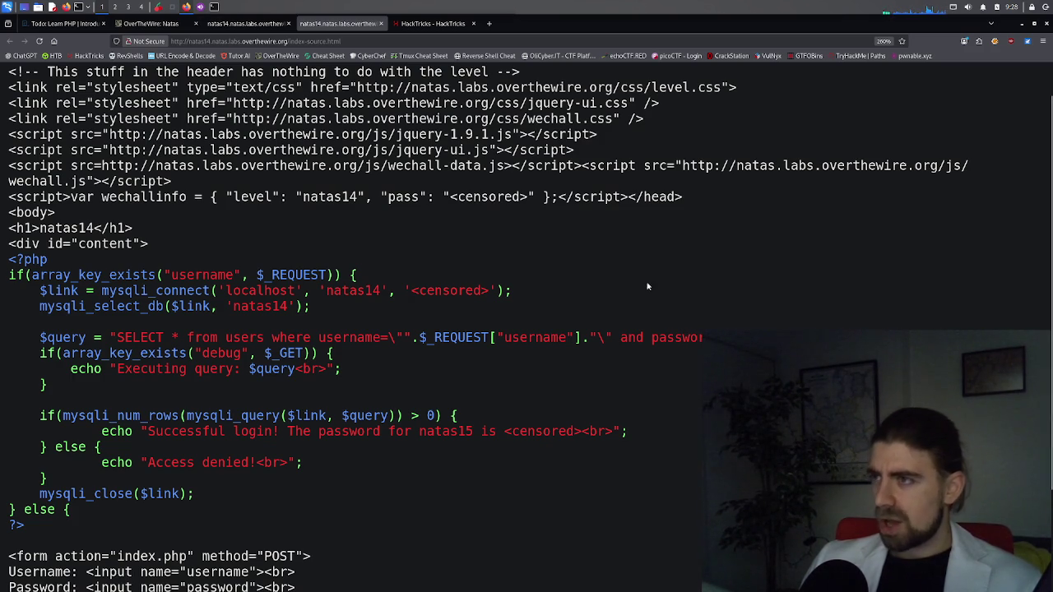
{"action": "mouse_move", "coordinate": [586, 24]}
{"action": "left_mouse_down"}
{"action": "mouse_move", "coordinate": [247, 22]}
{"action": "mouse_move", "coordinate": [268, 13]}
{"action": "left_mouse_up"}
{"action": "scroll", "coordinate": [276, 138], "scroll_direction": "down", "scroll_amount": 6}
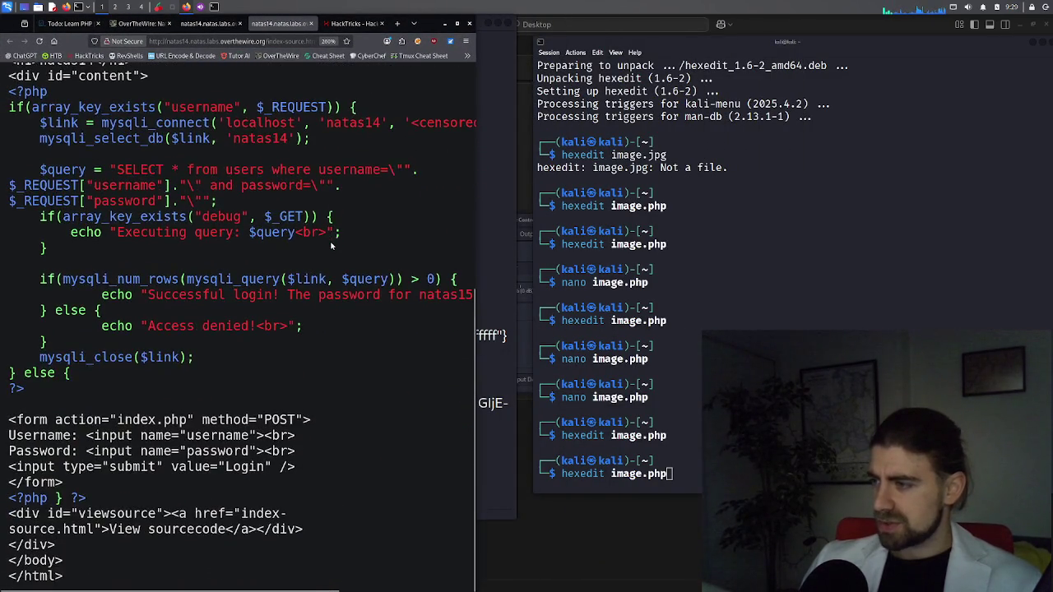
{"action": "scroll", "coordinate": [409, 329], "scroll_direction": "up", "scroll_amount": 5}
{"action": "scroll", "coordinate": [409, 329], "scroll_direction": "down", "scroll_amount": 2}
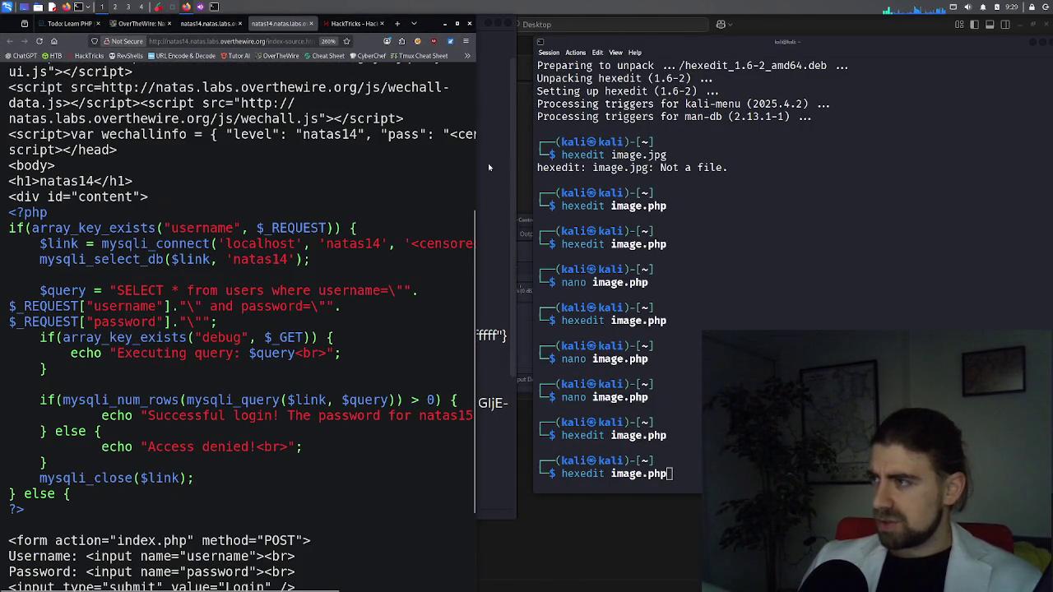
{"action": "left_click", "coordinate": [498, 95]}
{"action": "left_click_drag", "start_coordinate": [439, 26], "coordinate": [935, 26]}
Delete the old default-string notes and two echo command lines below the passwords in the Natas note
{"action": "scroll", "coordinate": [823, 219], "scroll_direction": "down", "scroll_amount": 3}
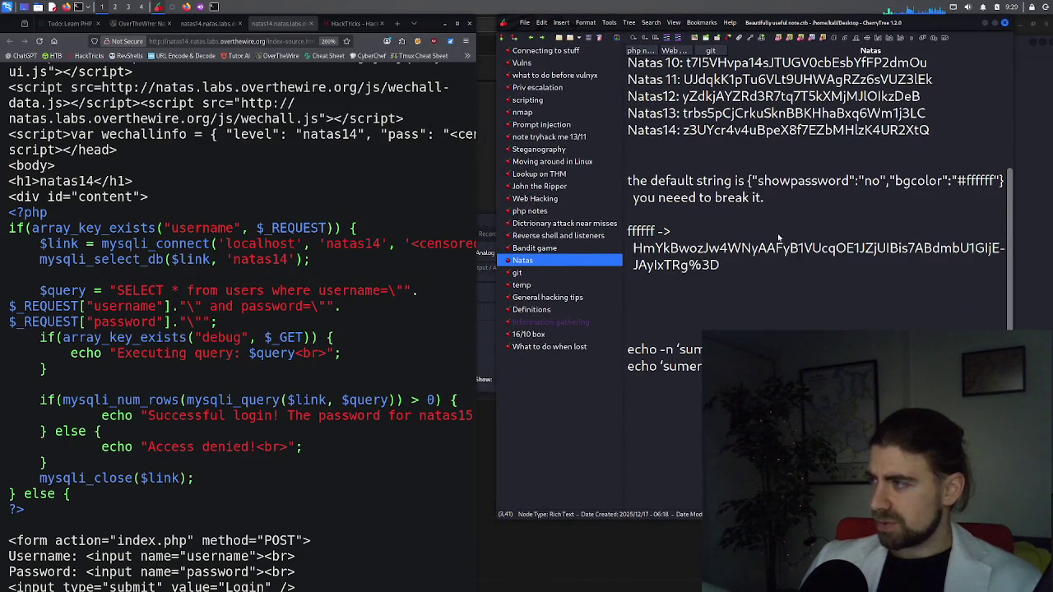
{"action": "left_click", "coordinate": [683, 162]}
{"action": "mouse_move", "coordinate": [756, 270]}
{"action": "left_mouse_down"}
{"action": "mouse_move", "coordinate": [630, 222]}
{"action": "mouse_move", "coordinate": [630, 171]}
{"action": "left_mouse_up"}
{"action": "key", "text": "BackSpace"}
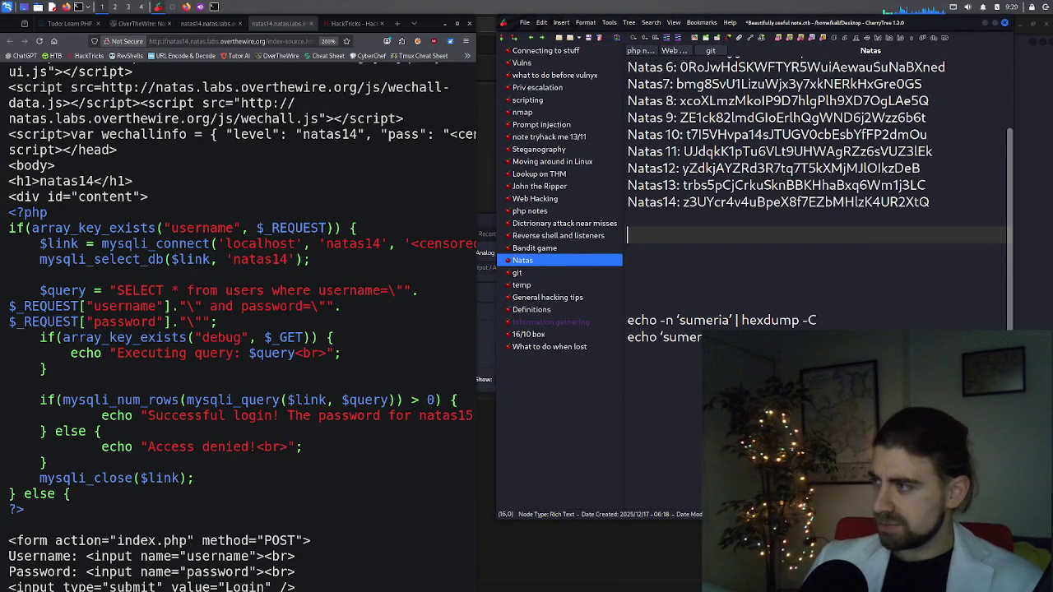
{"action": "mouse_move", "coordinate": [703, 336]}
{"action": "left_mouse_down"}
{"action": "mouse_move", "coordinate": [628, 320]}
{"action": "mouse_move", "coordinate": [629, 303]}
{"action": "left_mouse_up"}
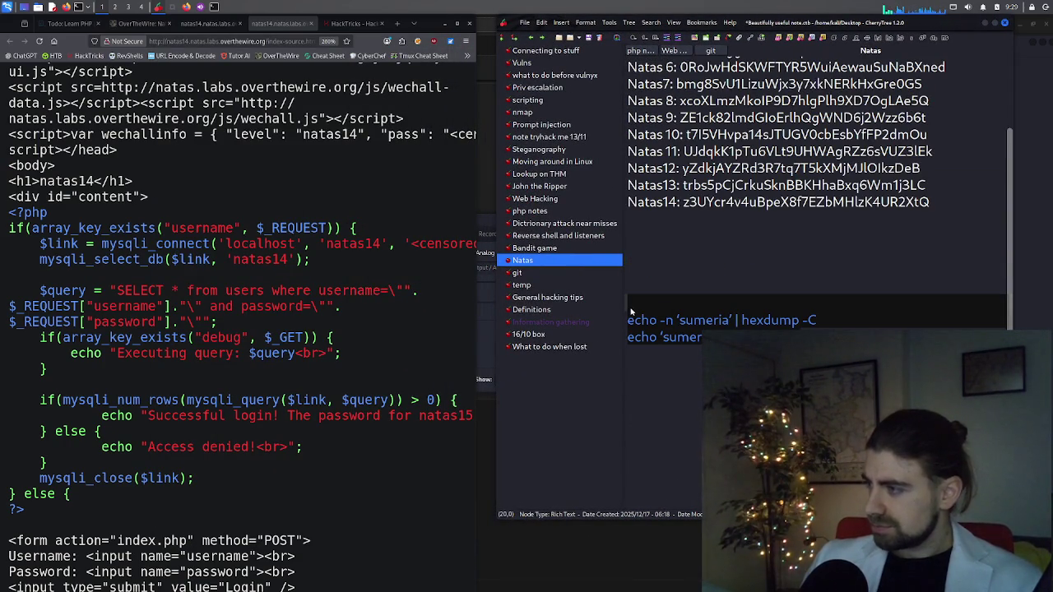
{"action": "key", "text": "BackSpace"}
{"action": "key", "text": "BackSpace"}
{"action": "key", "text": "BackSpace"}
{"action": "key", "text": "BackSpace"}
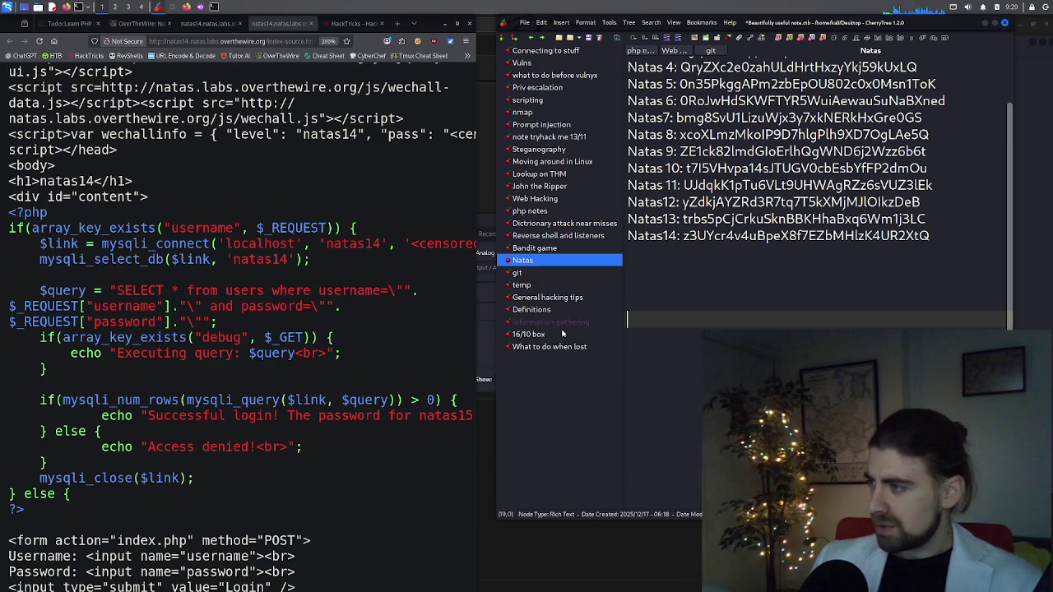
{"action": "key", "text": "BackSpace"}
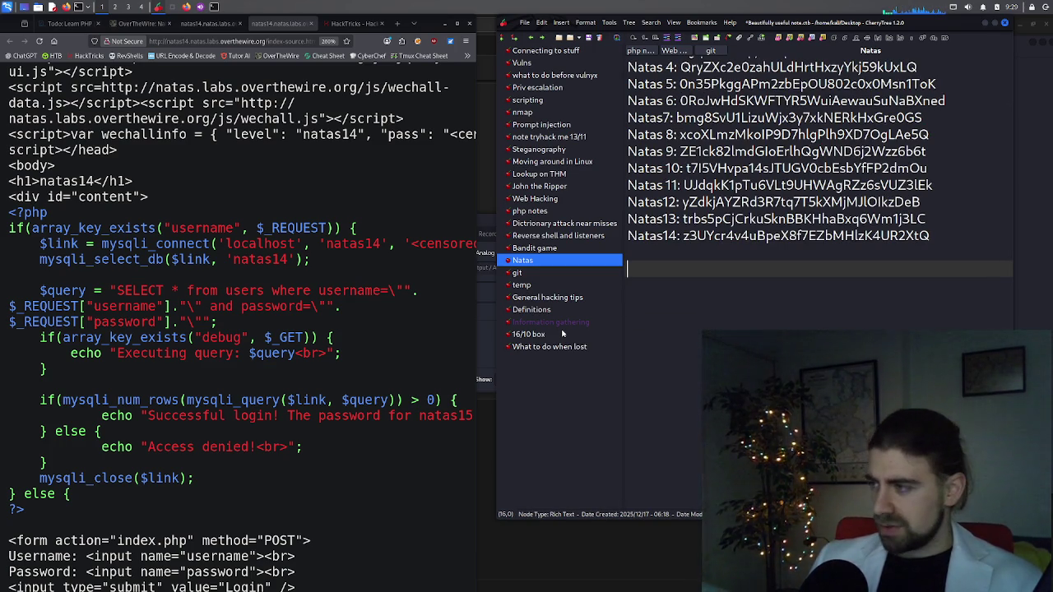
{"action": "left_click", "coordinate": [352, 379]}
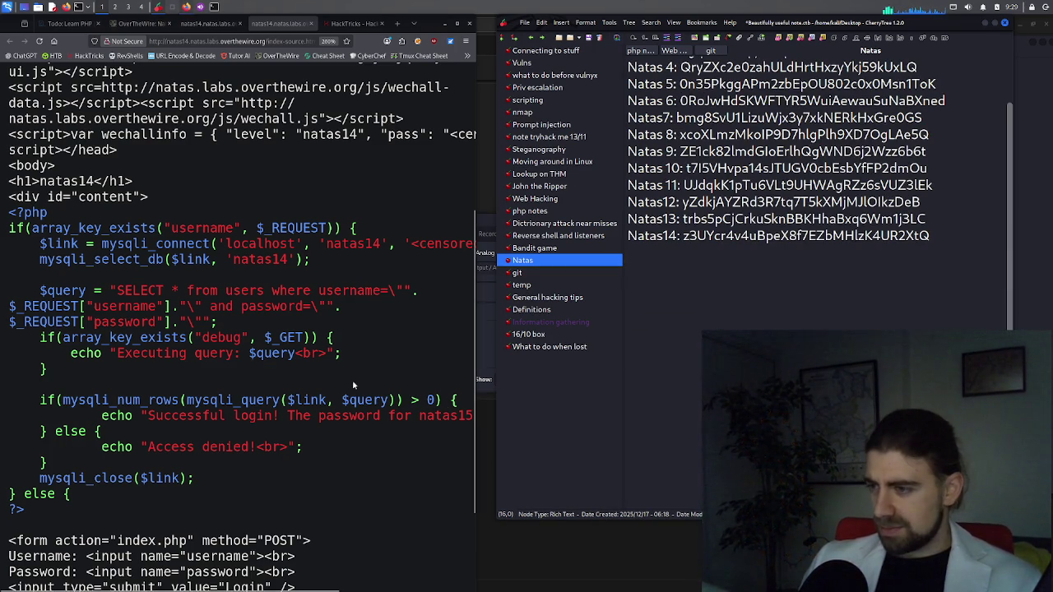
{"action": "mouse_move", "coordinate": [324, 590]}
{"action": "left_mouse_down"}
{"action": "mouse_move", "coordinate": [422, 589]}
{"action": "mouse_move", "coordinate": [319, 582]}
{"action": "left_mouse_up"}
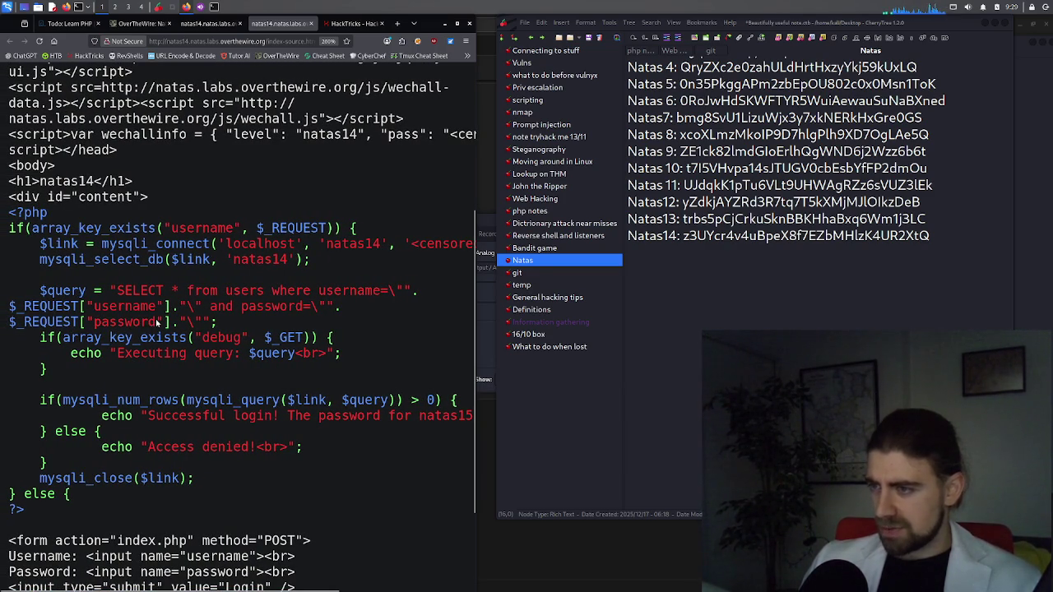
Type the draft payload password"] OR 1=1 OR 1= on a new line under Natas14
{"action": "left_click", "coordinate": [741, 259]}
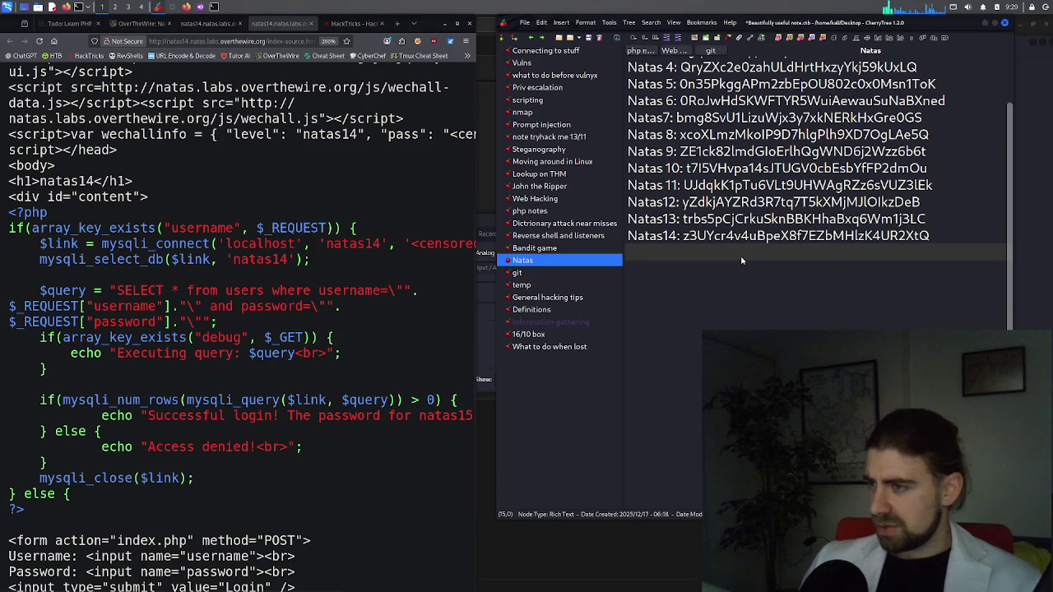
{"action": "type", "text": "p"}
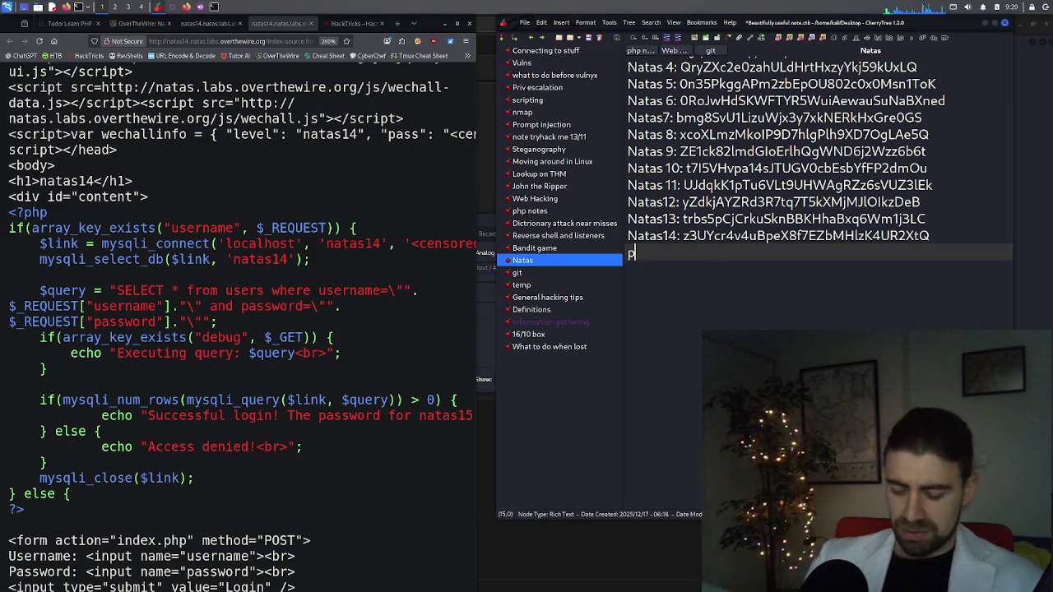
{"action": "type", "text": "assw"}
{"action": "key", "text": "BackSpace"}
{"action": "key", "text": "BackSpace"}
{"action": "key", "text": "BackSpace"}
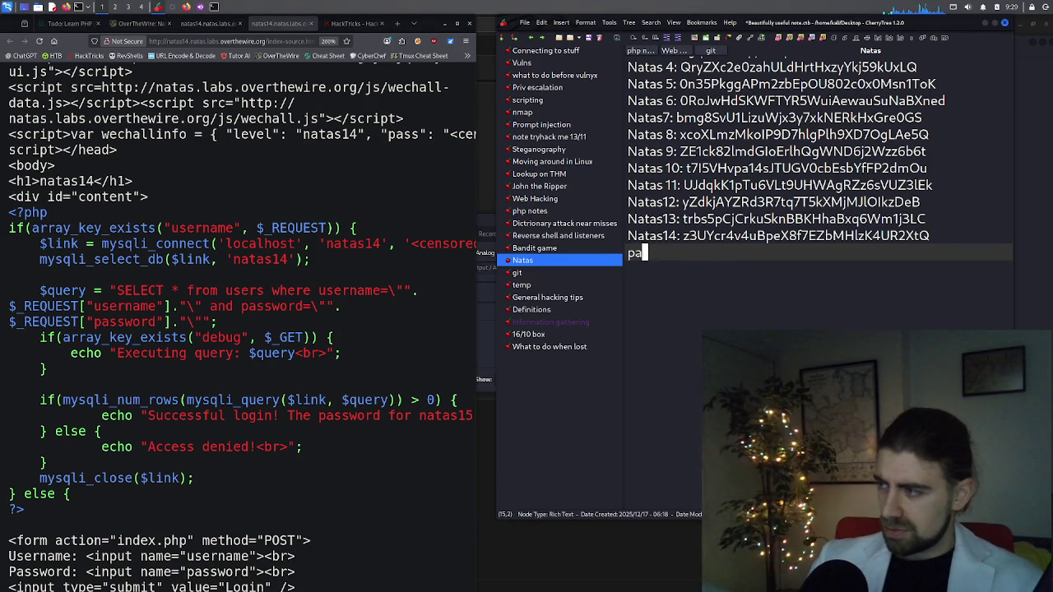
{"action": "key", "text": "Return"}
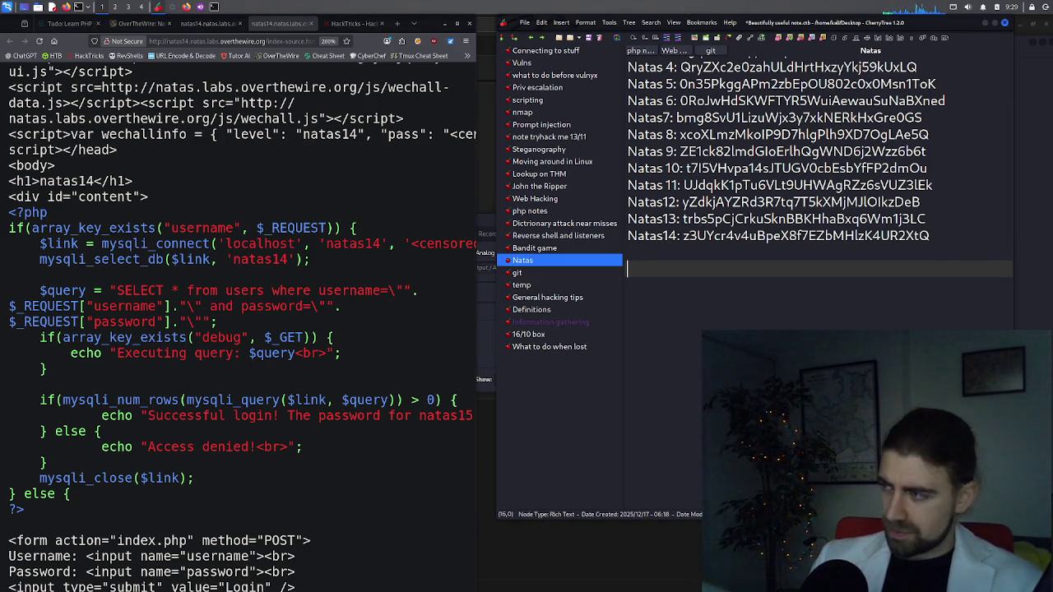
{"action": "type", "text": "password"}
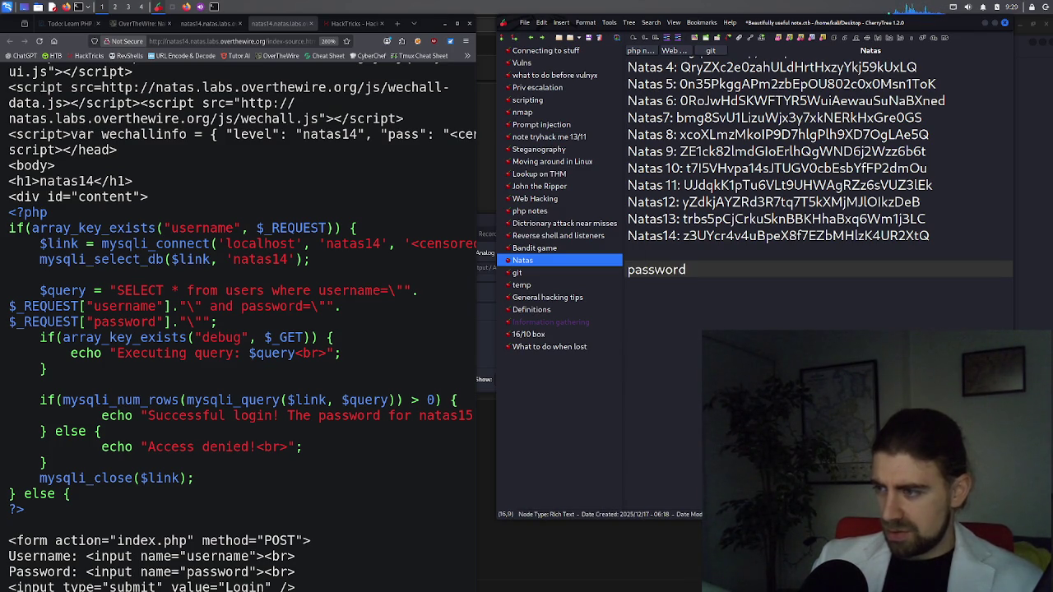
{"action": "type", "text": " \""}
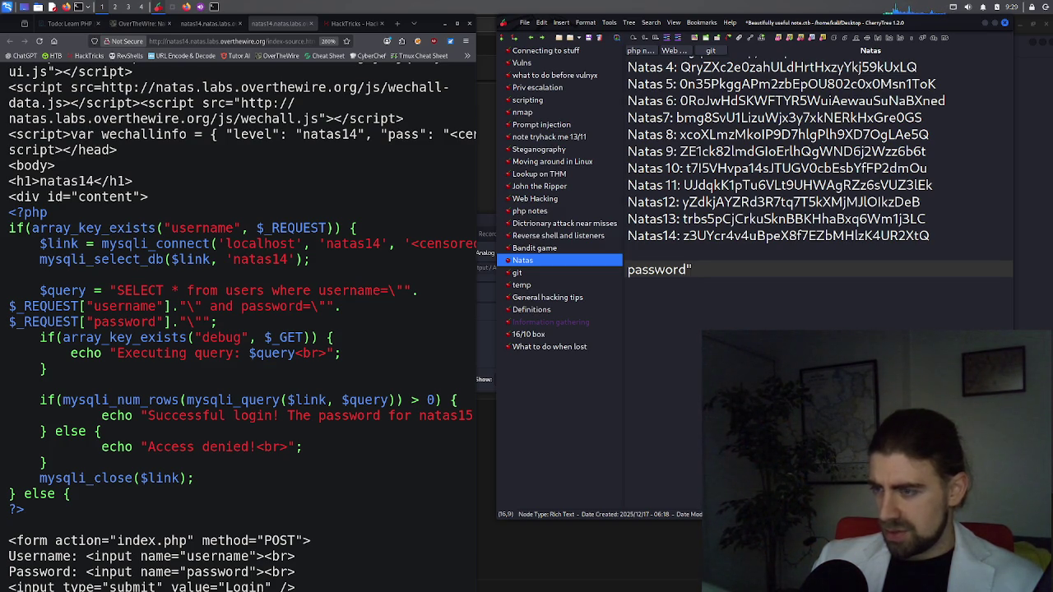
{"action": "type", "text": "]"}
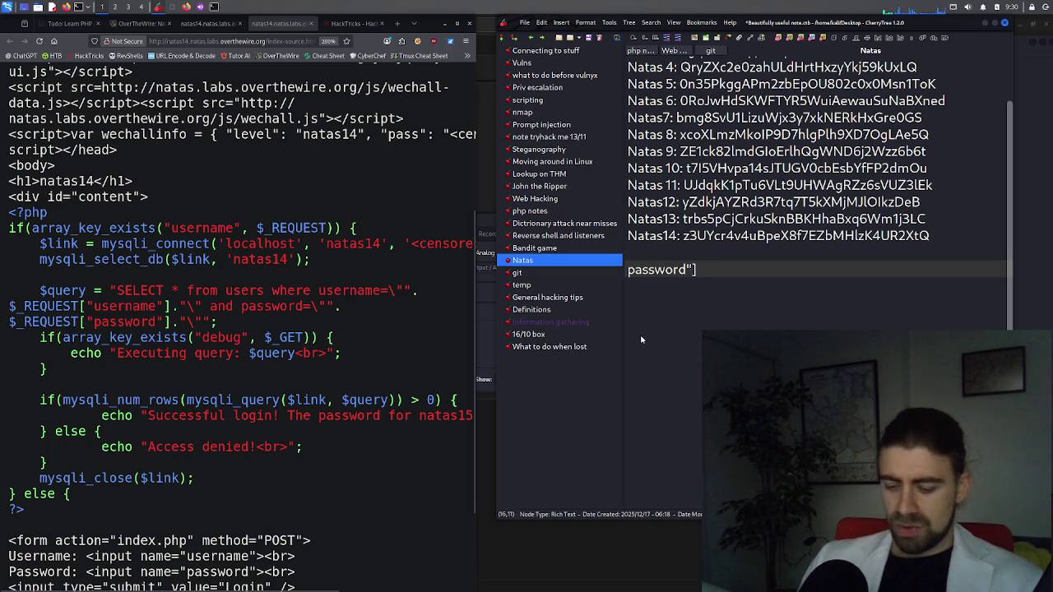
{"action": "type", "text": " OR"}
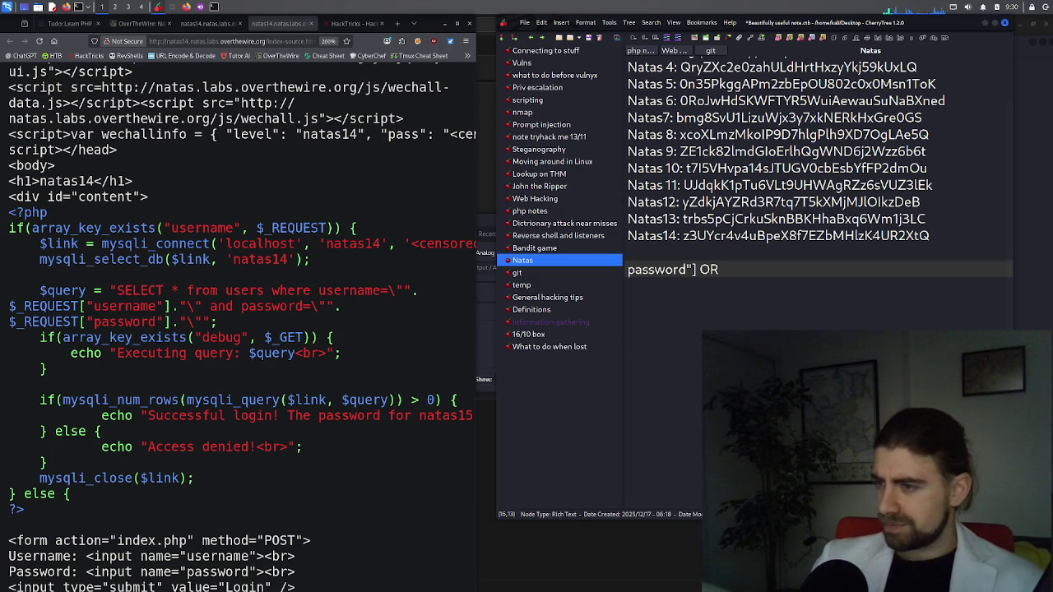
{"action": "type", "text": " 1"}
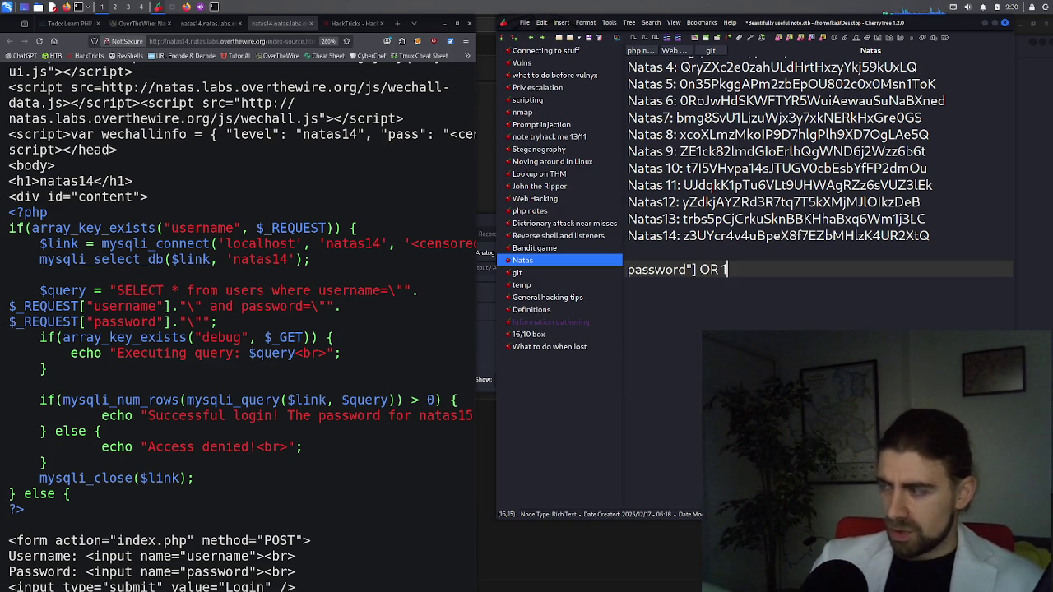
{"action": "type", "text": "=1"}
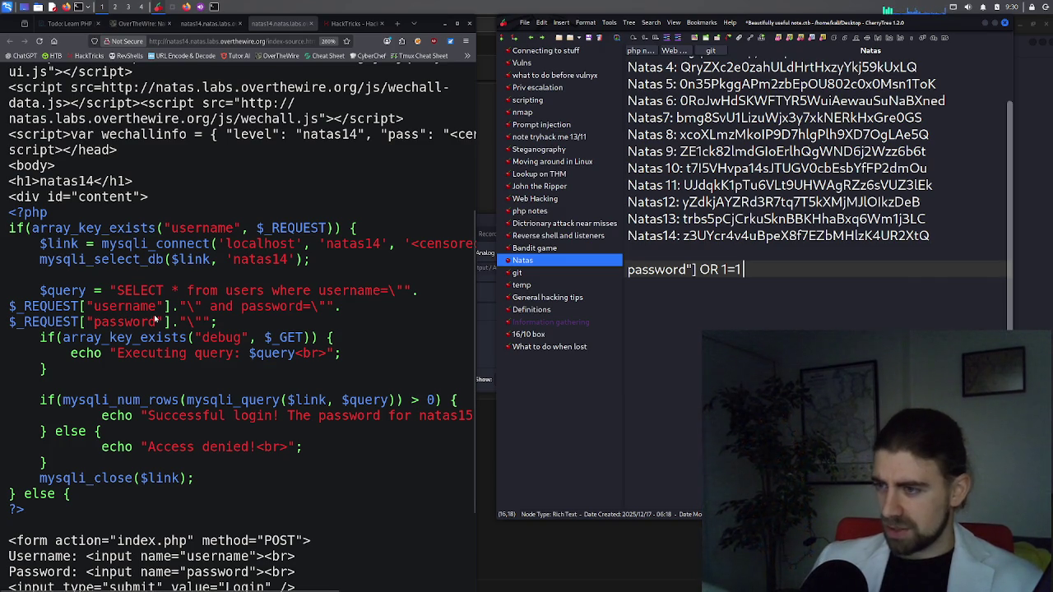
{"action": "left_click_drag", "start_coordinate": [165, 322], "coordinate": [213, 326]}
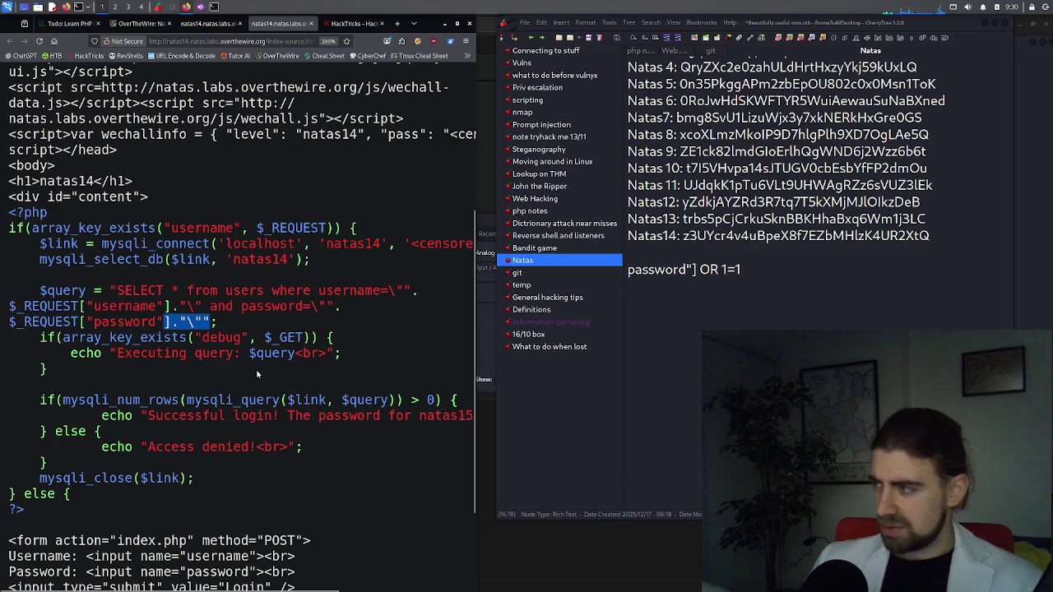
{"action": "left_click", "coordinate": [746, 269]}
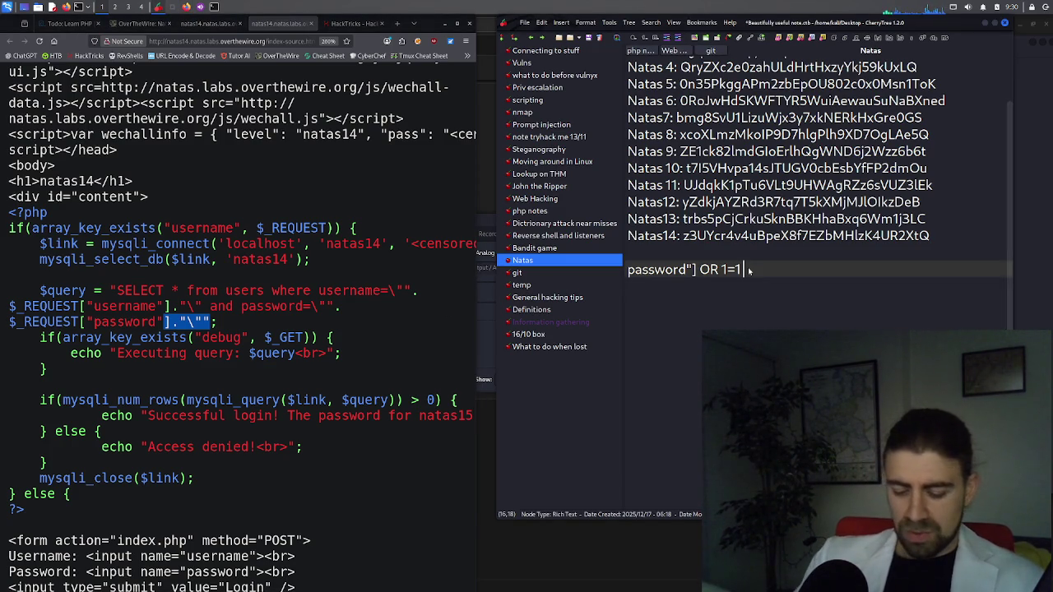
{"action": "type", "text": "OR"}
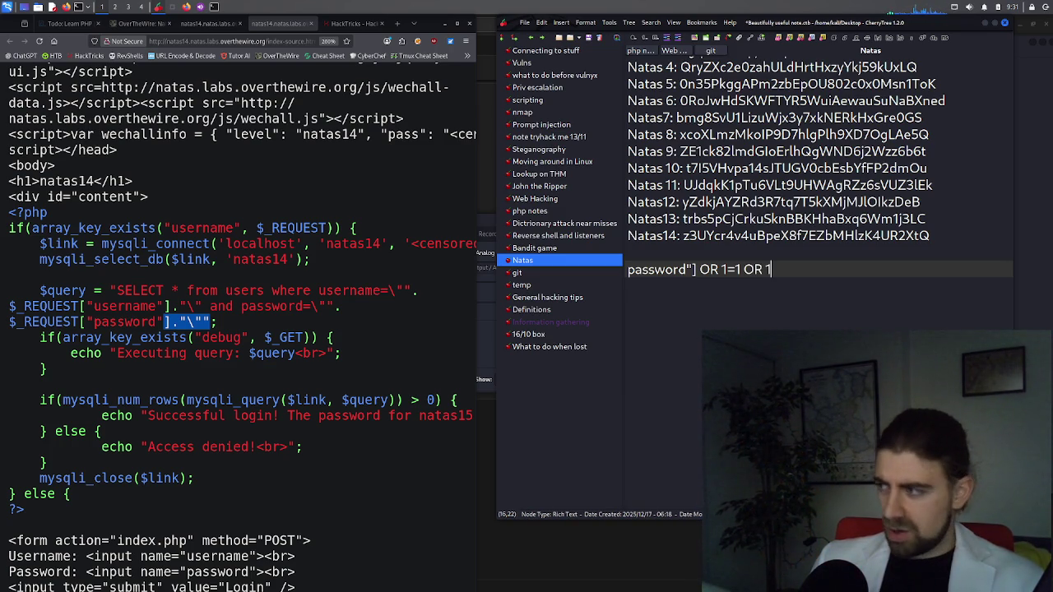
{"action": "type", "text": " 1="}
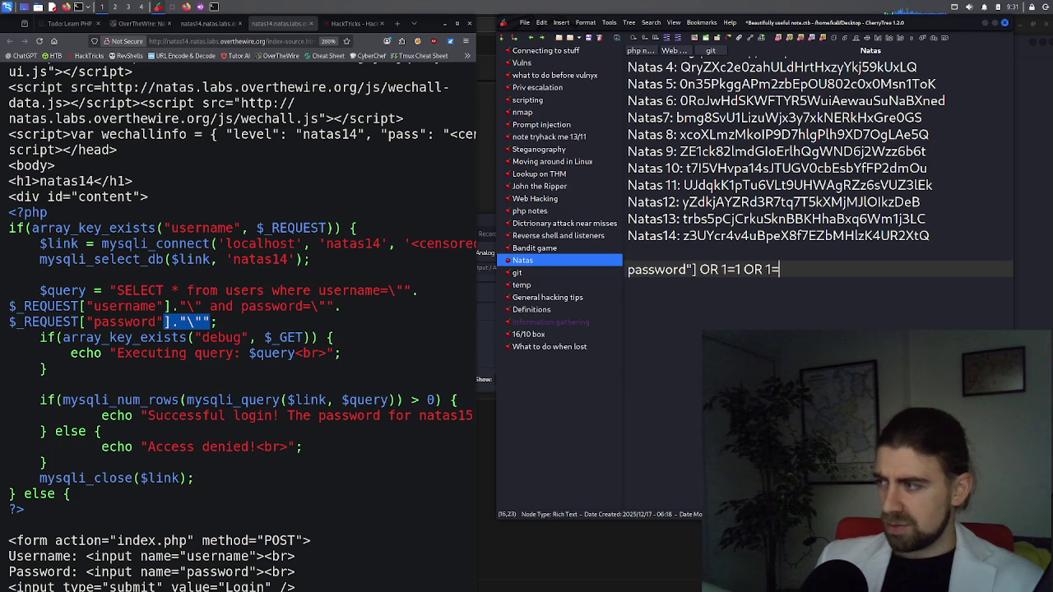
{"action": "key", "text": "Left"}
{"action": "key", "text": "Left"}
{"action": "key", "text": "Left"}
{"action": "key", "text": "Left"}
{"action": "key", "text": "Left"}
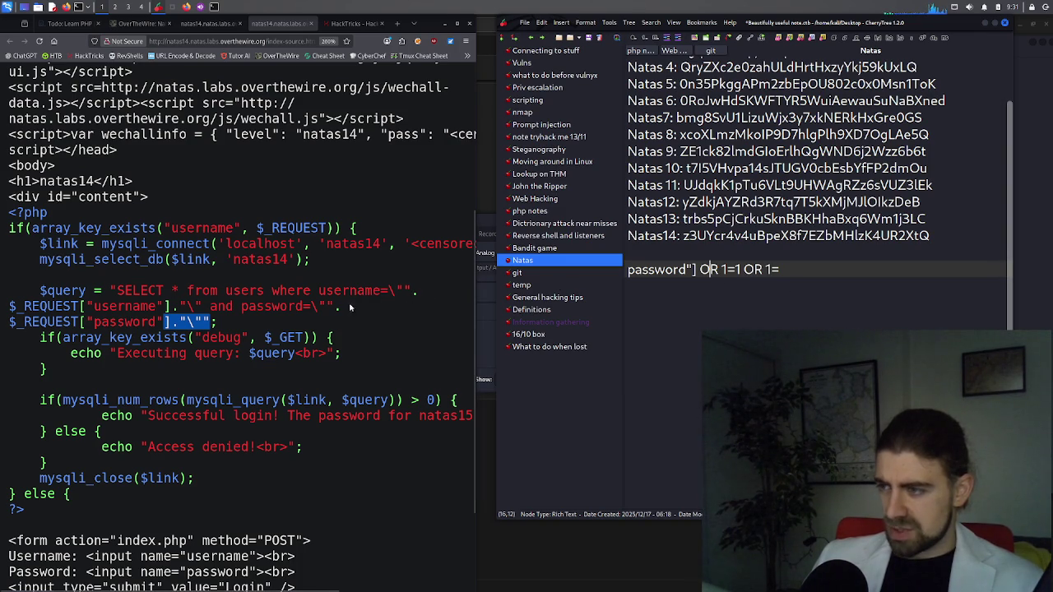
Select the username= and and password= parts of the $query line to compare with the payload
{"action": "left_click", "coordinate": [700, 275]}
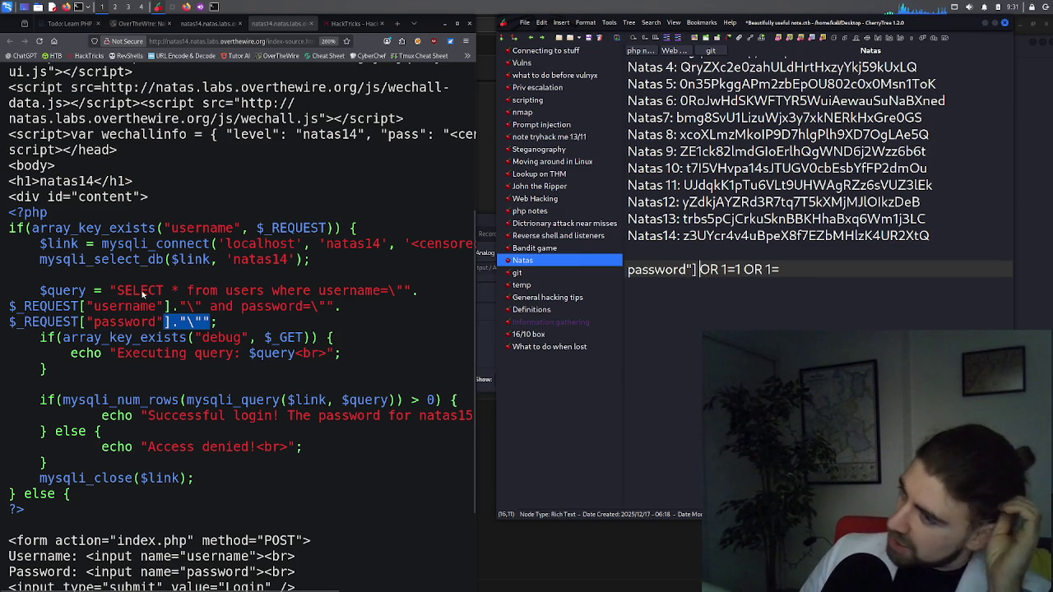
{"action": "left_click", "coordinate": [113, 292]}
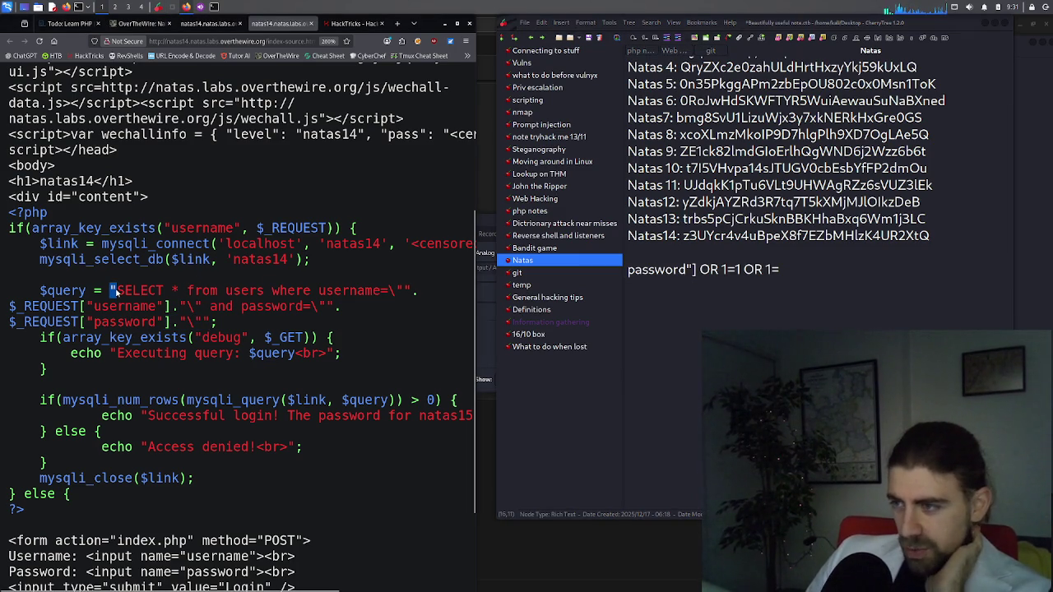
{"action": "left_click", "coordinate": [398, 291]}
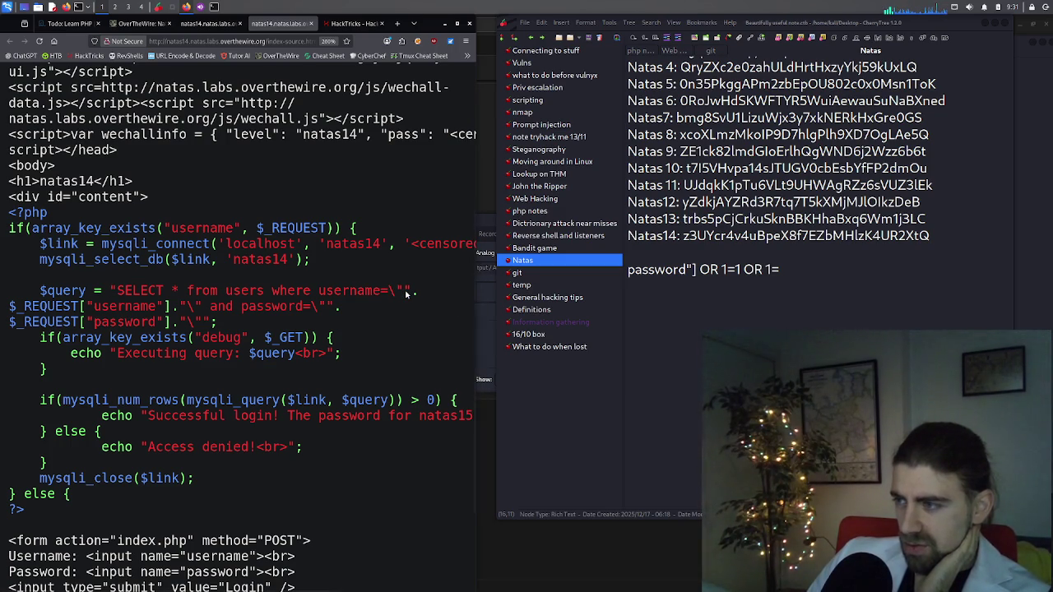
{"action": "mouse_move", "coordinate": [402, 290]}
{"action": "left_mouse_down"}
{"action": "mouse_move", "coordinate": [111, 291]}
{"action": "mouse_move", "coordinate": [400, 291]}
{"action": "mouse_move", "coordinate": [407, 302]}
{"action": "left_mouse_up"}
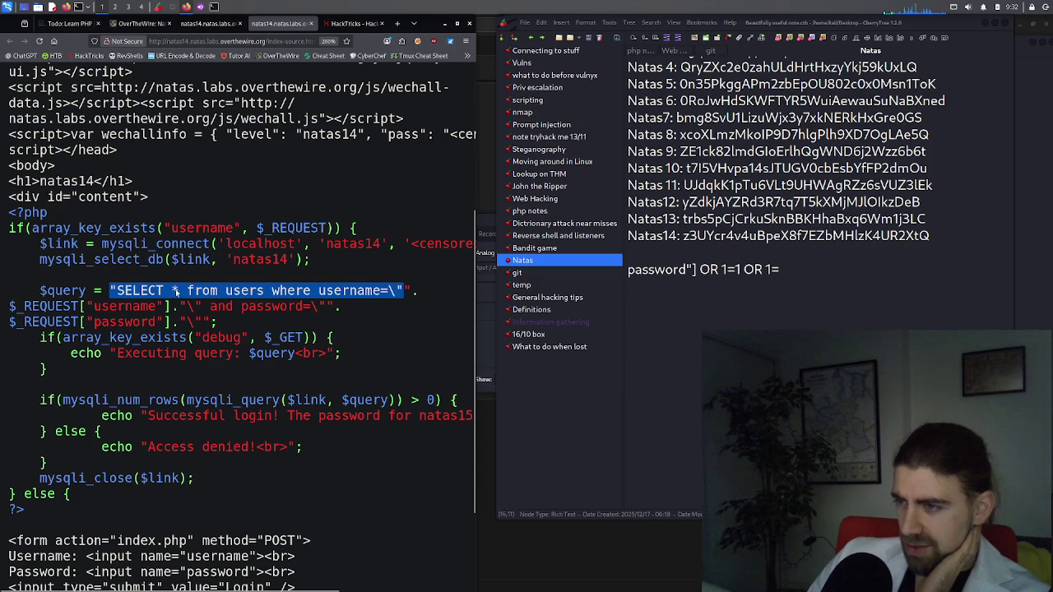
{"action": "double_click", "coordinate": [409, 291]}
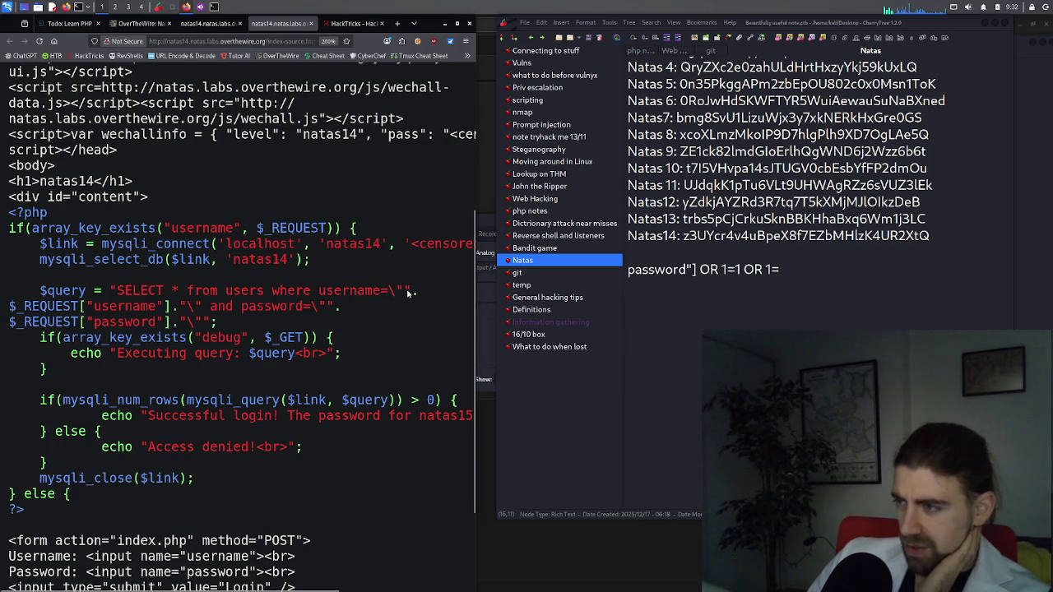
{"action": "left_click_drag", "start_coordinate": [417, 298], "coordinate": [188, 311]}
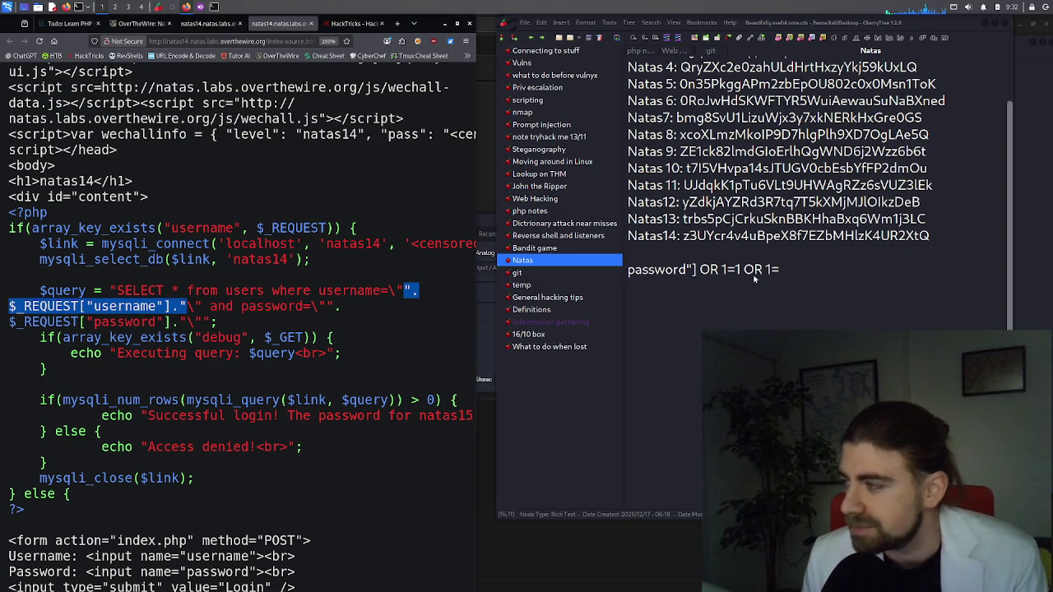
{"action": "left_click", "coordinate": [697, 273]}
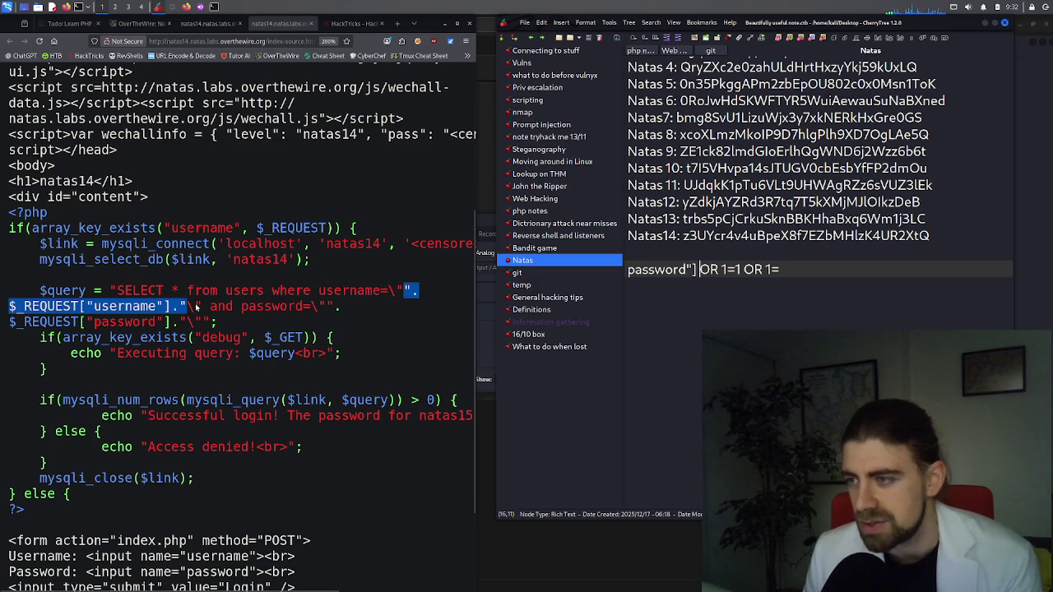
{"action": "left_click_drag", "start_coordinate": [196, 306], "coordinate": [317, 308]}
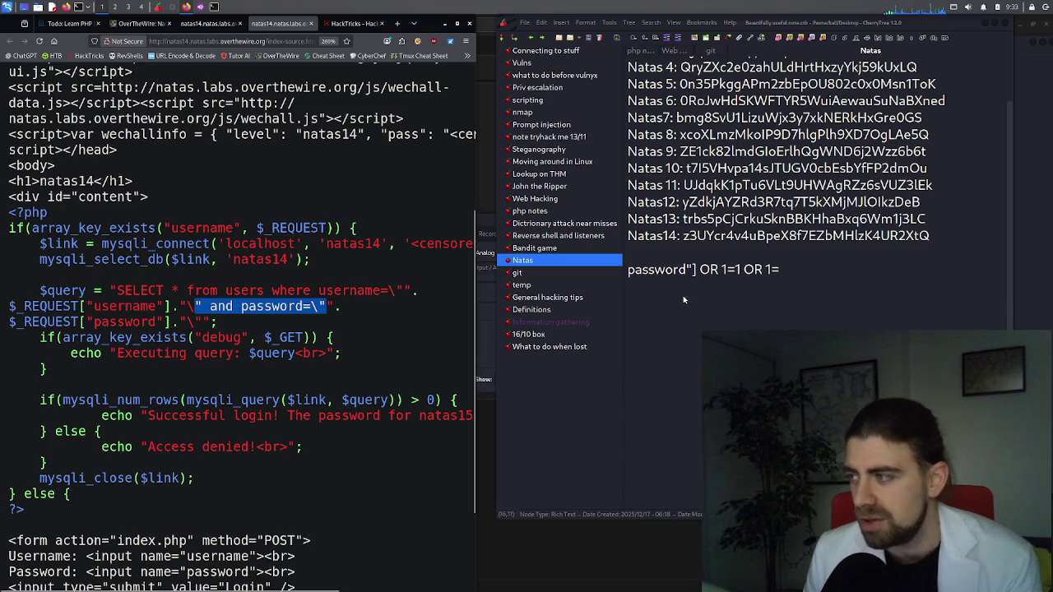
{"action": "left_click_drag", "start_coordinate": [742, 274], "coordinate": [630, 276]}
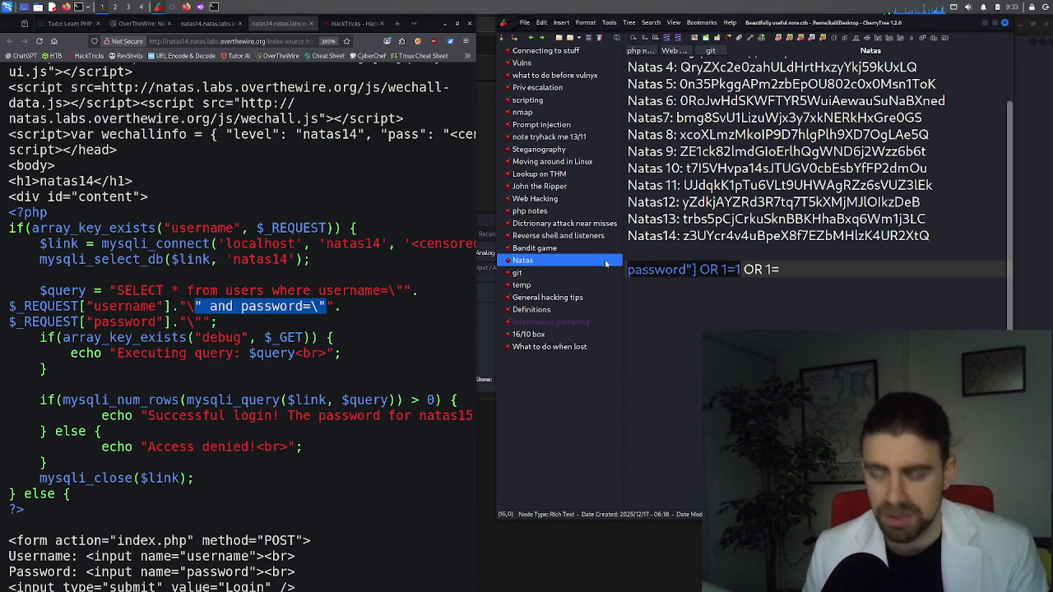
On the natas14 login page, replace the Username entry with natas
{"action": "left_click", "coordinate": [363, 25]}
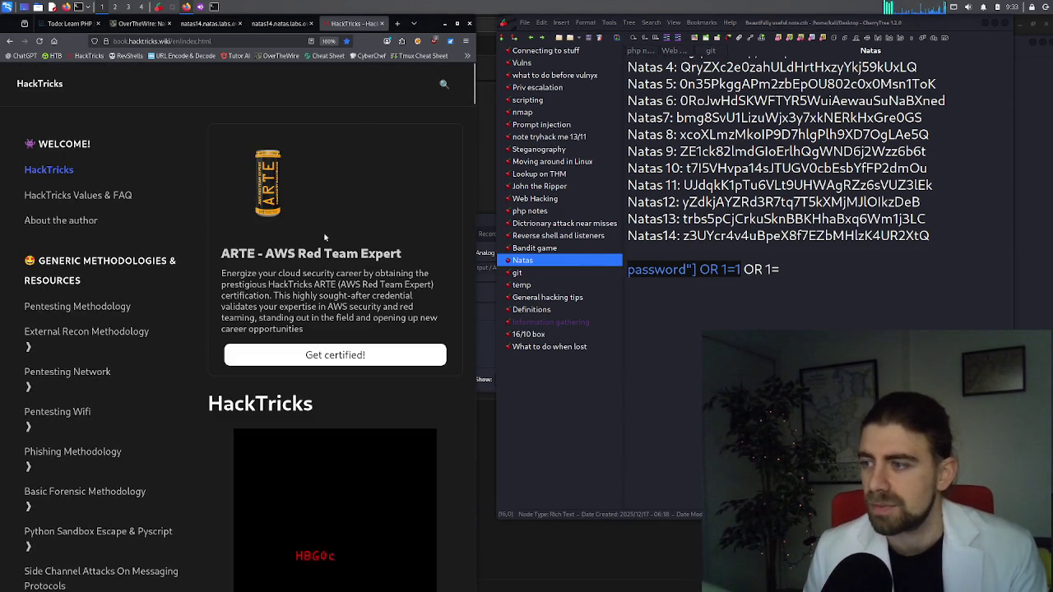
{"action": "left_click", "coordinate": [274, 25]}
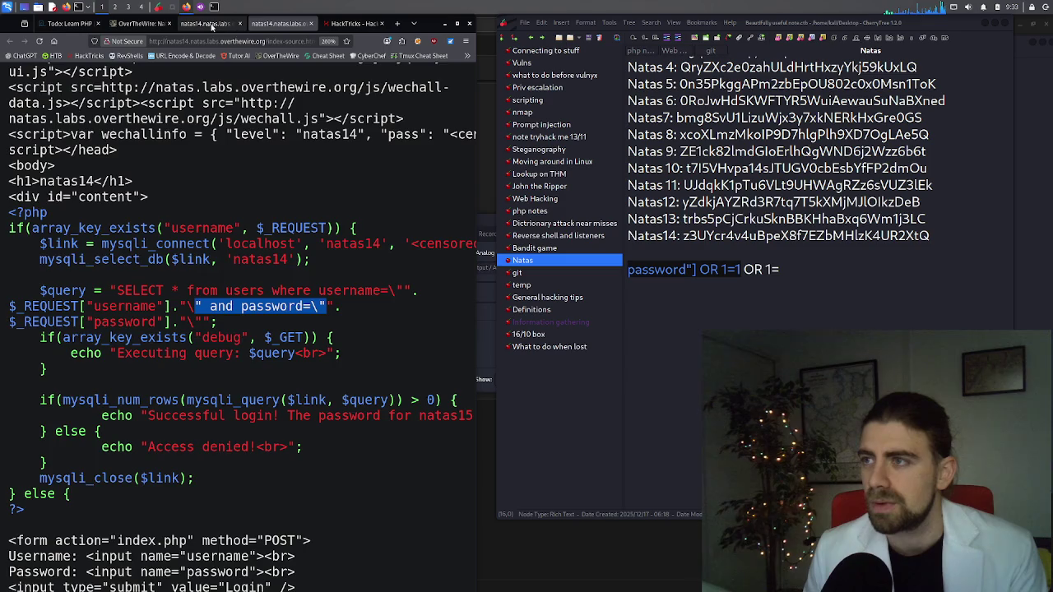
{"action": "left_click", "coordinate": [210, 25]}
{"action": "left_click", "coordinate": [201, 204]}
{"action": "double_click", "coordinate": [202, 204]}
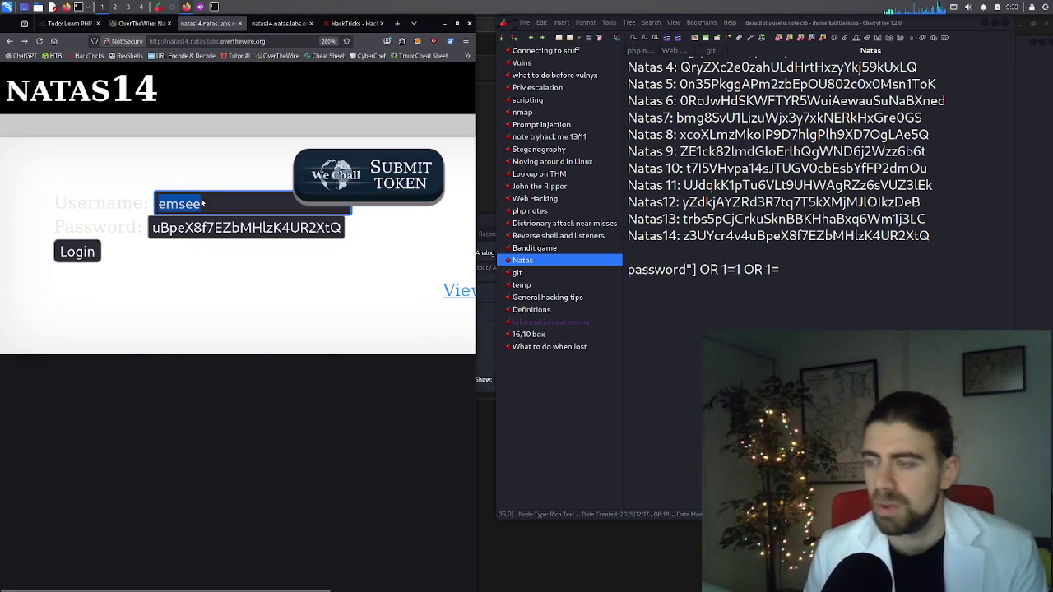
{"action": "type", "text": "natas"}
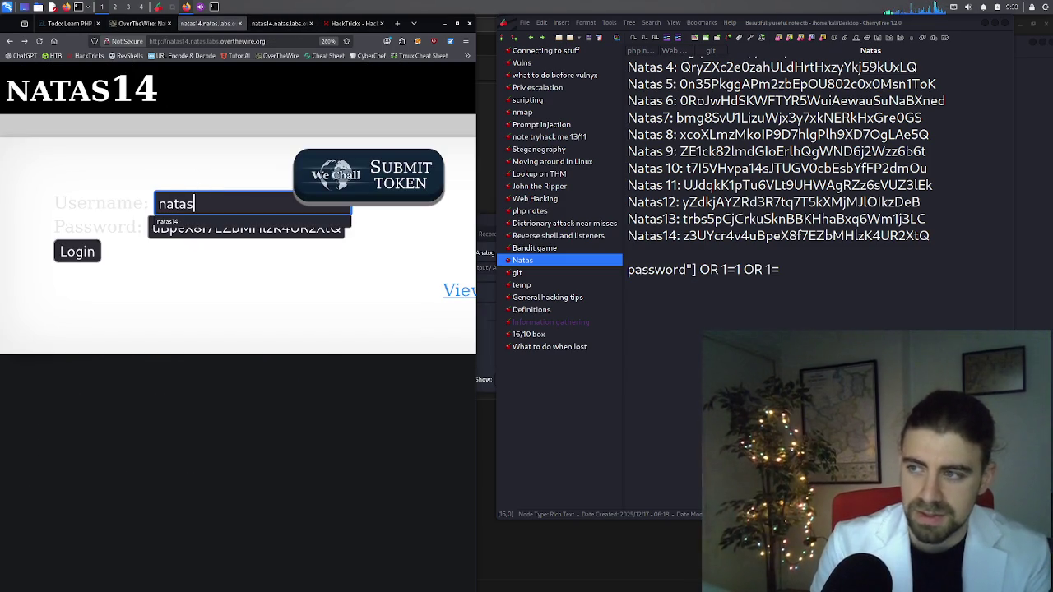
{"action": "type", "text": "14"}
{"action": "key", "text": "Tab"}
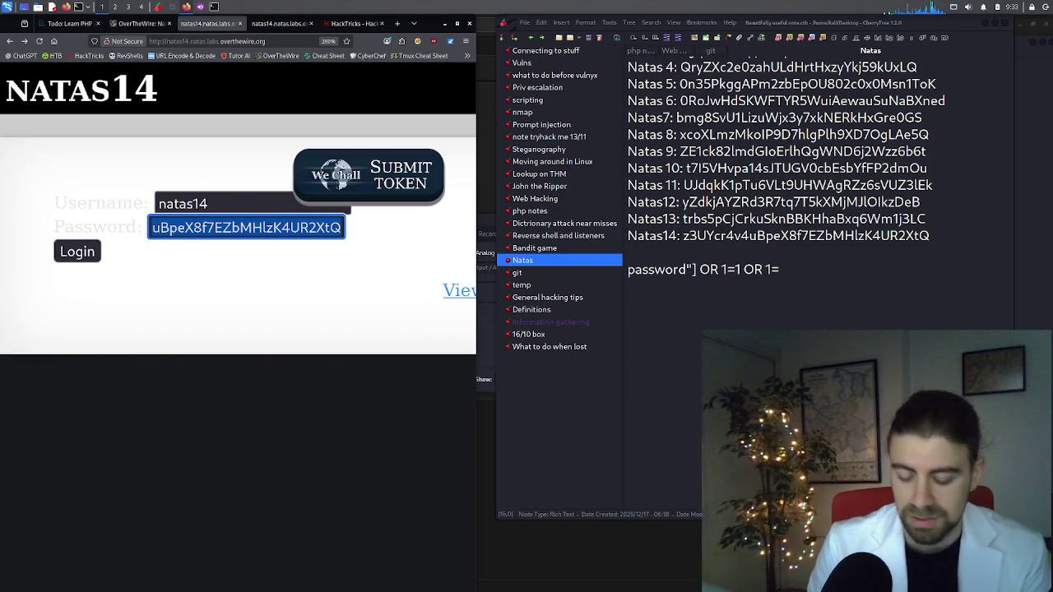
{"action": "type", "text": "password\"] OR 1=1"}
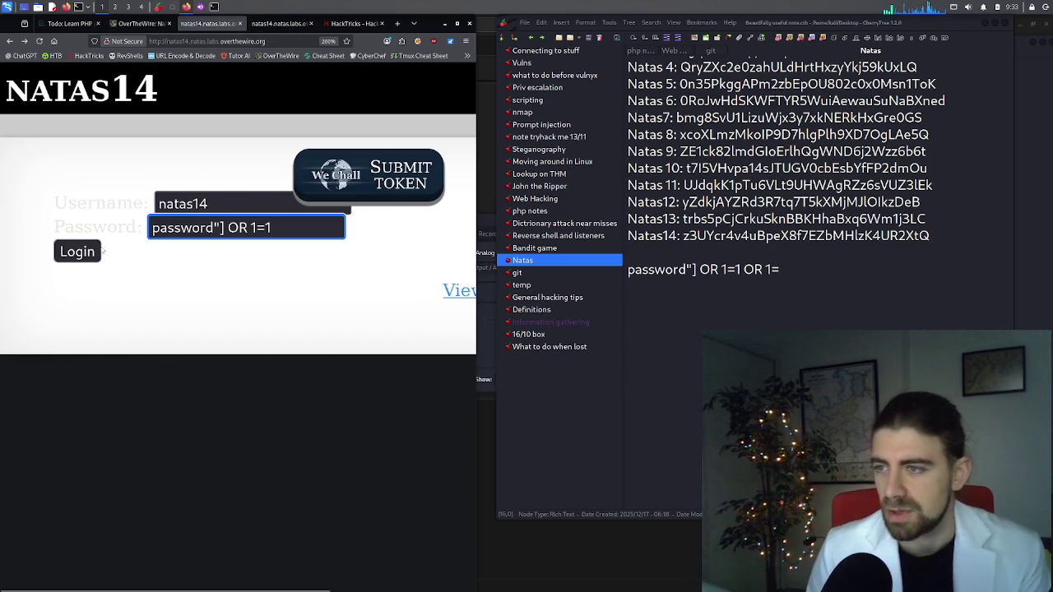
{"action": "left_click", "coordinate": [89, 255]}
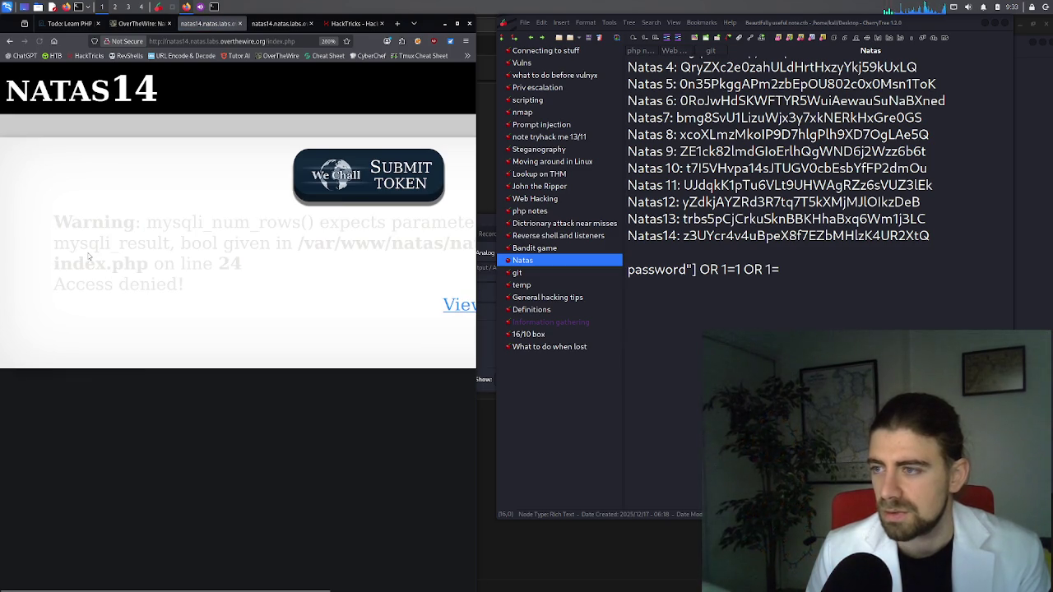
{"action": "triple_click", "coordinate": [198, 245]}
{"action": "left_click", "coordinate": [204, 243]}
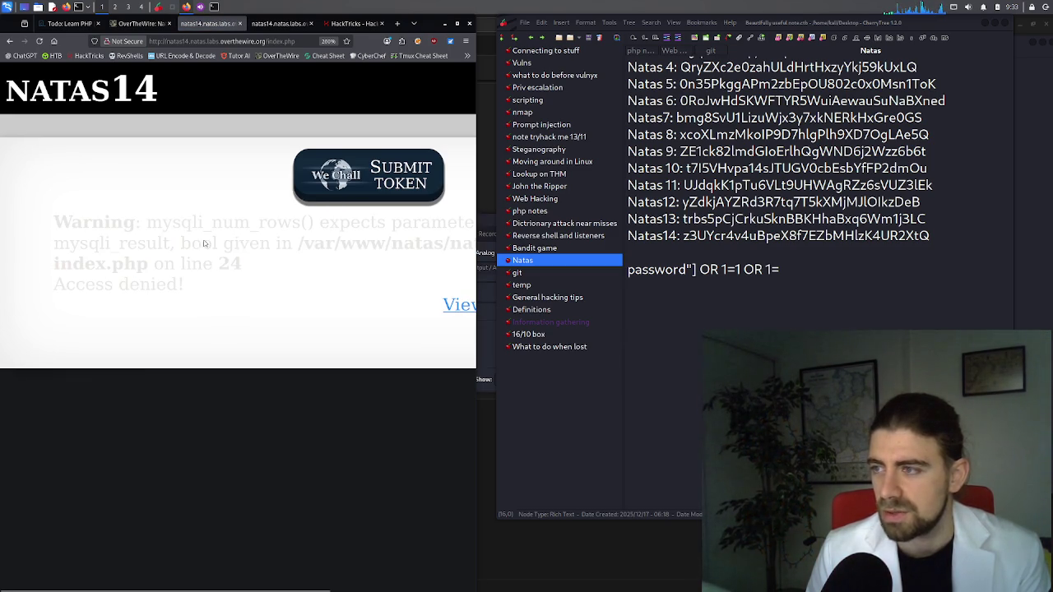
{"action": "mouse_move", "coordinate": [309, 244]}
{"action": "left_mouse_down"}
{"action": "mouse_move", "coordinate": [274, 244]}
{"action": "mouse_move", "coordinate": [470, 243]}
{"action": "mouse_move", "coordinate": [441, 260]}
{"action": "mouse_move", "coordinate": [315, 272]}
{"action": "left_mouse_up"}
{"action": "left_click", "coordinate": [283, 277]}
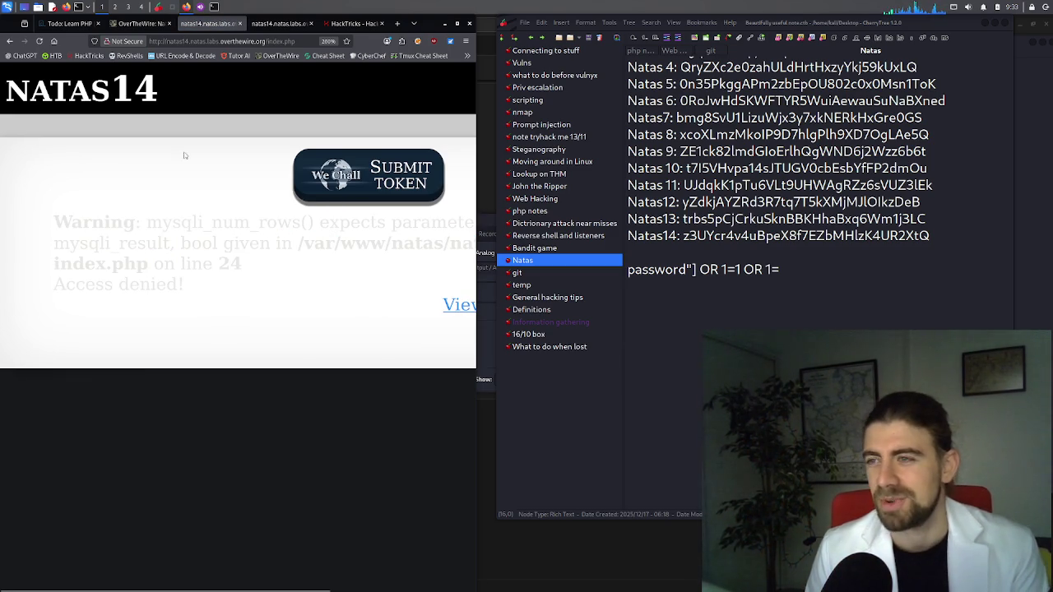
{"action": "left_click", "coordinate": [10, 41]}
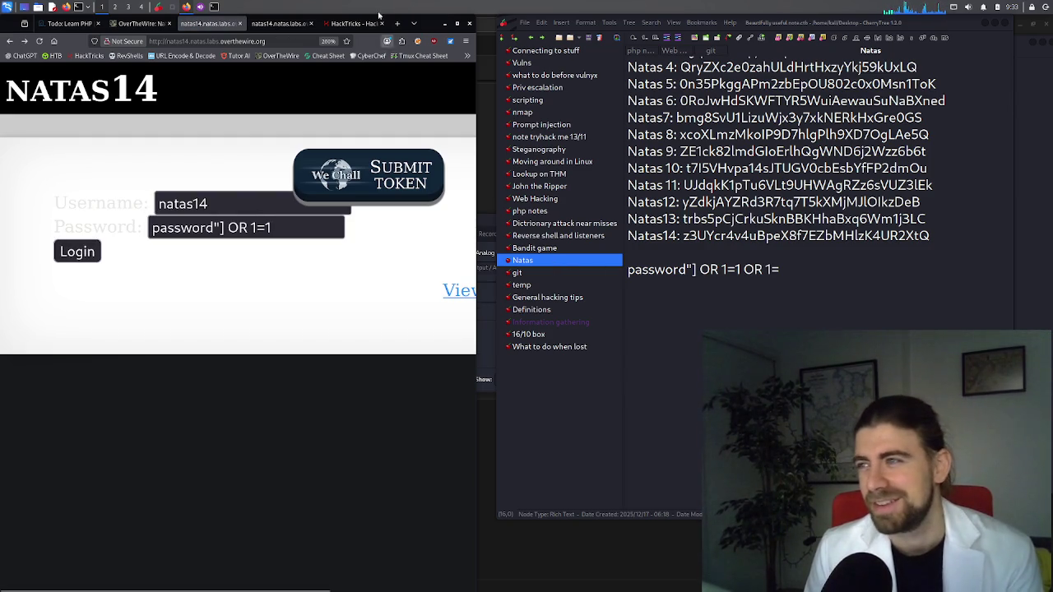
Resubmit the natas14 login, which returns the mysqli_num_rows warning and Access denied
{"action": "left_click", "coordinate": [353, 22]}
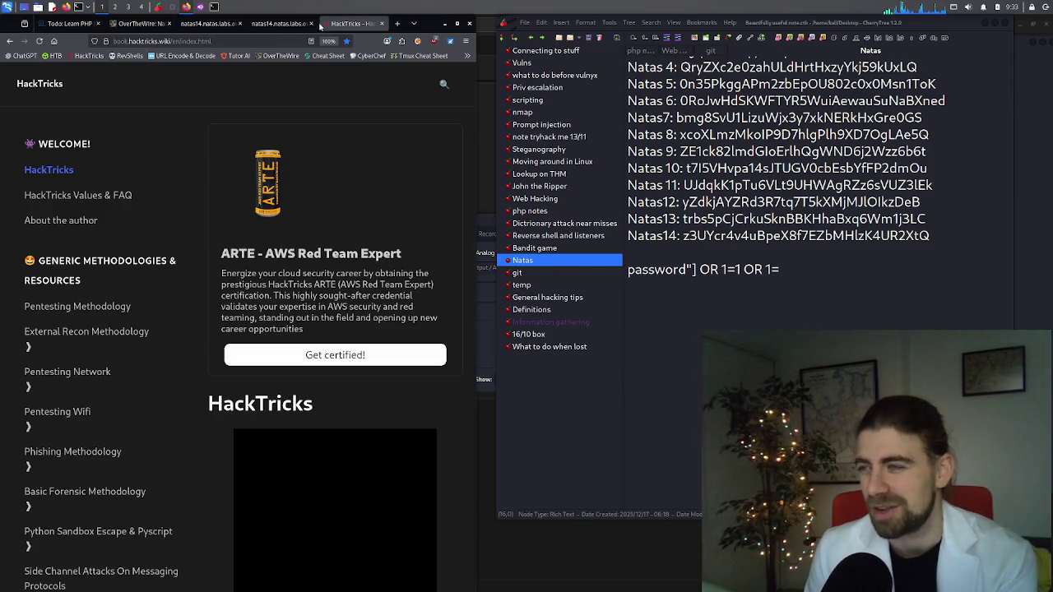
{"action": "left_click", "coordinate": [294, 22]}
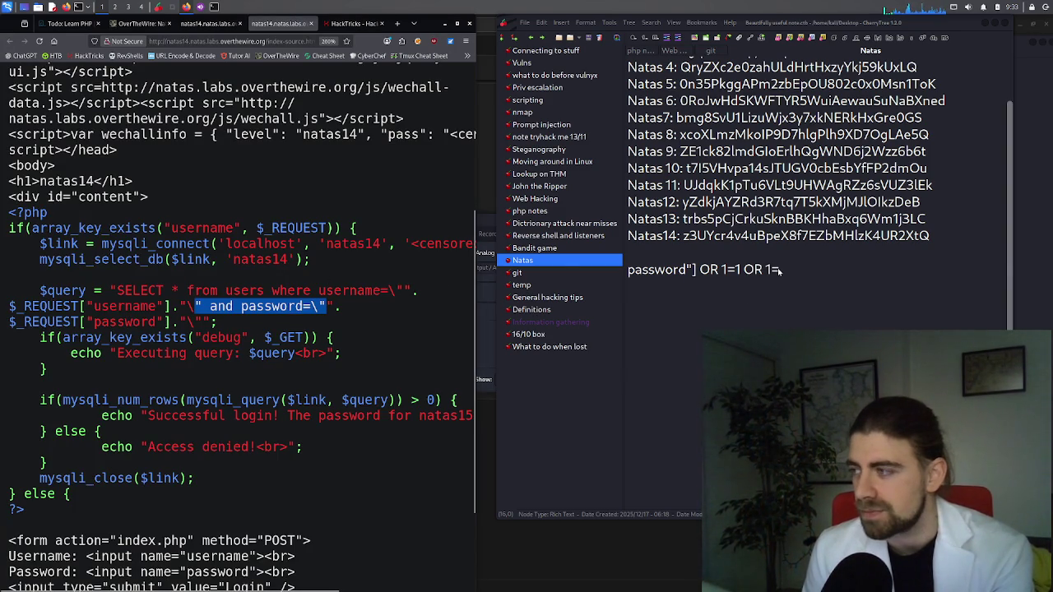
{"action": "left_click", "coordinate": [353, 23]}
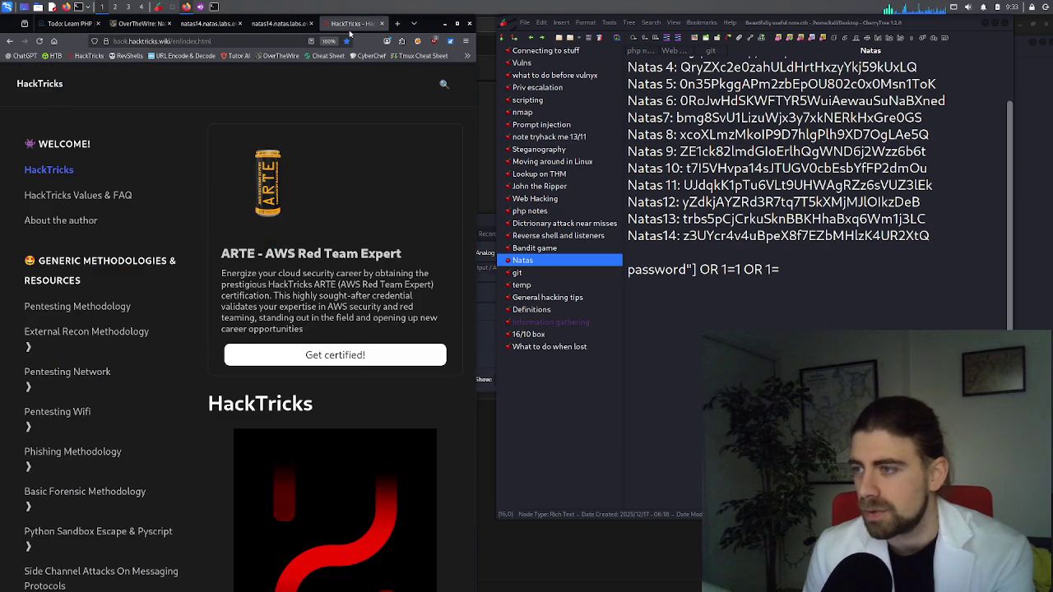
{"action": "left_click", "coordinate": [187, 19]}
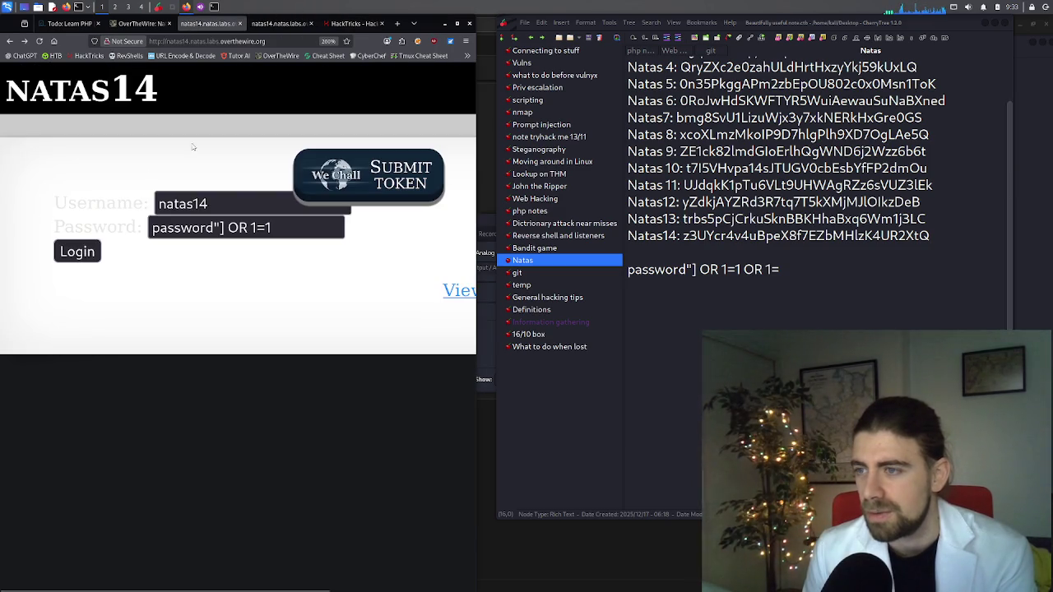
{"action": "left_click", "coordinate": [86, 248]}
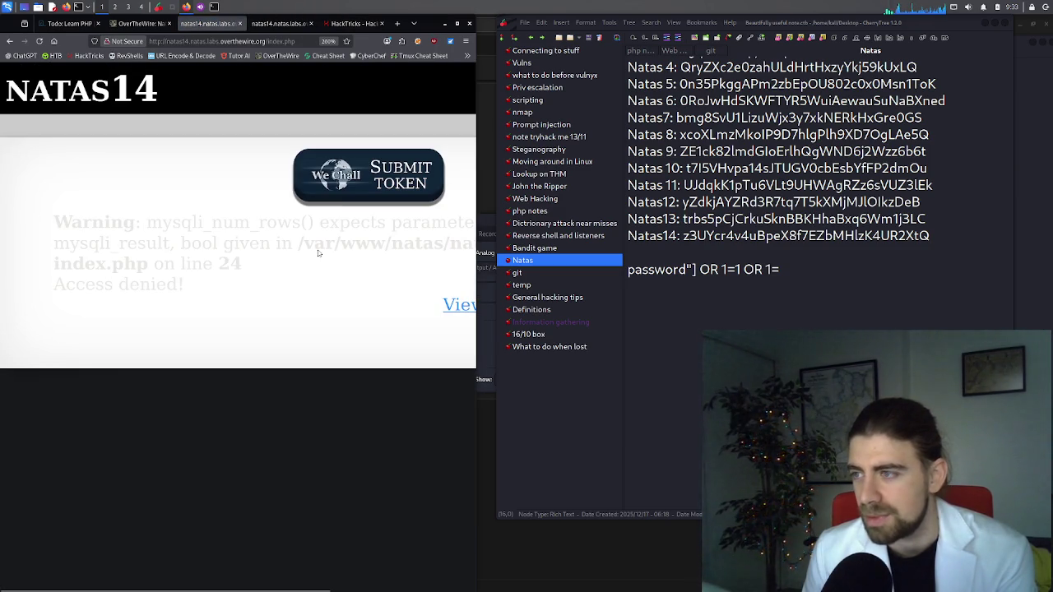
{"action": "mouse_move", "coordinate": [276, 586]}
{"action": "left_mouse_down"}
{"action": "mouse_move", "coordinate": [404, 587]}
{"action": "mouse_move", "coordinate": [248, 587]}
{"action": "left_mouse_up"}
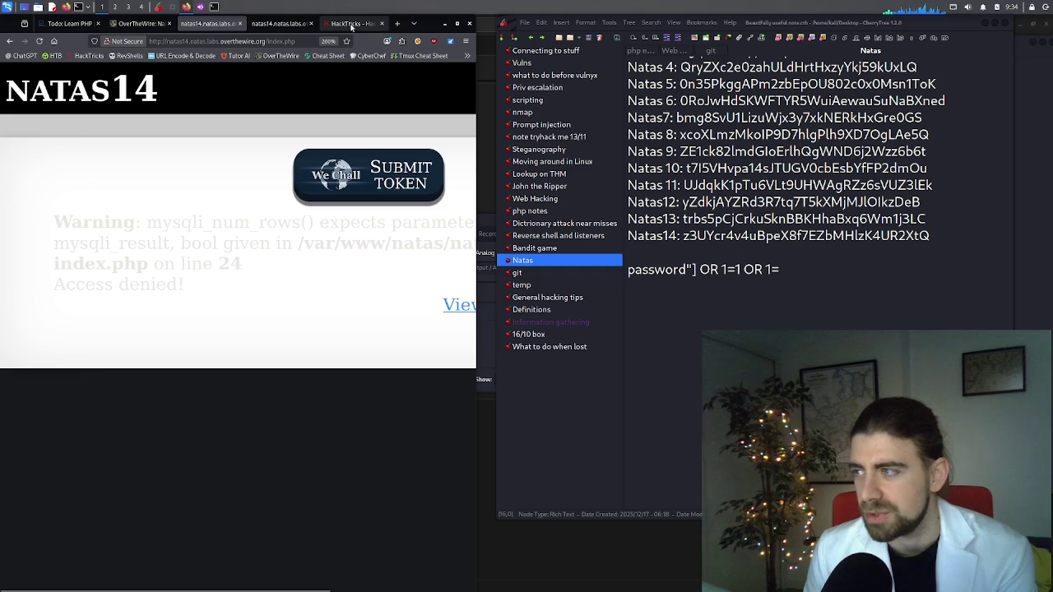
Show the natas14 PHP source and place the caret before OR in the payload note
{"action": "left_click", "coordinate": [303, 27]}
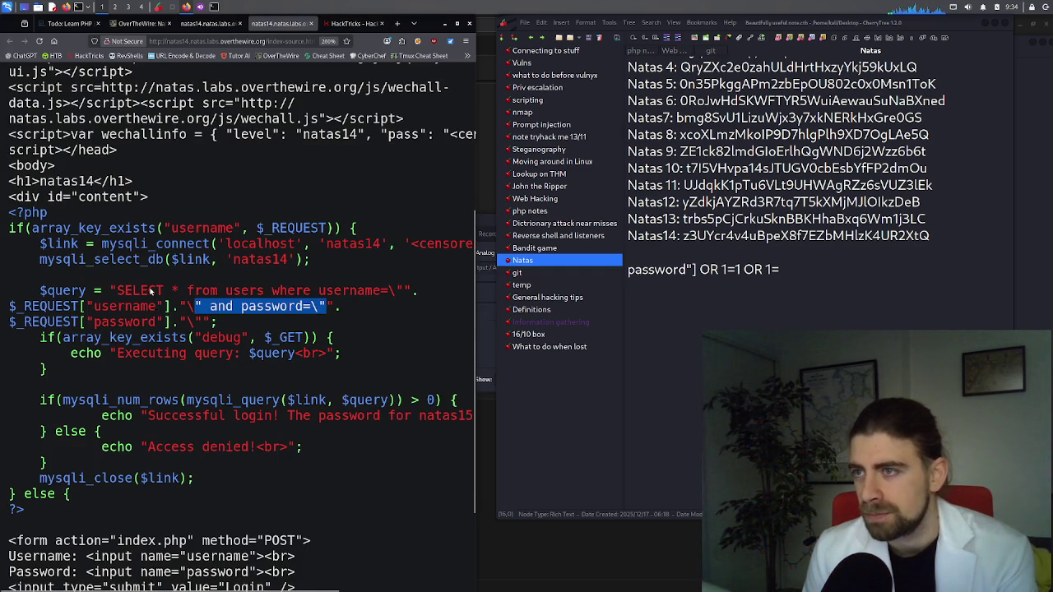
{"action": "scroll", "coordinate": [151, 289], "scroll_direction": "up", "scroll_amount": 5}
{"action": "scroll", "coordinate": [255, 309], "scroll_direction": "down", "scroll_amount": 5}
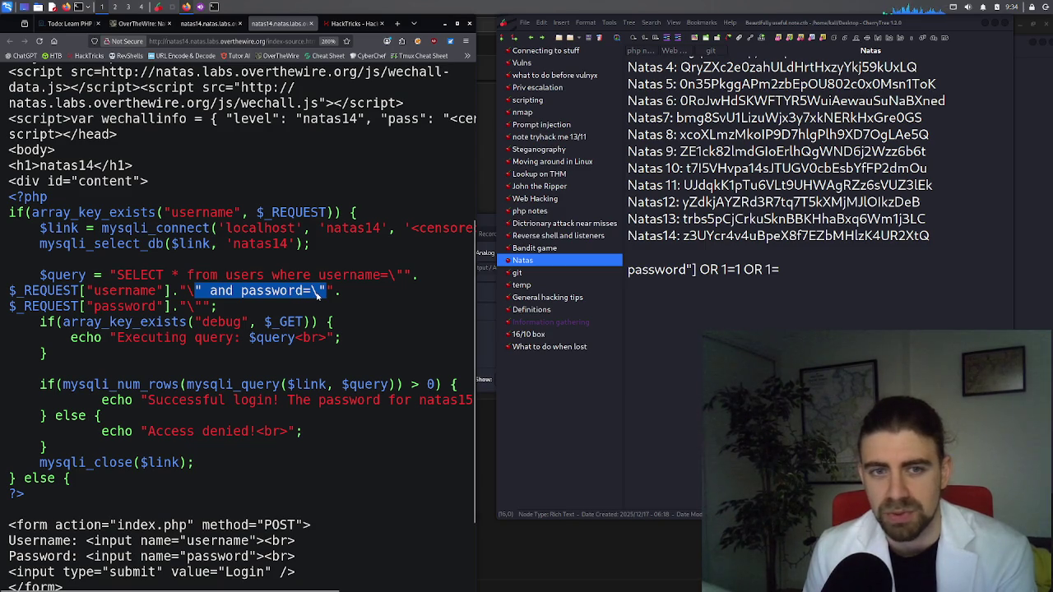
{"action": "left_click", "coordinate": [786, 271]}
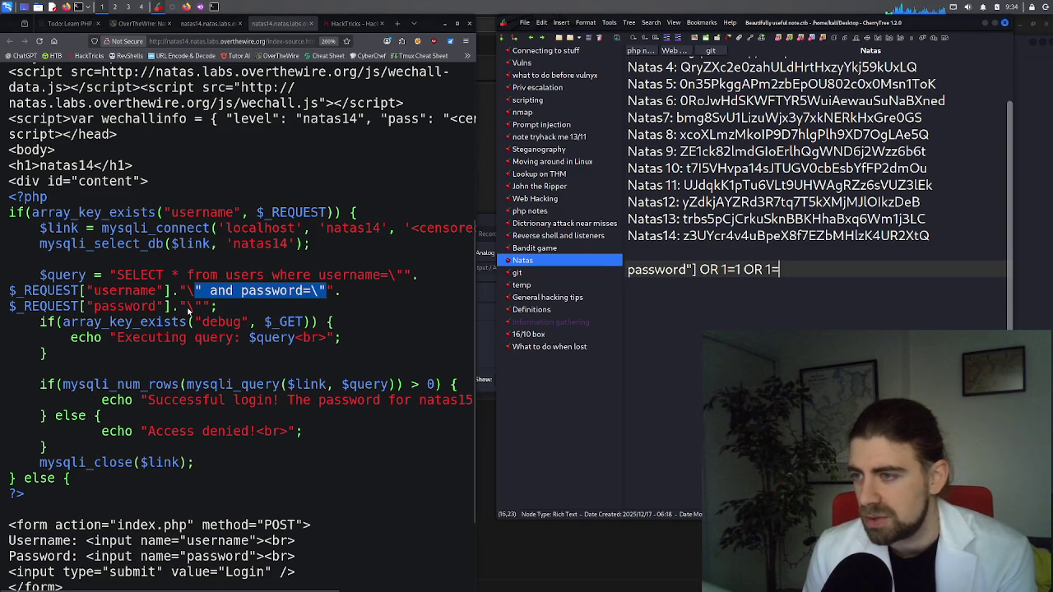
{"action": "left_click", "coordinate": [699, 272]}
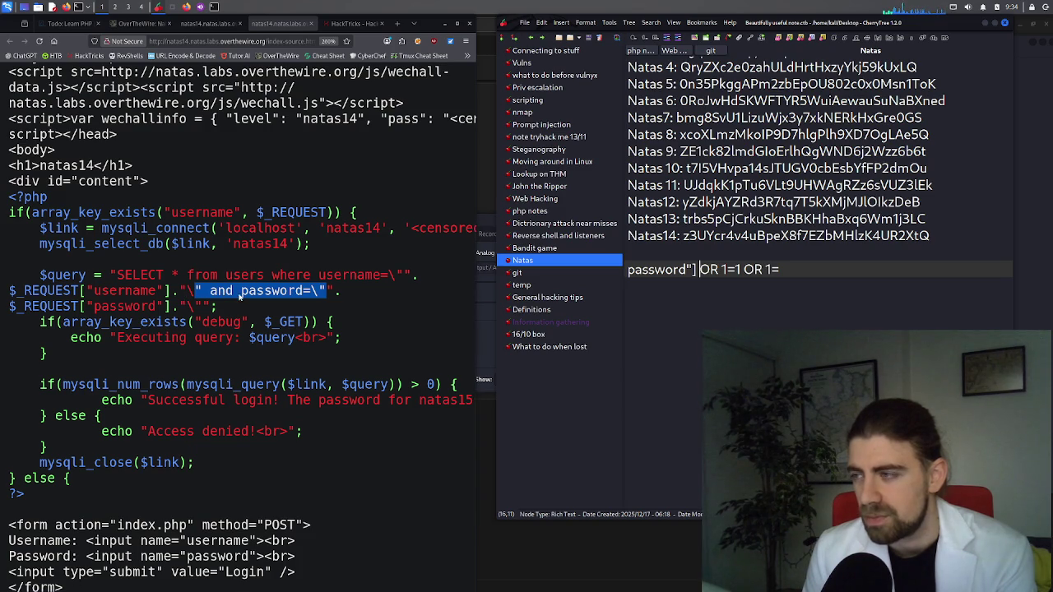
Retype OR and quote the first clause so the payload reads password"] "OR 1=1" OR 1=
{"action": "double_click", "coordinate": [708, 274]}
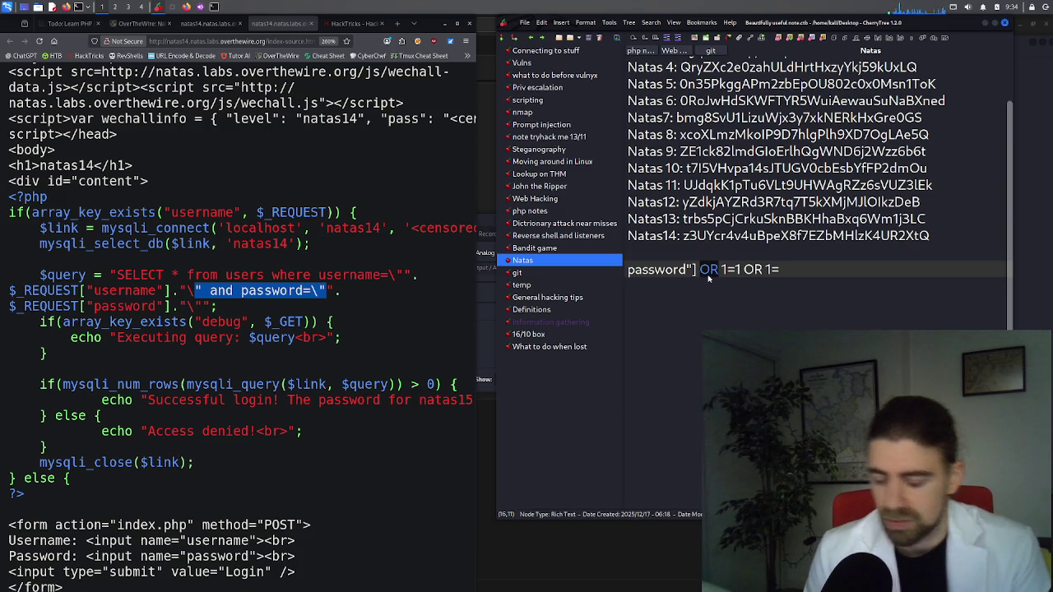
{"action": "type", "text": "or"}
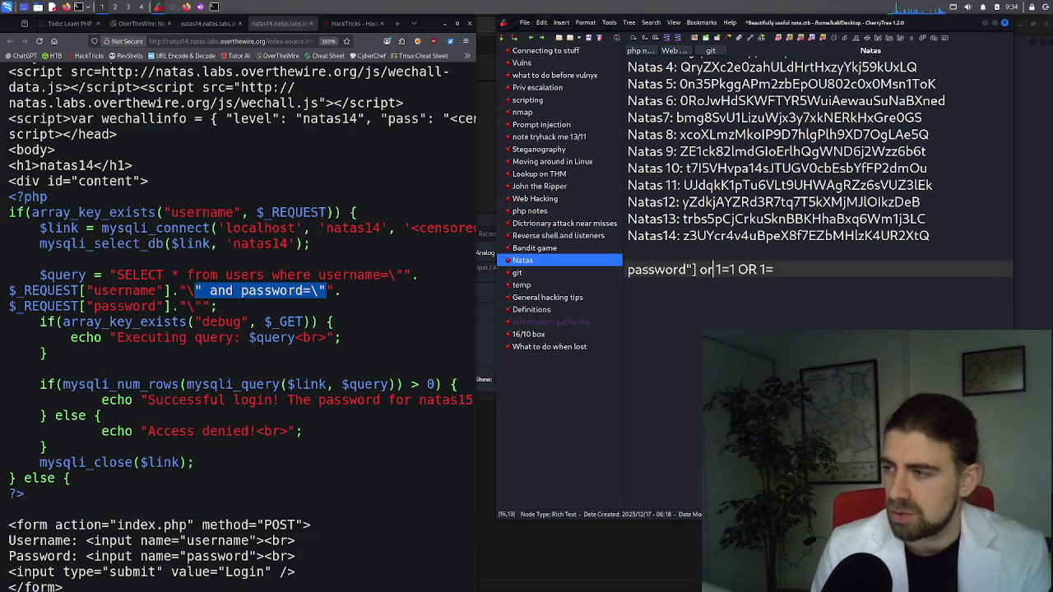
{"action": "double_click", "coordinate": [228, 292]}
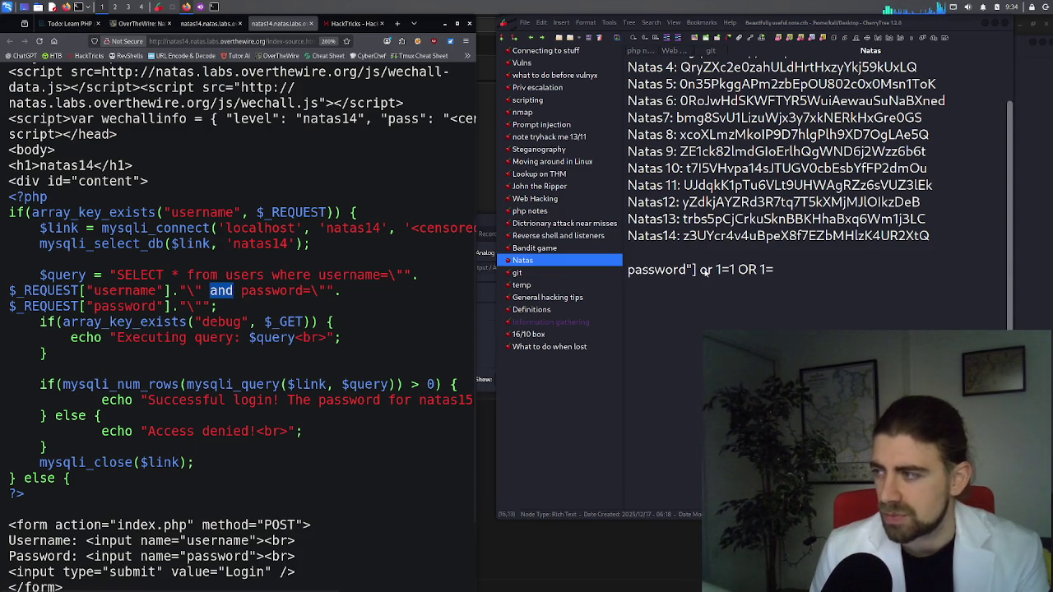
{"action": "double_click", "coordinate": [705, 271]}
{"action": "type", "text": "O"}
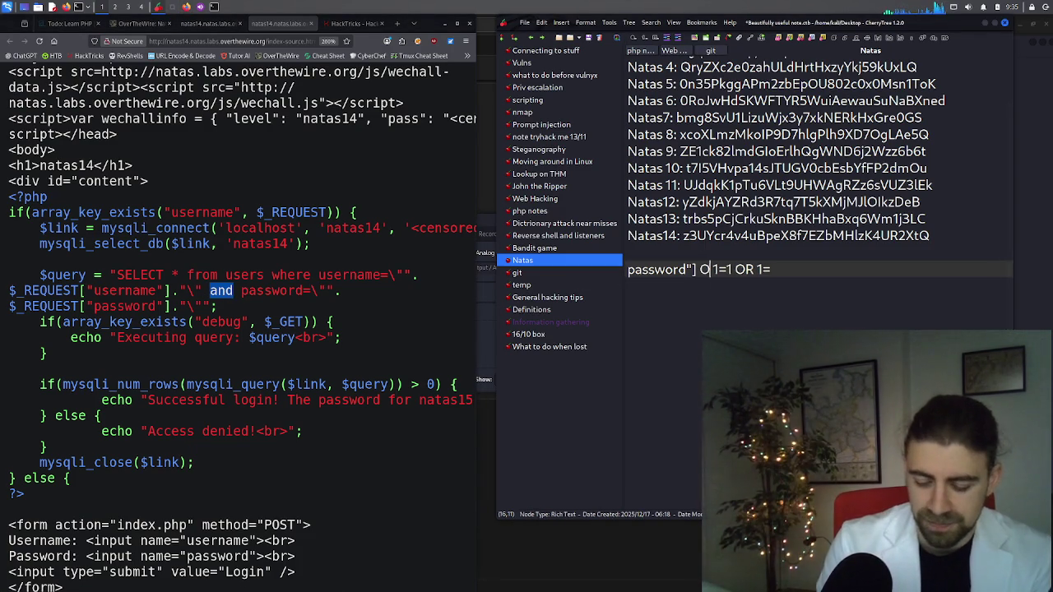
{"action": "type", "text": "R"}
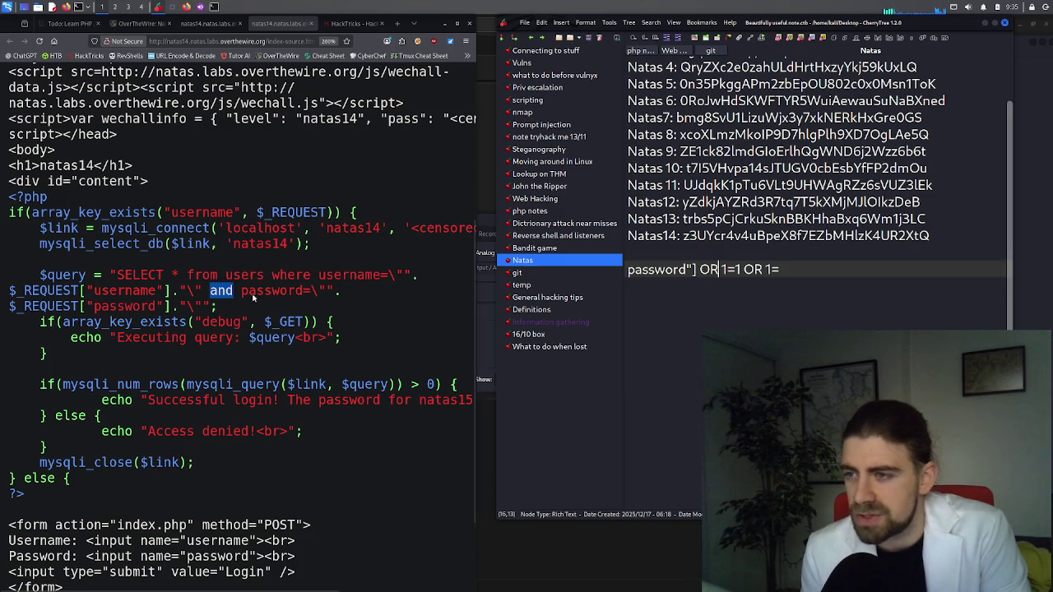
{"action": "left_click", "coordinate": [694, 271]}
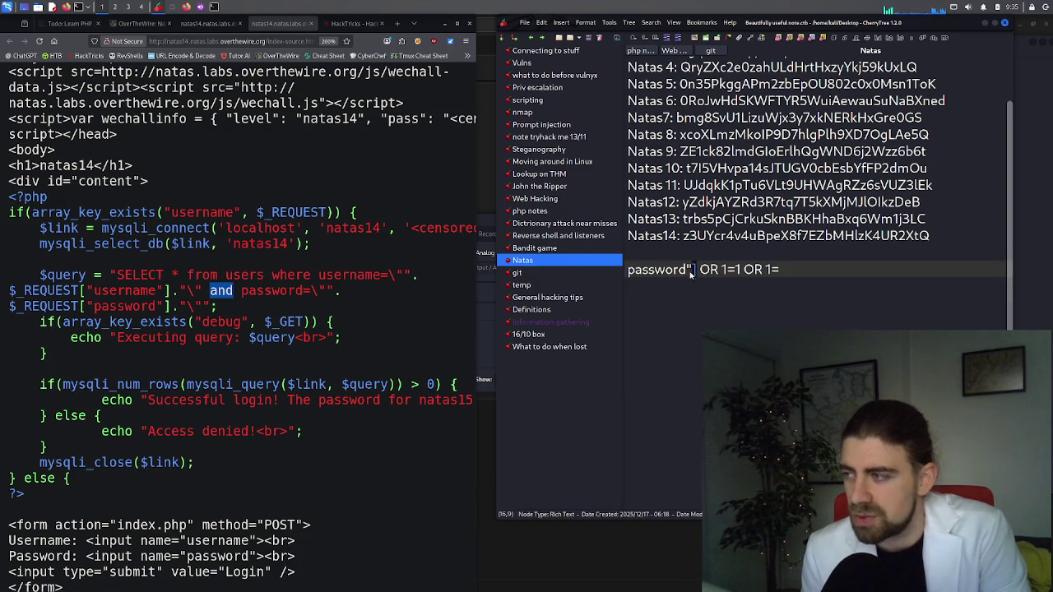
{"action": "left_click", "coordinate": [700, 272]}
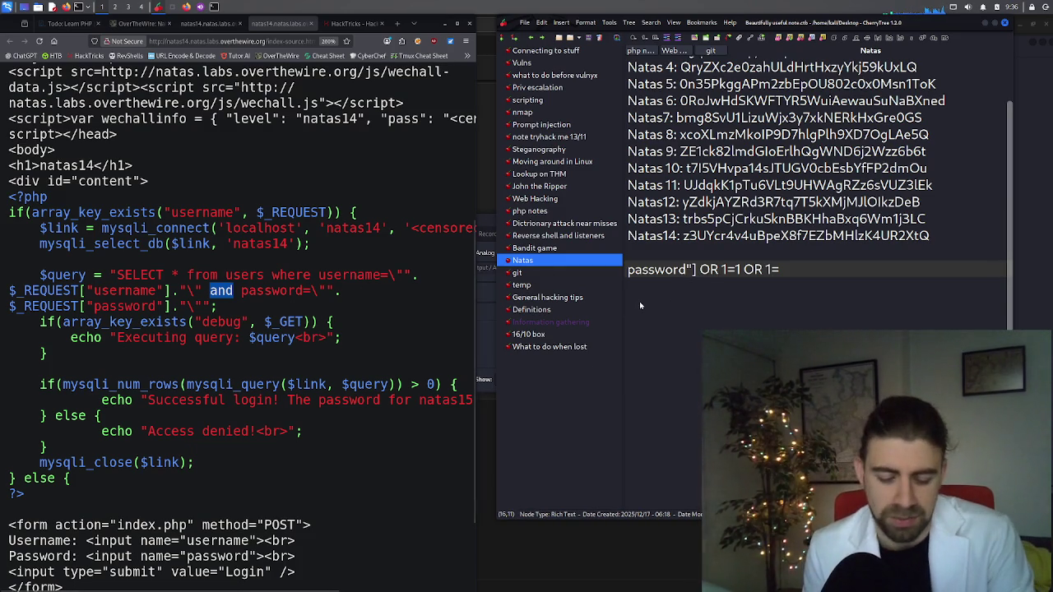
{"action": "type", "text": "\""}
{"action": "left_click", "coordinate": [745, 270]}
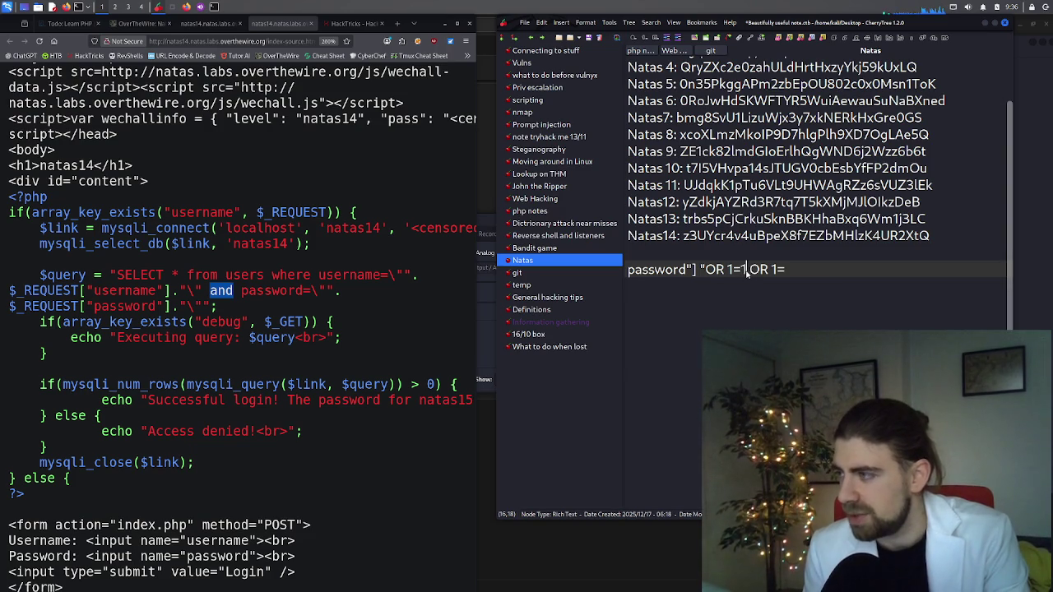
{"action": "type", "text": "\""}
{"action": "left_click", "coordinate": [701, 272]}
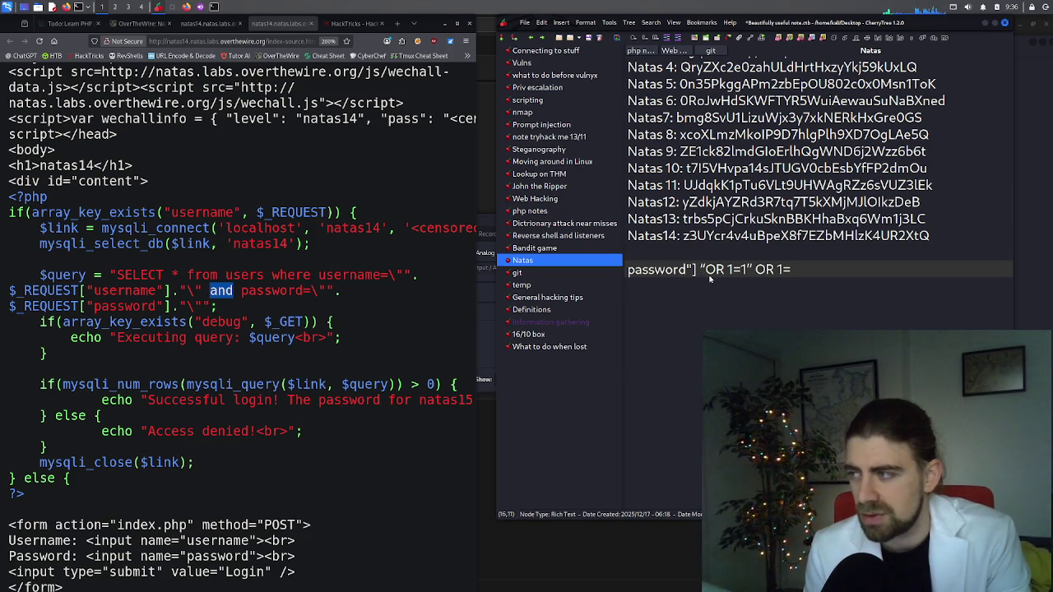
Edit the CherryTree payload line to password"]."OR 1=1" // and select it
{"action": "key", "text": "BackSpace"}
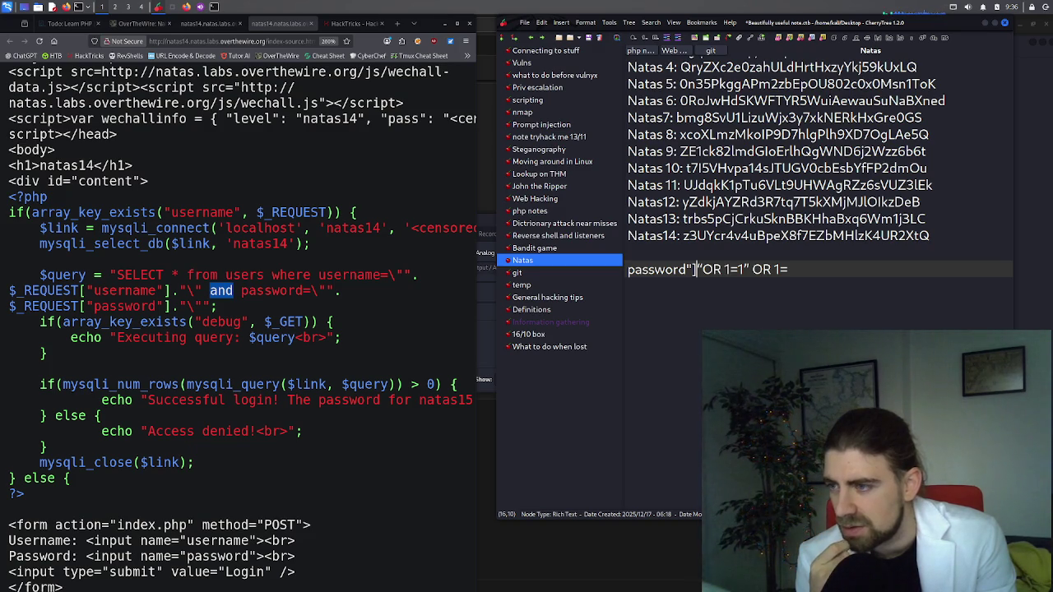
{"action": "type", "text": "."}
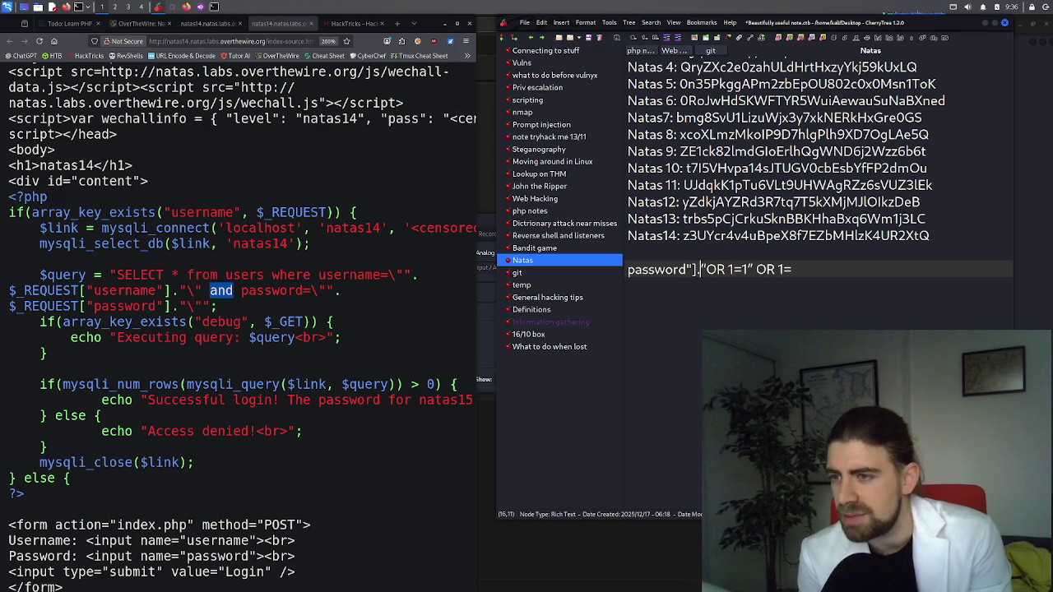
{"action": "left_click", "coordinate": [752, 269]}
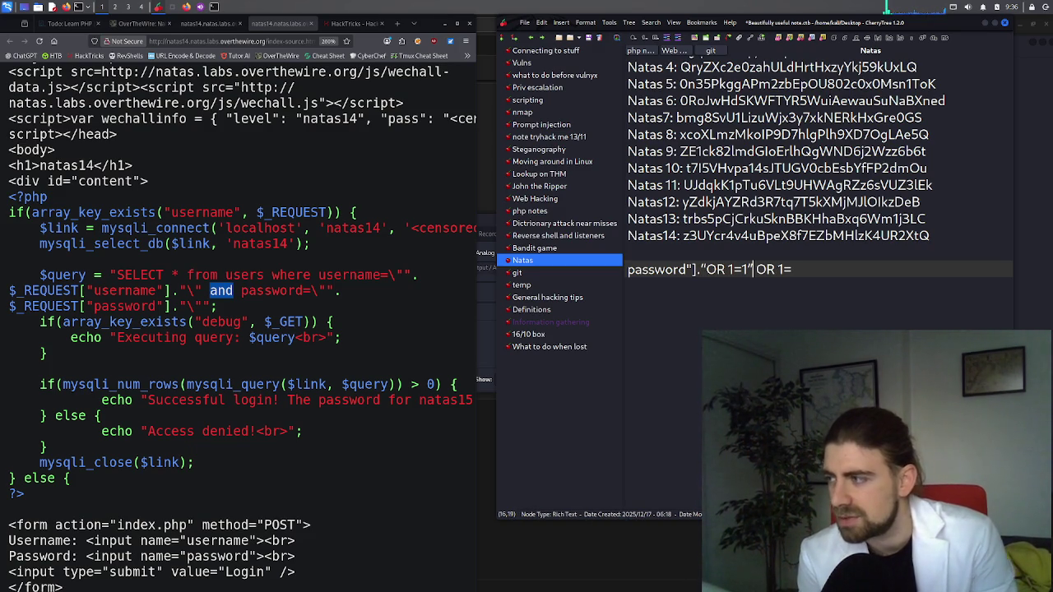
{"action": "left_click_drag", "start_coordinate": [752, 269], "coordinate": [791, 269]}
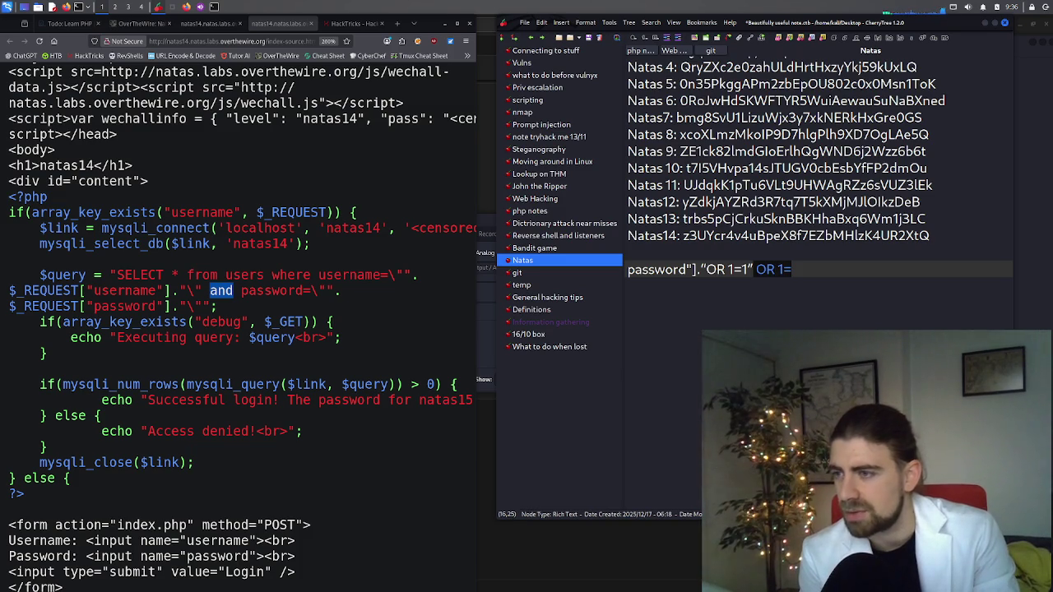
{"action": "type", "text": "/"}
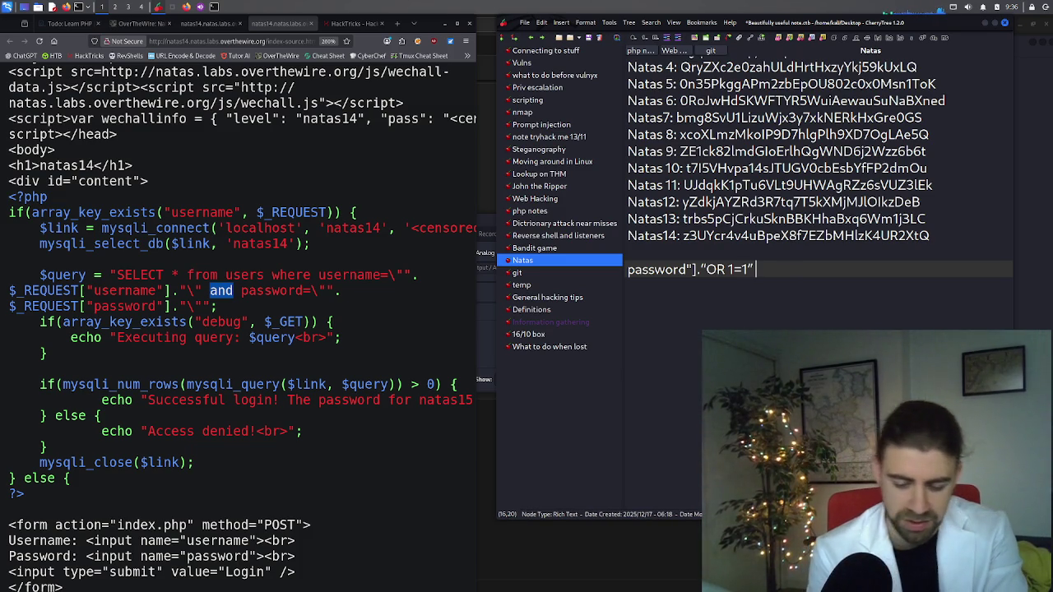
{"action": "type", "text": "/"}
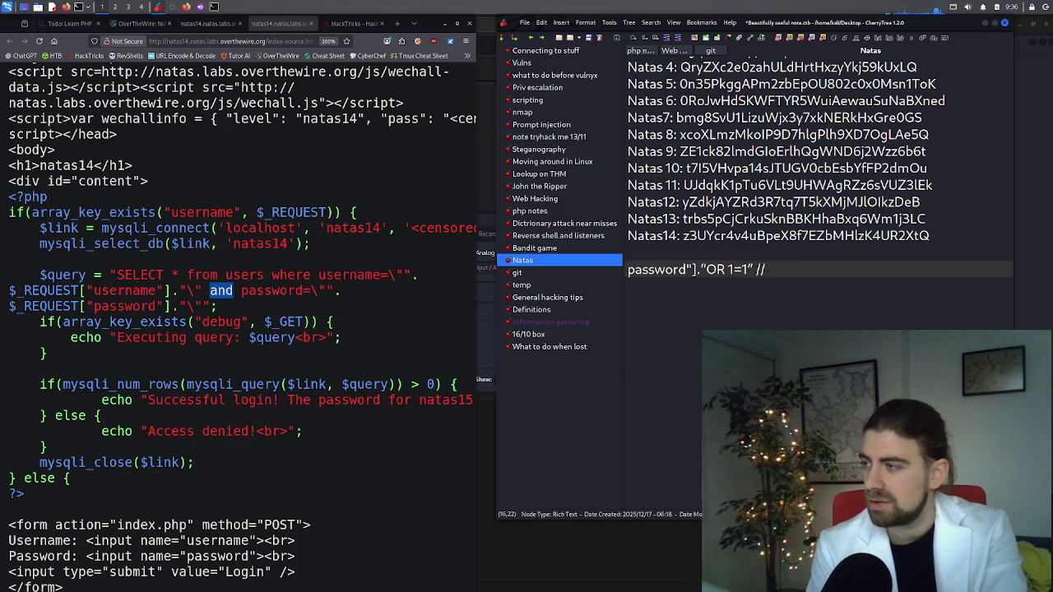
{"action": "triple_click", "coordinate": [733, 272]}
{"action": "key", "text": "ctrl+c"}
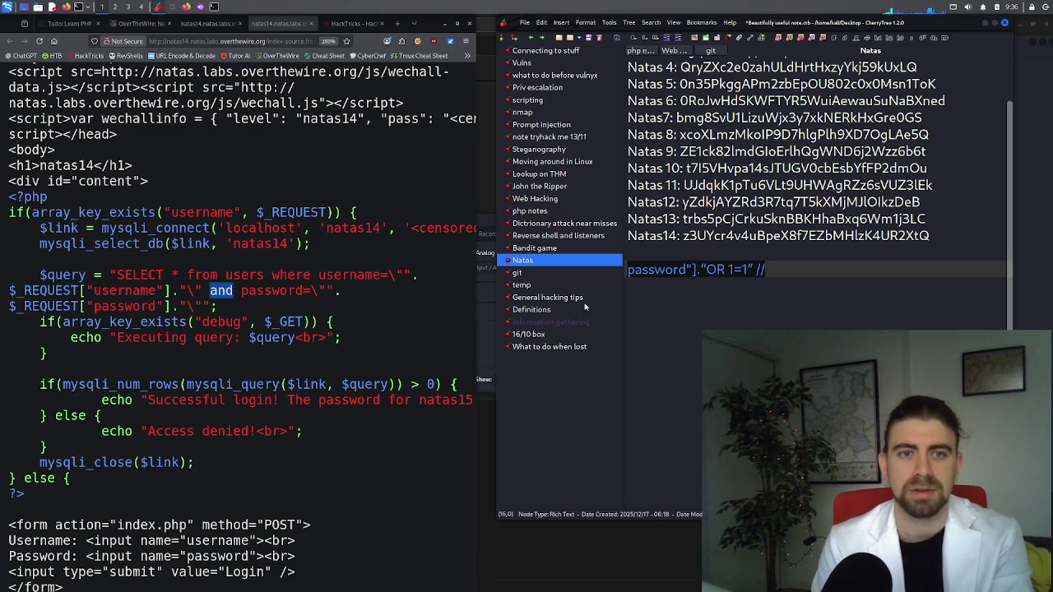
Submit the natas14 login with the pasted payload as Password, then inspect the mysqli warning
{"action": "left_click", "coordinate": [152, 24]}
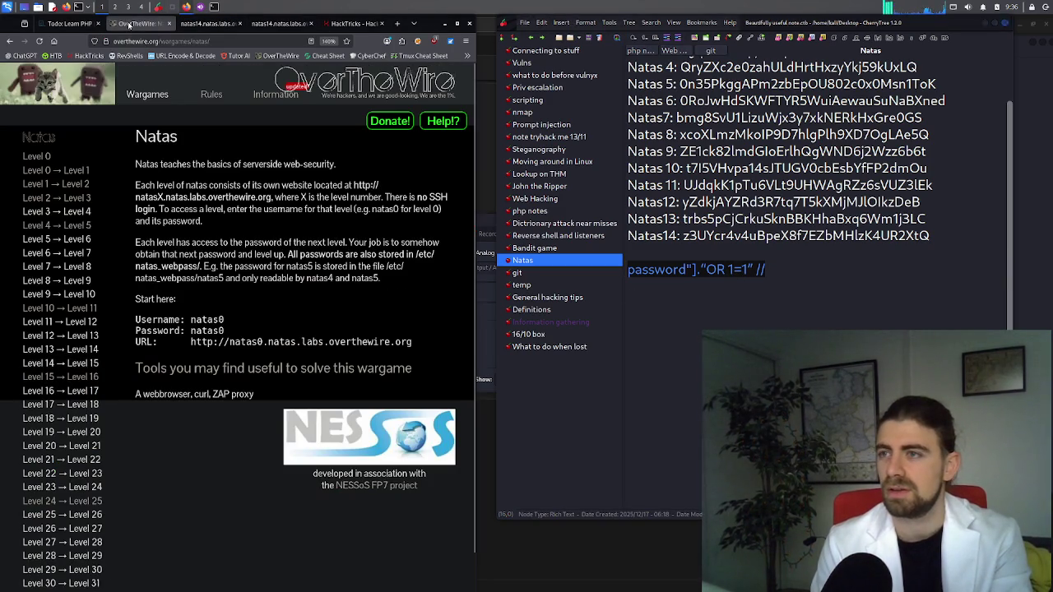
{"action": "left_click", "coordinate": [200, 24]}
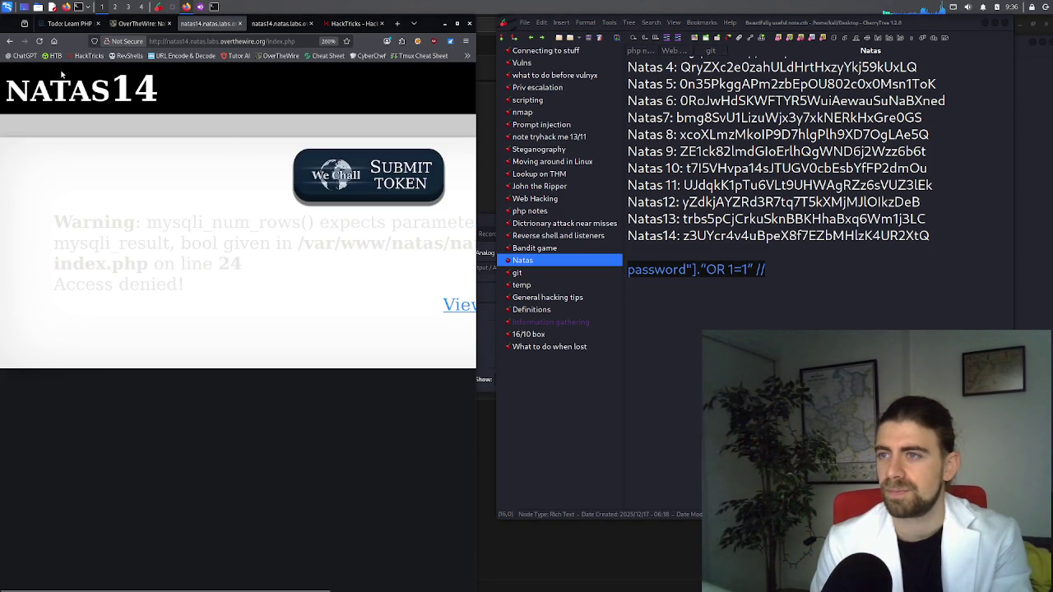
{"action": "left_click", "coordinate": [9, 41]}
{"action": "triple_click", "coordinate": [173, 227]}
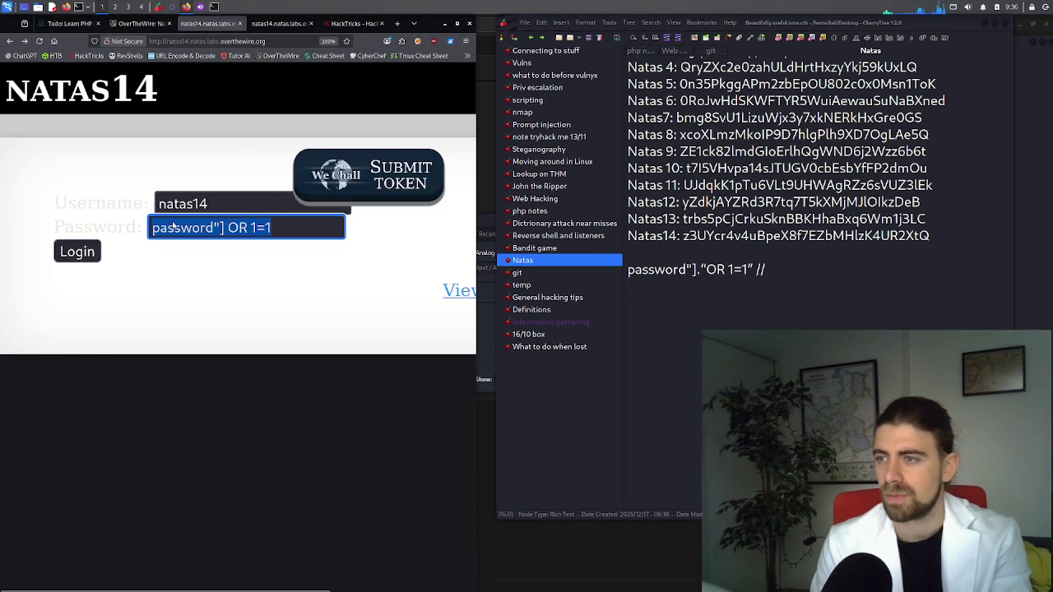
{"action": "key", "text": "ctrl+v"}
{"action": "left_click", "coordinate": [75, 251]}
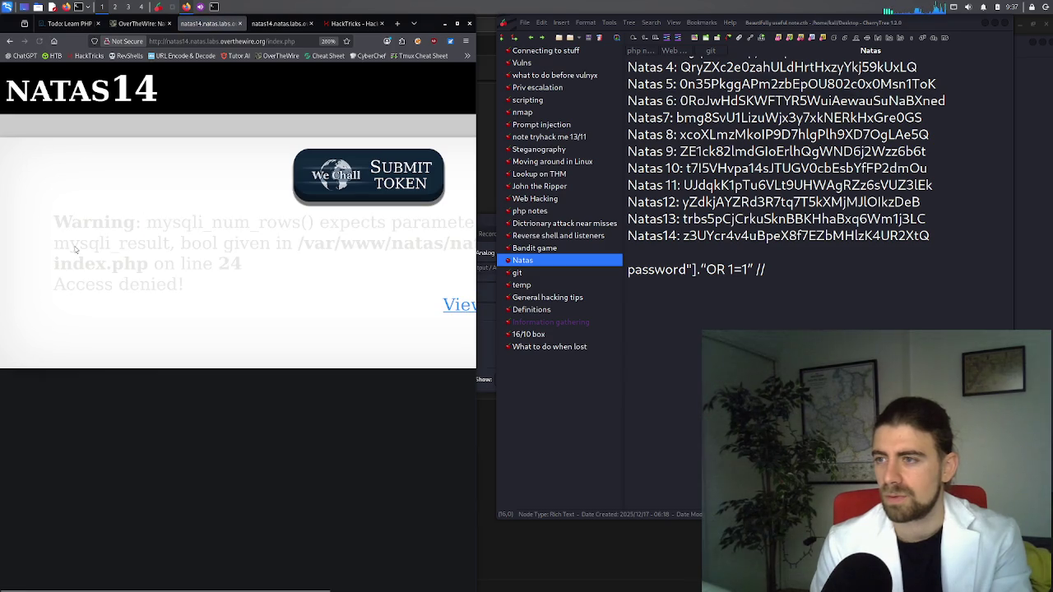
{"action": "triple_click", "coordinate": [316, 253]}
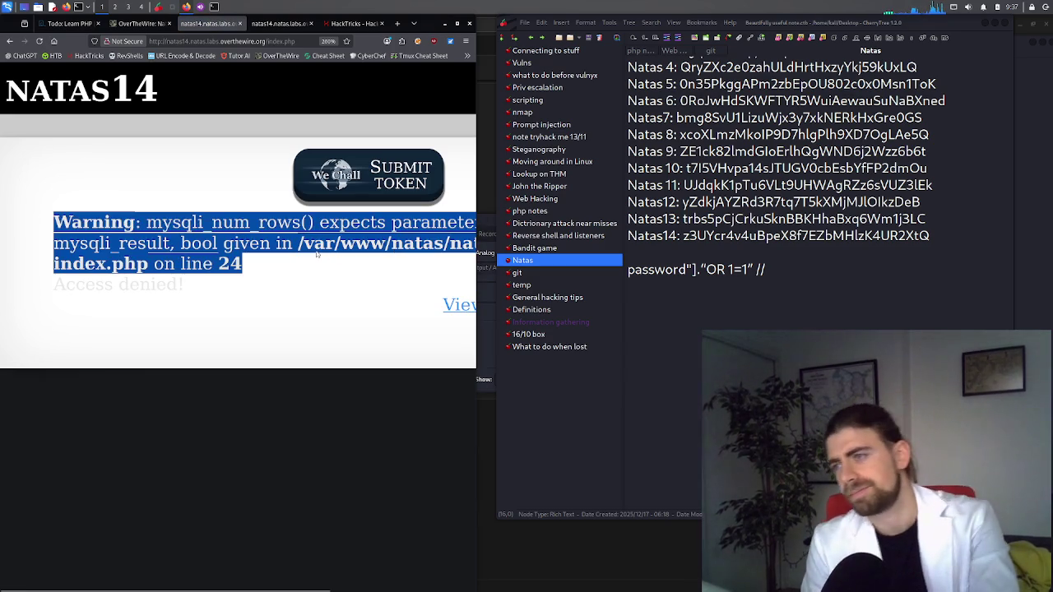
{"action": "left_click", "coordinate": [316, 251]}
{"action": "left_click_drag", "start_coordinate": [326, 244], "coordinate": [406, 260]}
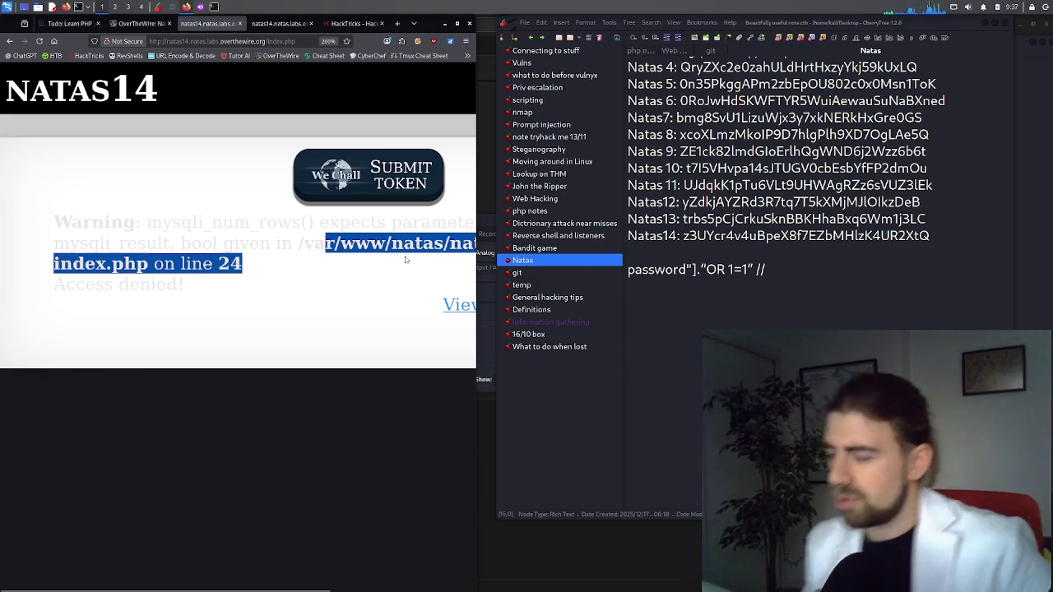
{"action": "left_click", "coordinate": [406, 260]}
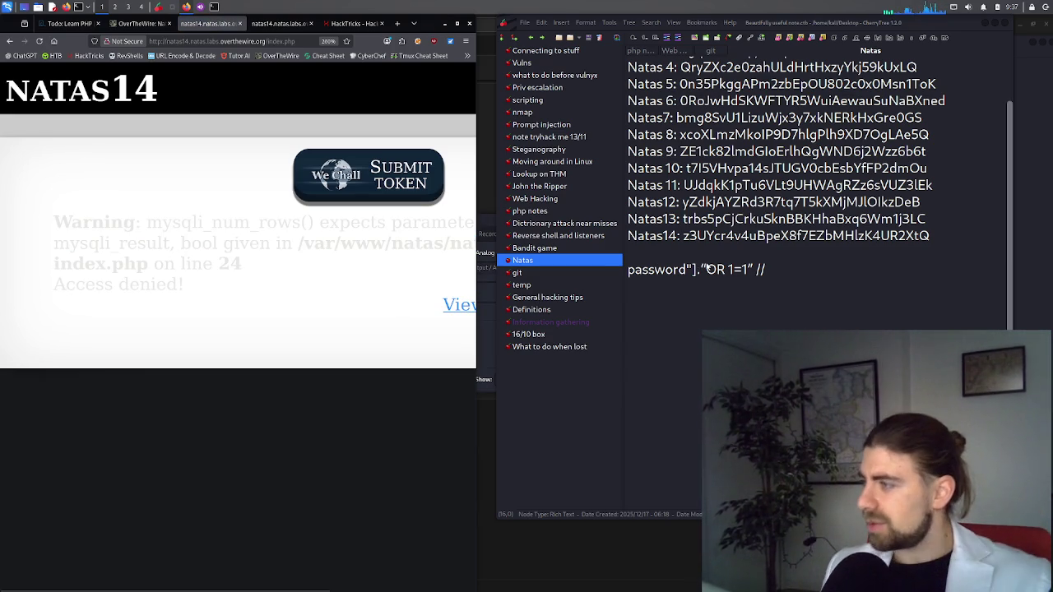
Change OR to lowercase or in the Password payload and resubmit the login
{"action": "double_click", "coordinate": [714, 269]}
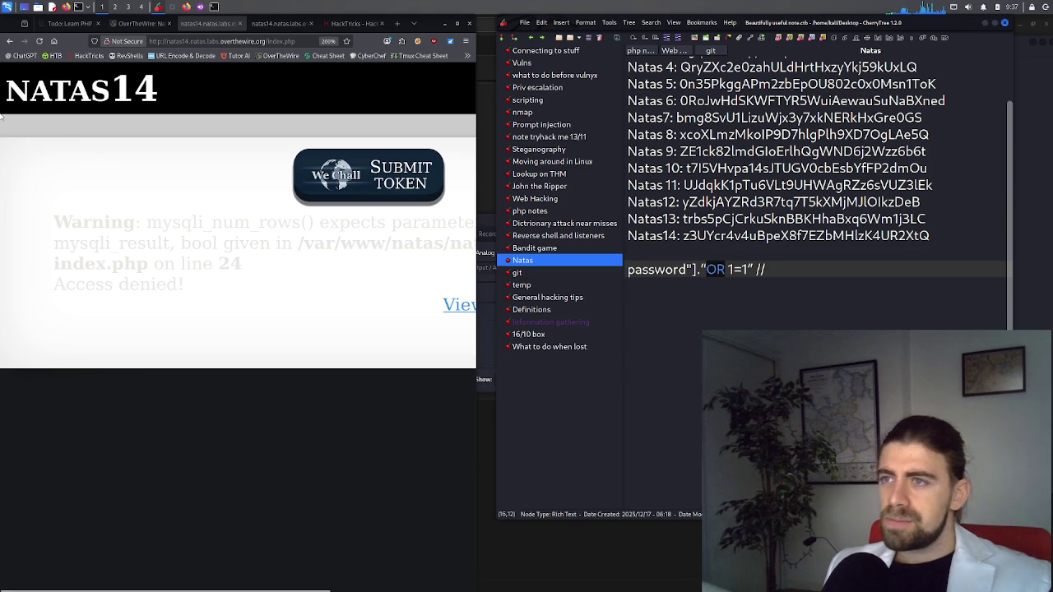
{"action": "left_click", "coordinate": [9, 41]}
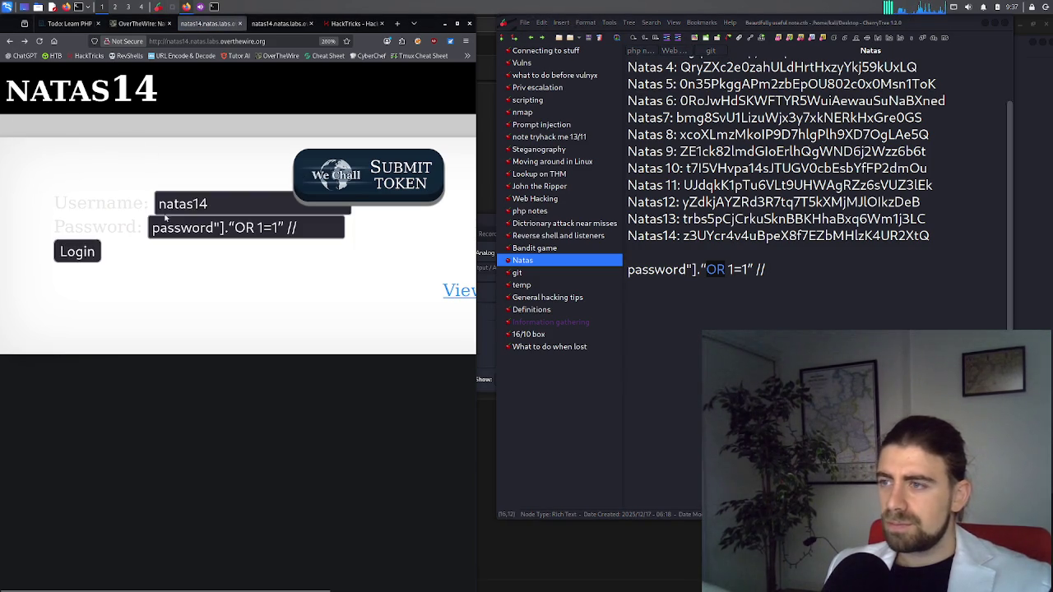
{"action": "double_click", "coordinate": [244, 231]}
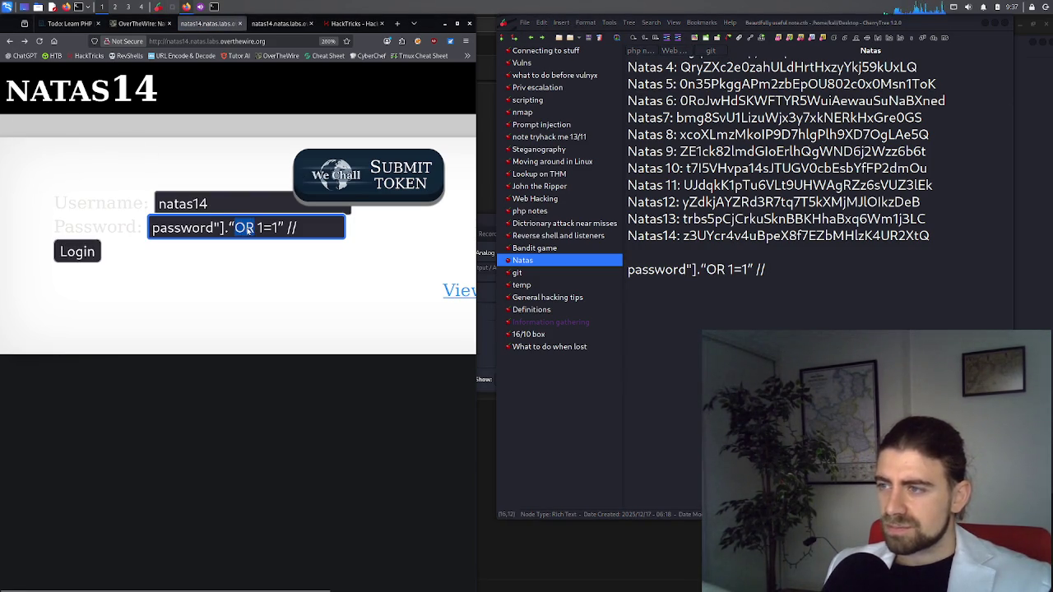
{"action": "type", "text": "or"}
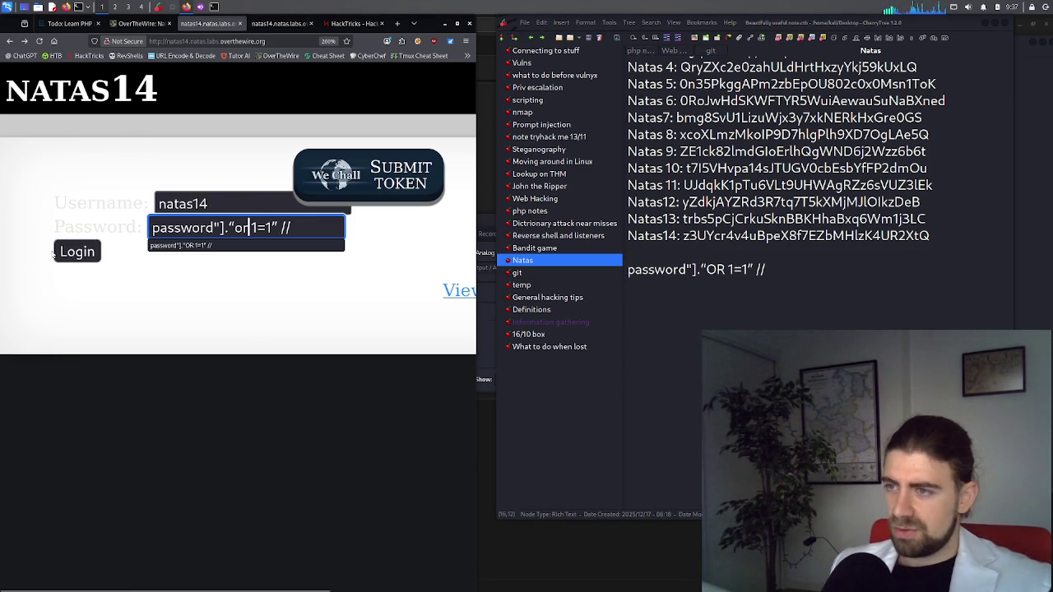
{"action": "left_click", "coordinate": [66, 252]}
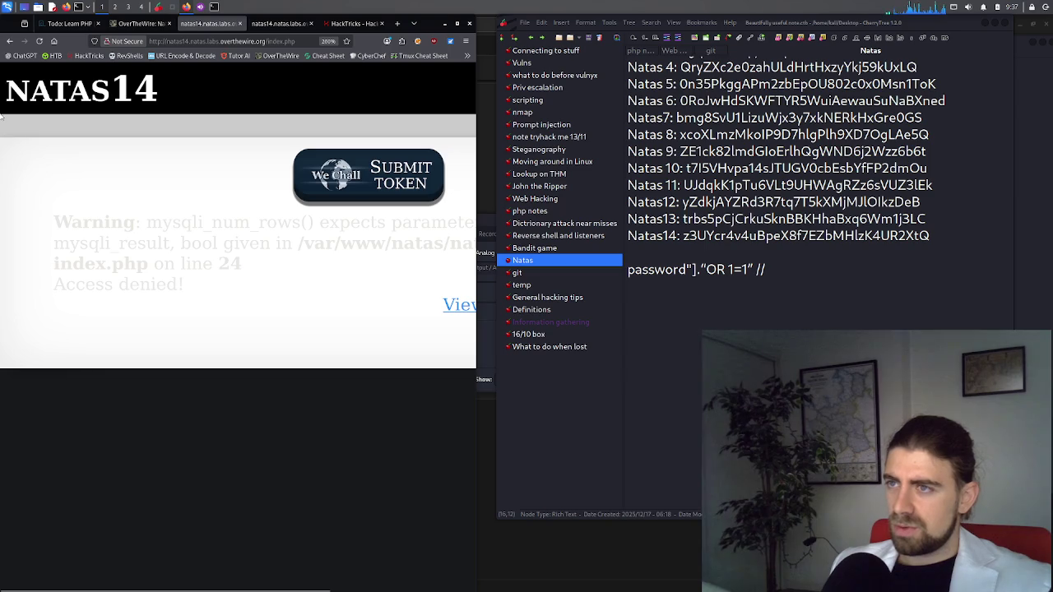
{"action": "left_click", "coordinate": [10, 41]}
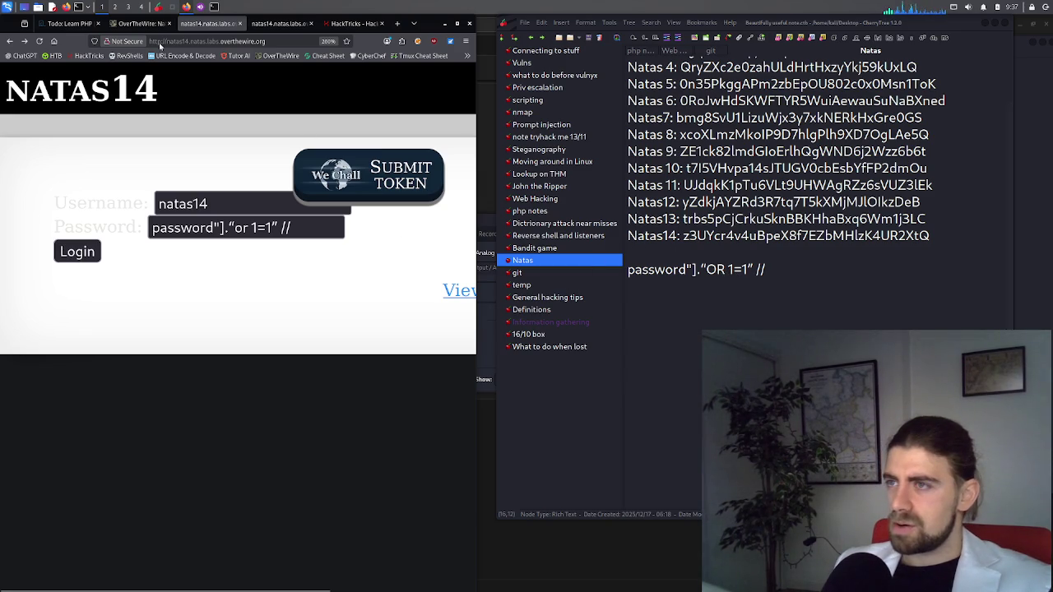
Review the natas14 PHP source tab, select the note's payload, and return to the login tab
{"action": "left_click", "coordinate": [142, 26]}
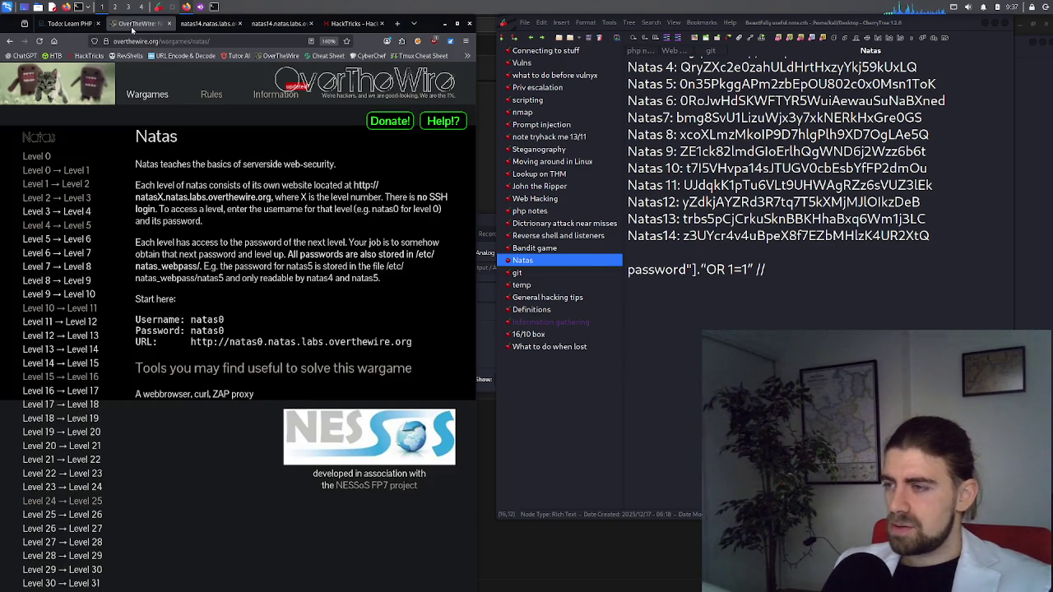
{"action": "left_click", "coordinate": [88, 25]}
{"action": "left_click", "coordinate": [138, 25]}
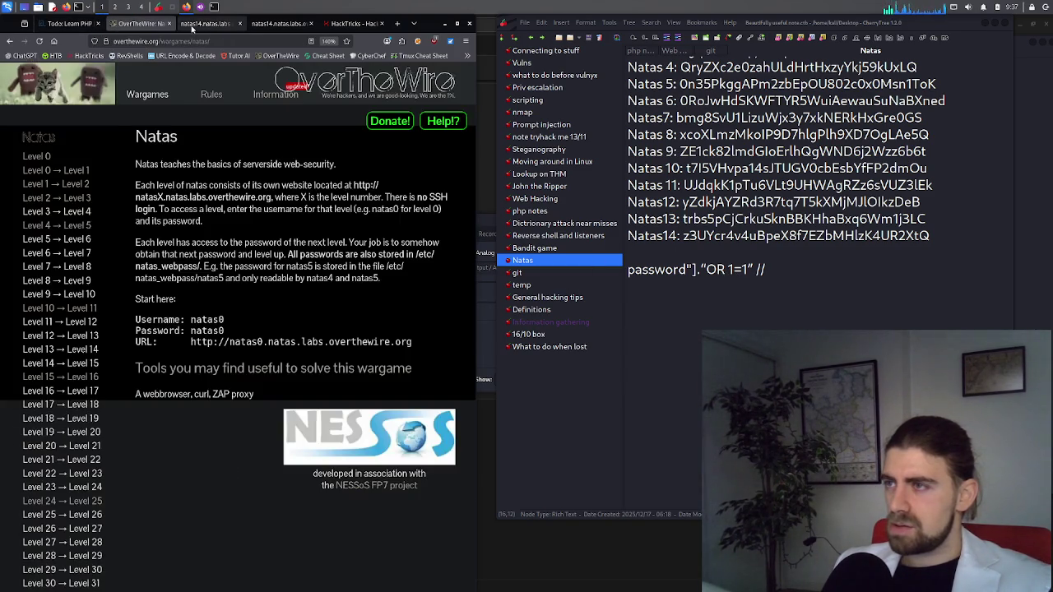
{"action": "left_click", "coordinate": [192, 25]}
{"action": "left_click", "coordinate": [268, 25]}
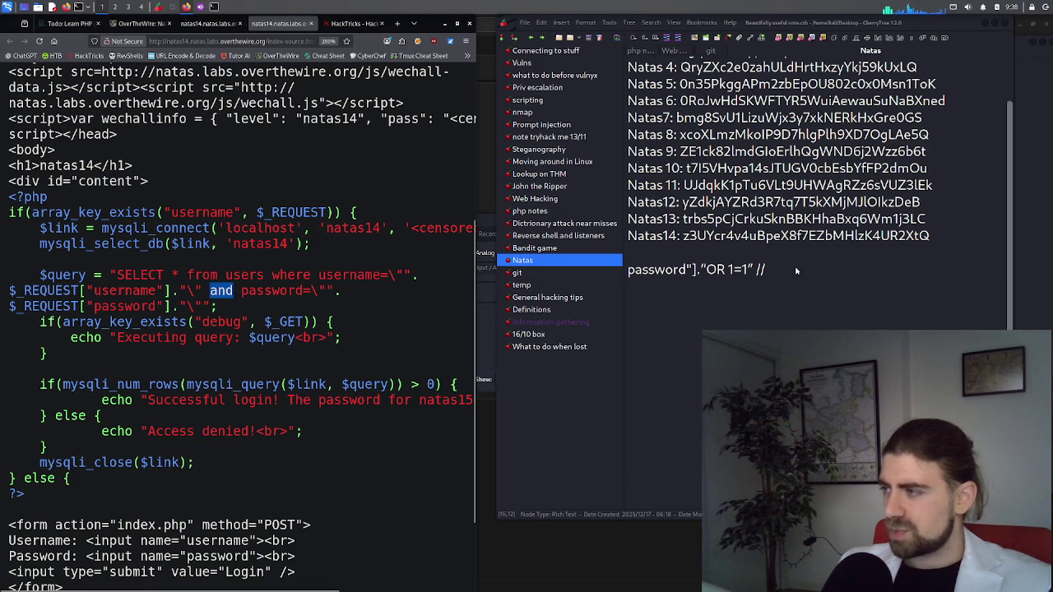
{"action": "left_click_drag", "start_coordinate": [767, 269], "coordinate": [631, 273]}
{"action": "key", "text": "ctrl+c"}
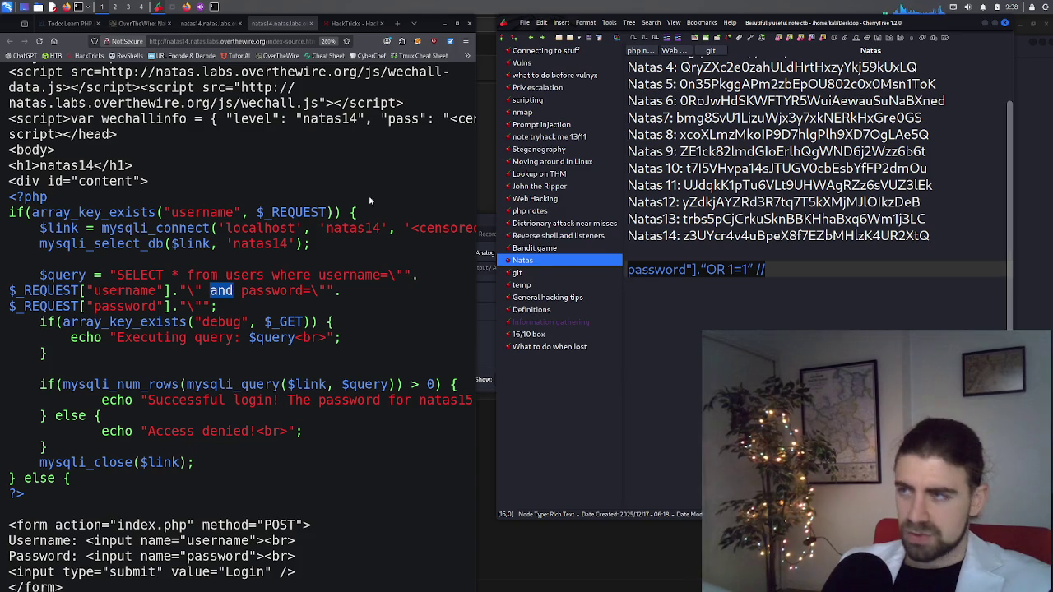
{"action": "left_click", "coordinate": [210, 23]}
Submit the login with the payload pasted into the Username field
{"action": "double_click", "coordinate": [209, 204]}
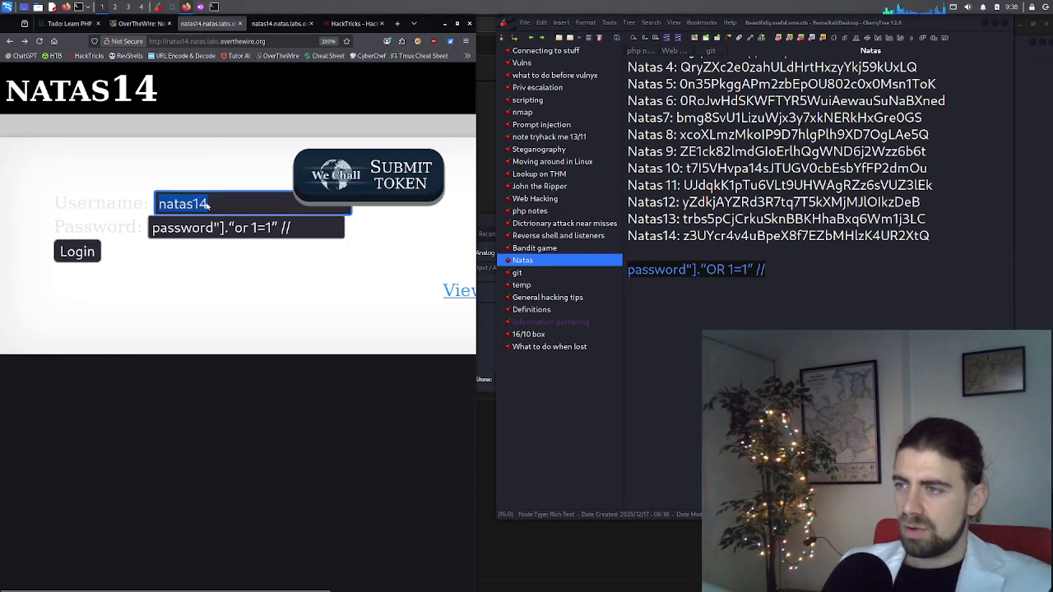
{"action": "key", "text": "ctrl+v"}
{"action": "double_click", "coordinate": [209, 228]}
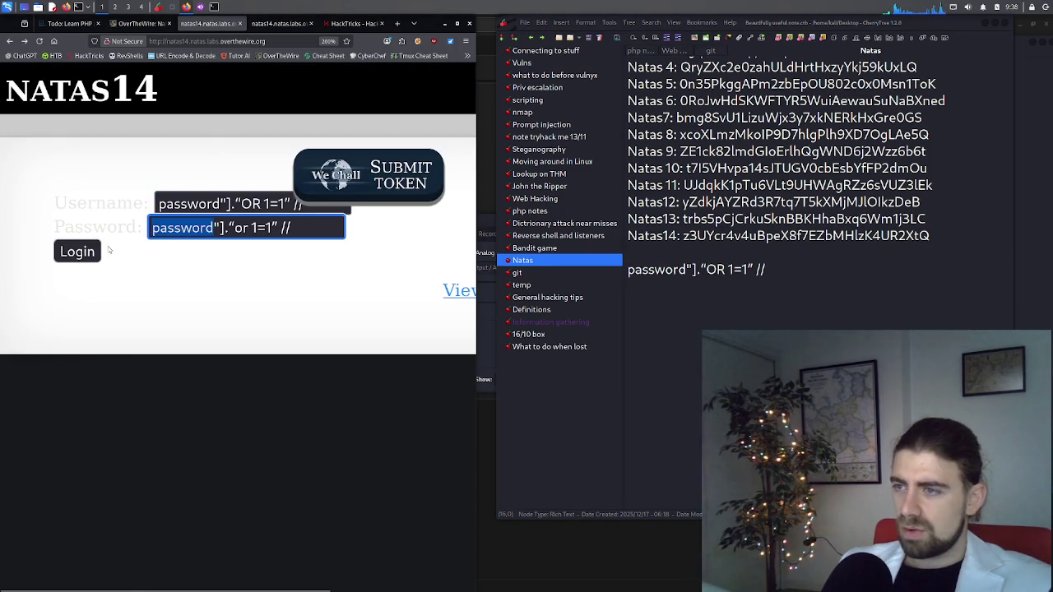
{"action": "left_click", "coordinate": [81, 252]}
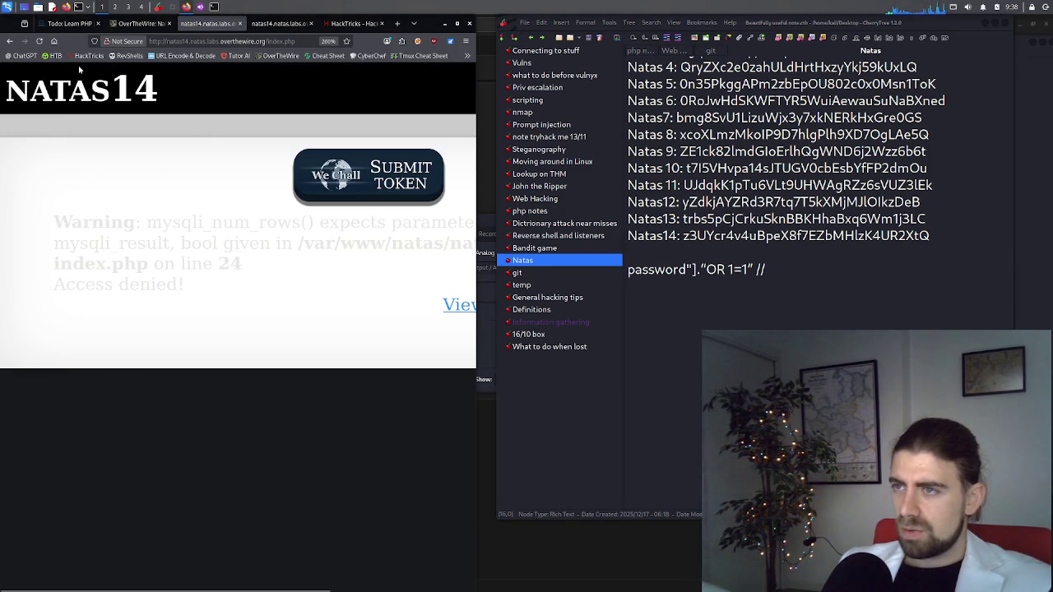
{"action": "left_click", "coordinate": [10, 41]}
Replace the Username payload's // with #, resubmit, and move the WeChall badge aside
{"action": "left_click", "coordinate": [303, 212]}
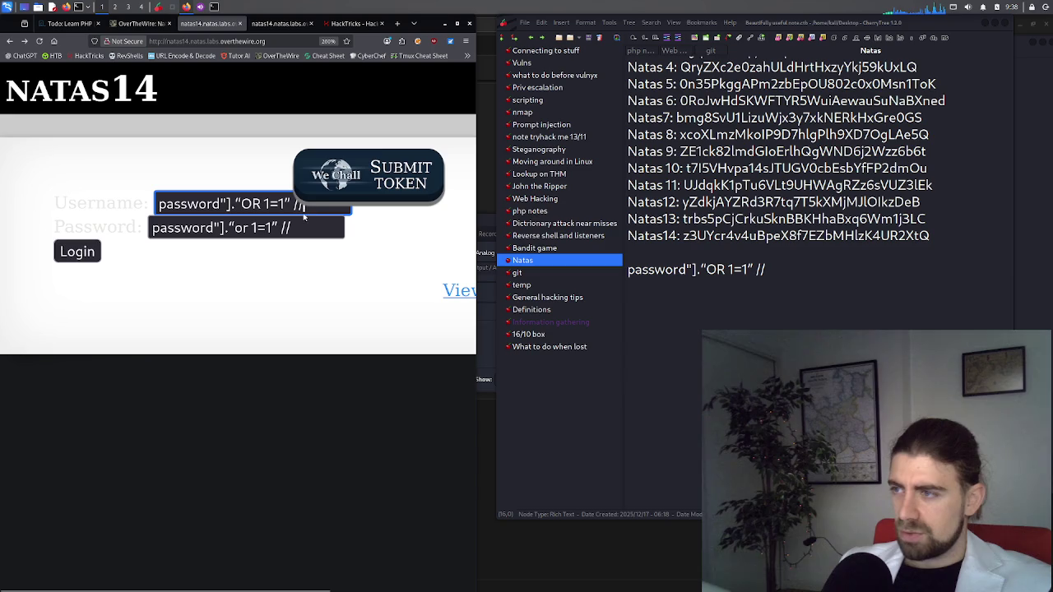
{"action": "key", "text": "BackSpace"}
{"action": "key", "text": "BackSpace"}
{"action": "type", "text": "#"}
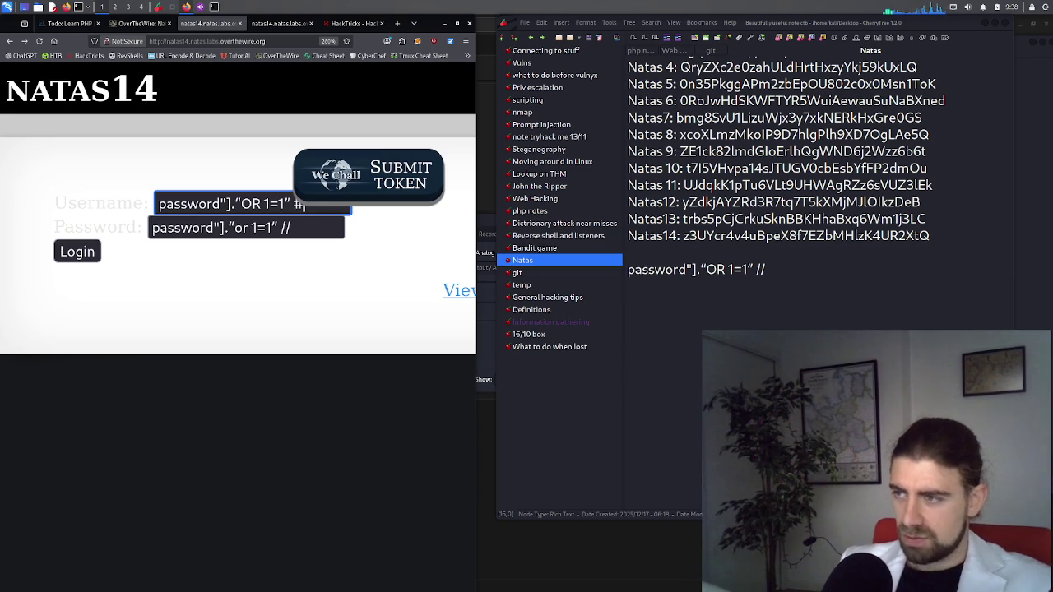
{"action": "left_click", "coordinate": [98, 252]}
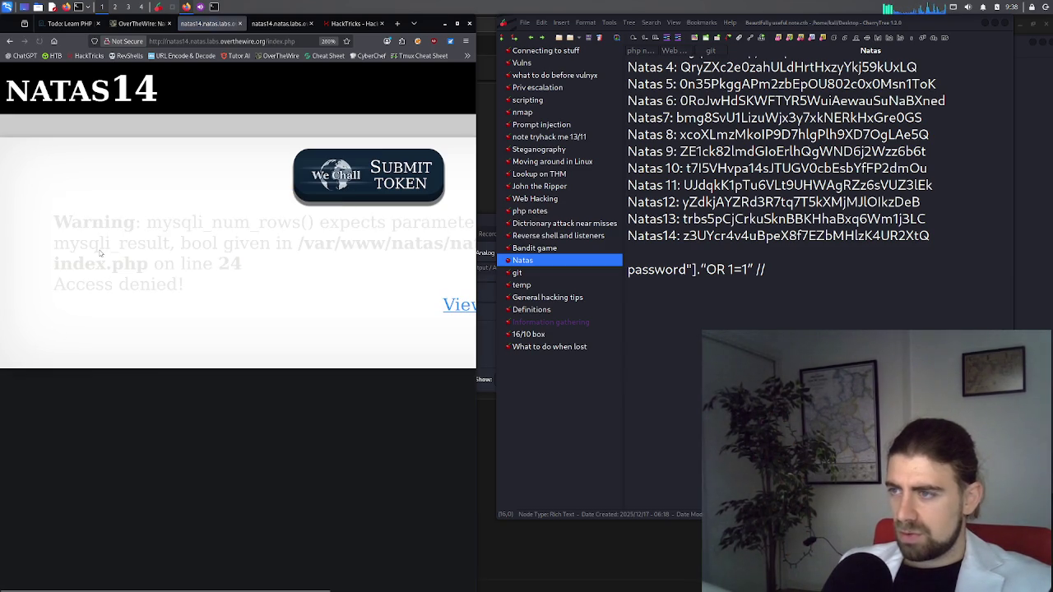
{"action": "left_click", "coordinate": [12, 43]}
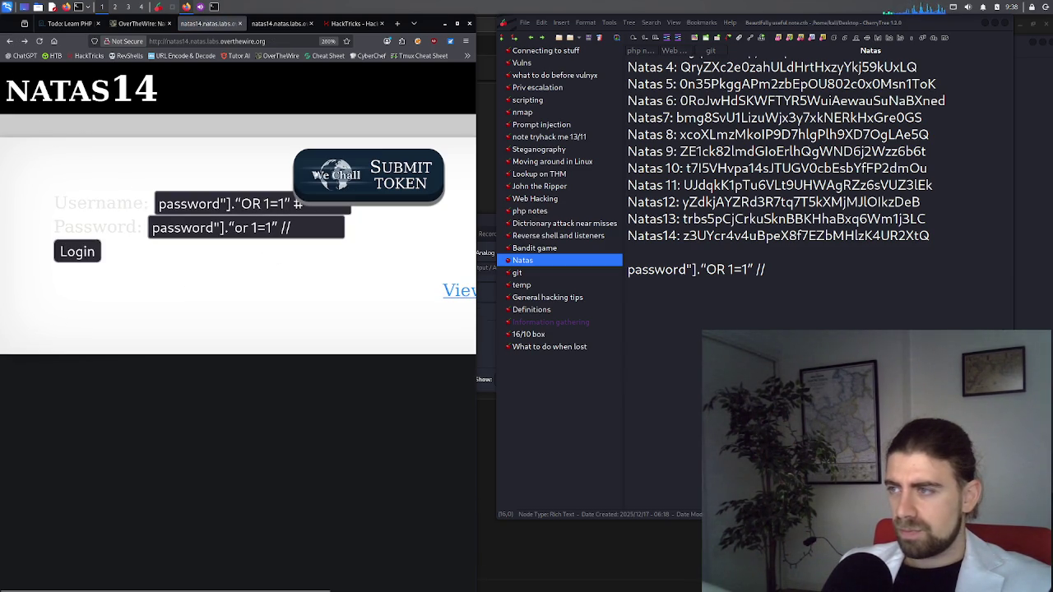
{"action": "mouse_move", "coordinate": [316, 175]}
{"action": "left_mouse_down"}
{"action": "mouse_move", "coordinate": [397, 132]}
{"action": "mouse_move", "coordinate": [388, 97]}
{"action": "left_mouse_up"}
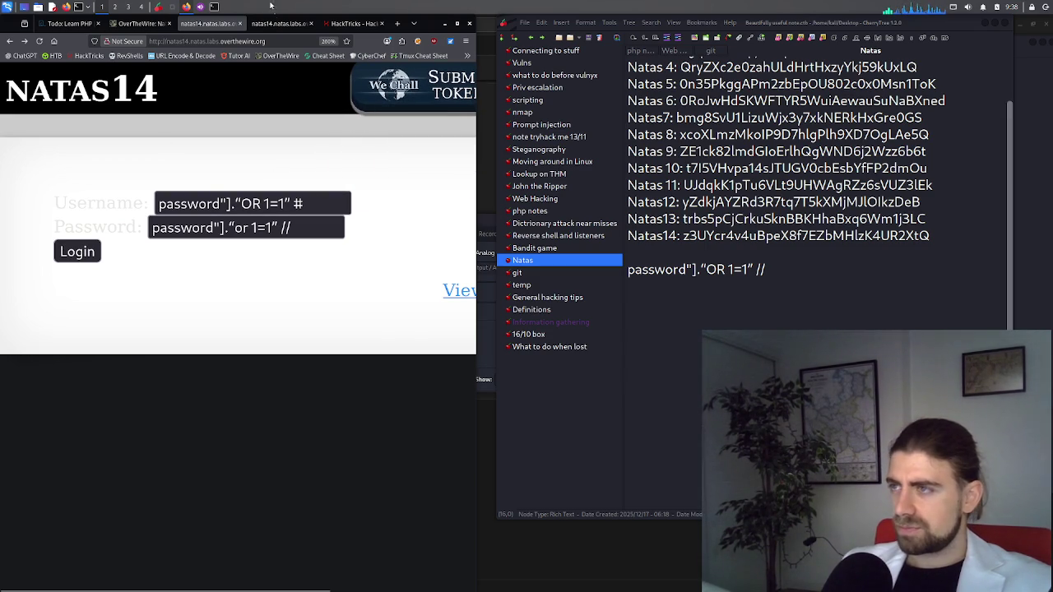
Select the whole natas14 PHP block from <?php to ?> in the source page
{"action": "left_click", "coordinate": [274, 23]}
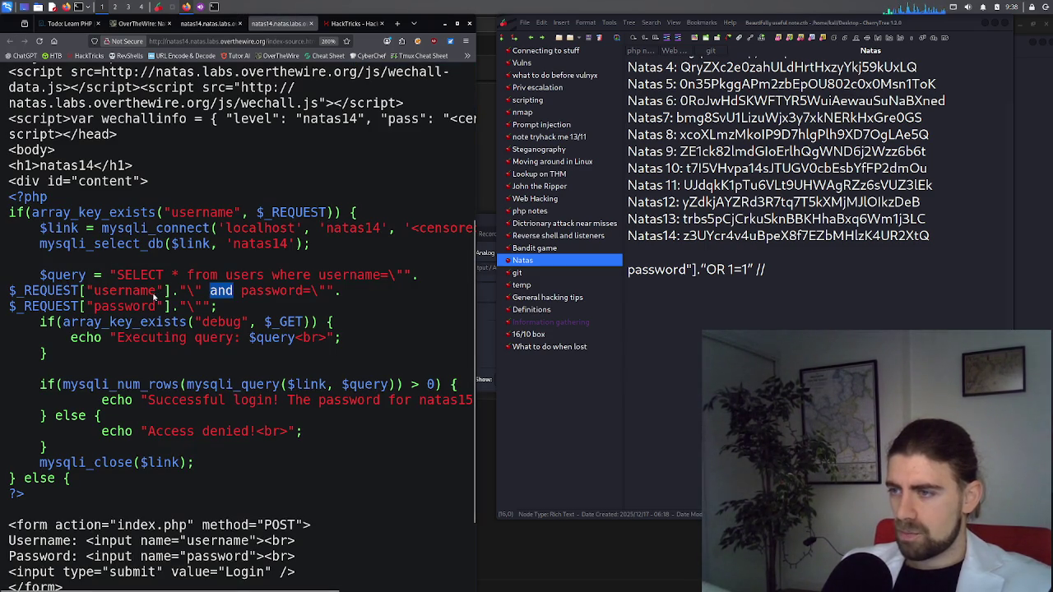
{"action": "left_click", "coordinate": [174, 297]}
{"action": "left_click_drag", "start_coordinate": [182, 298], "coordinate": [166, 291]}
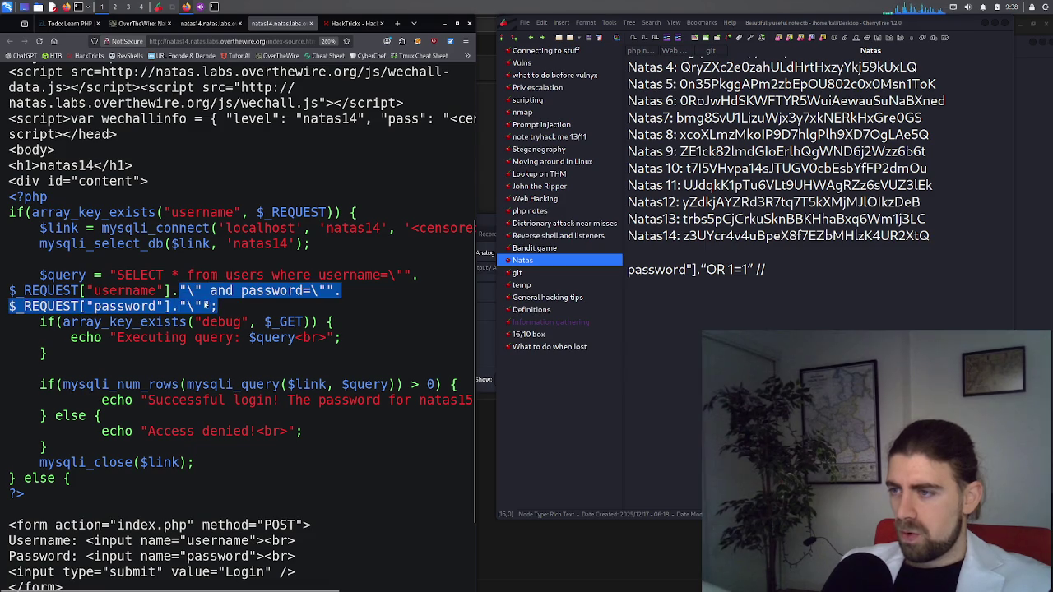
{"action": "left_click", "coordinate": [166, 297]}
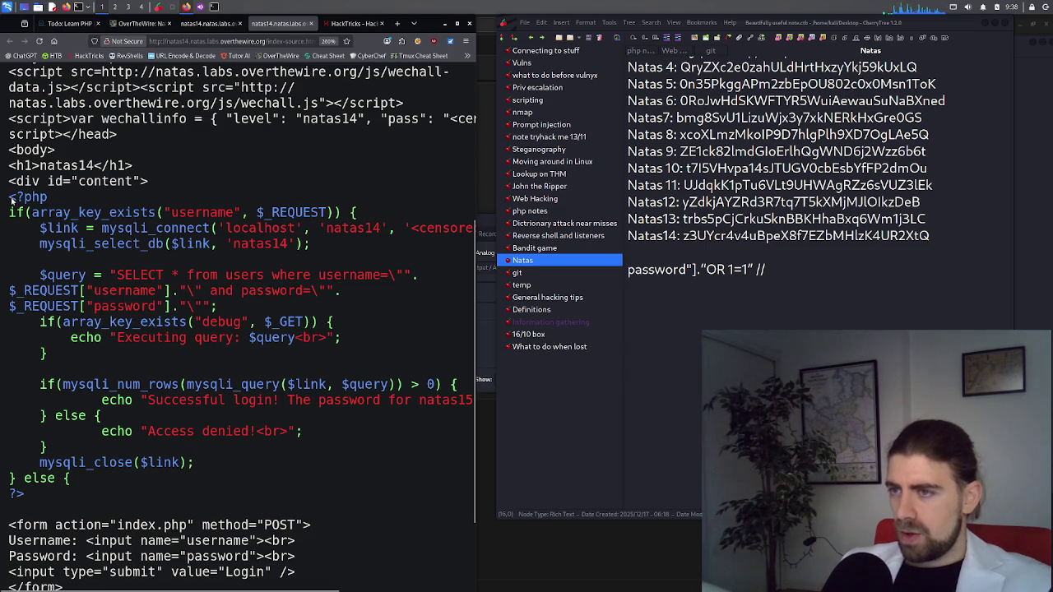
{"action": "left_click_drag", "start_coordinate": [11, 197], "coordinate": [72, 490]}
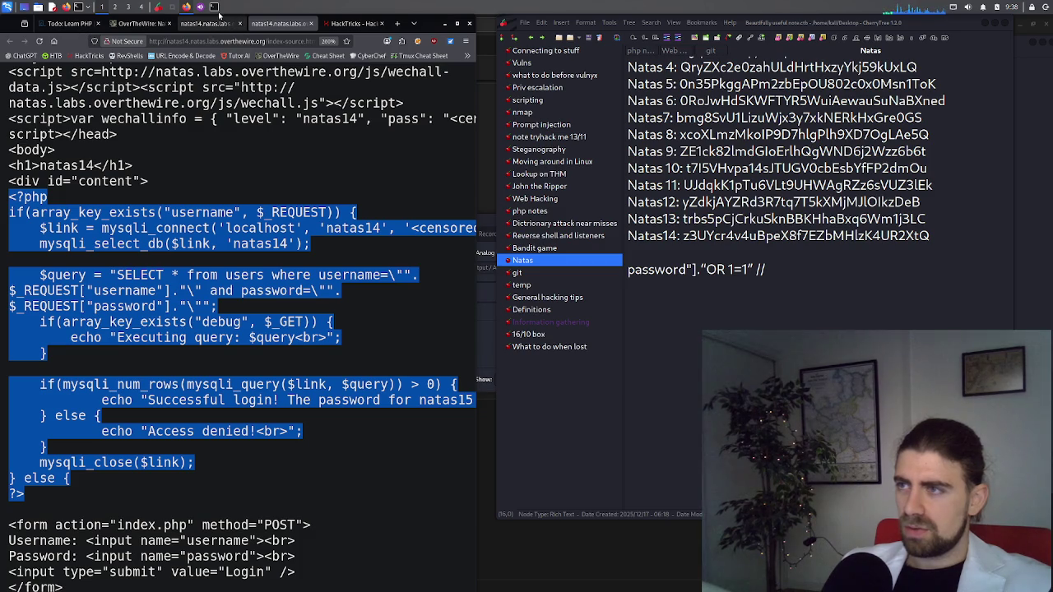
Toggle Show Desktop and search 'sc' in the app launcher, then dismiss it
{"action": "left_click", "coordinate": [25, 8]}
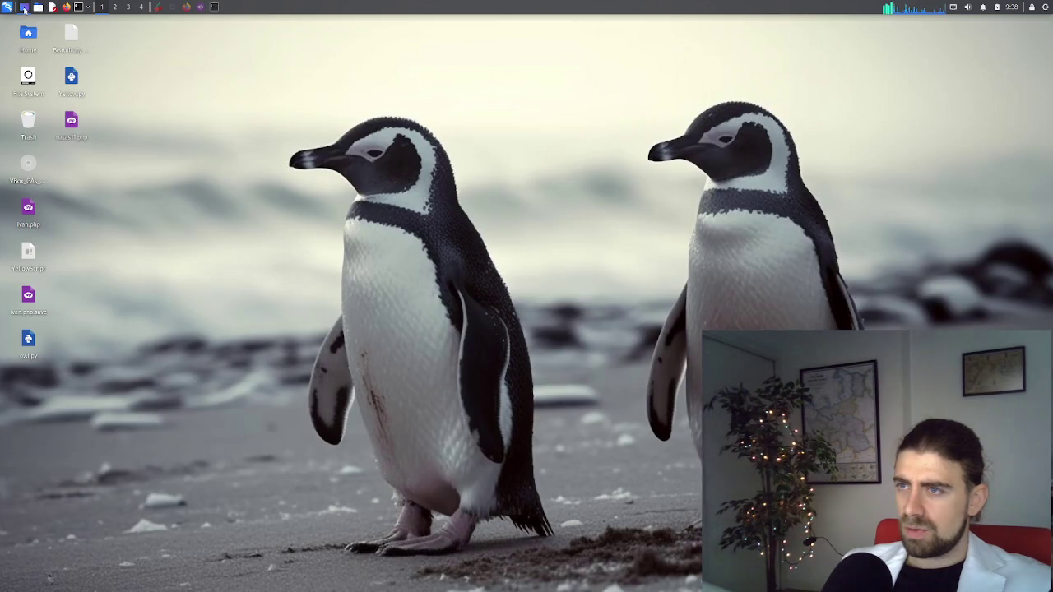
{"action": "left_click", "coordinate": [25, 9]}
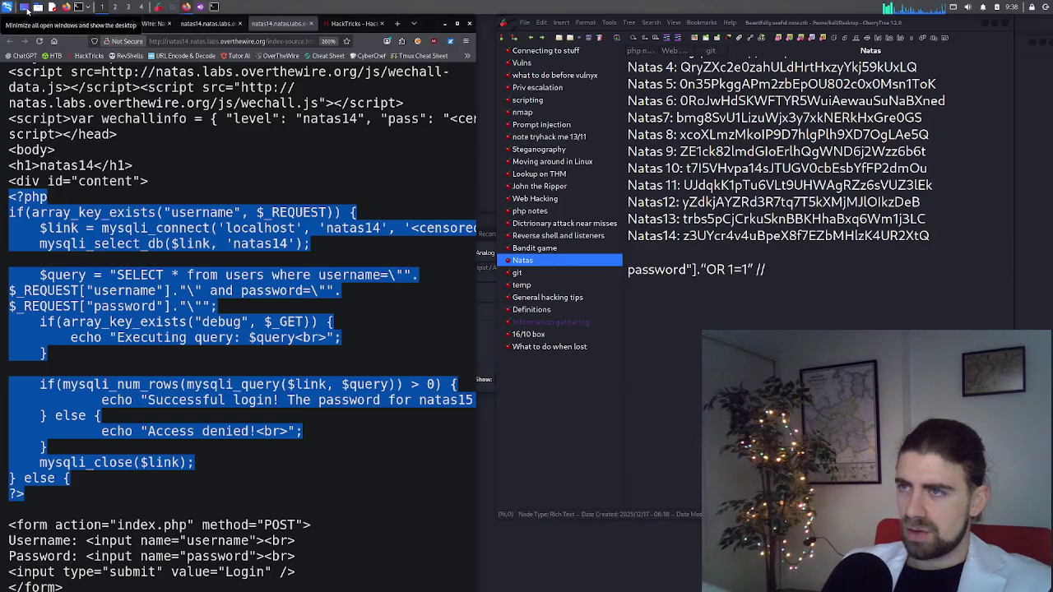
{"action": "key", "text": "super"}
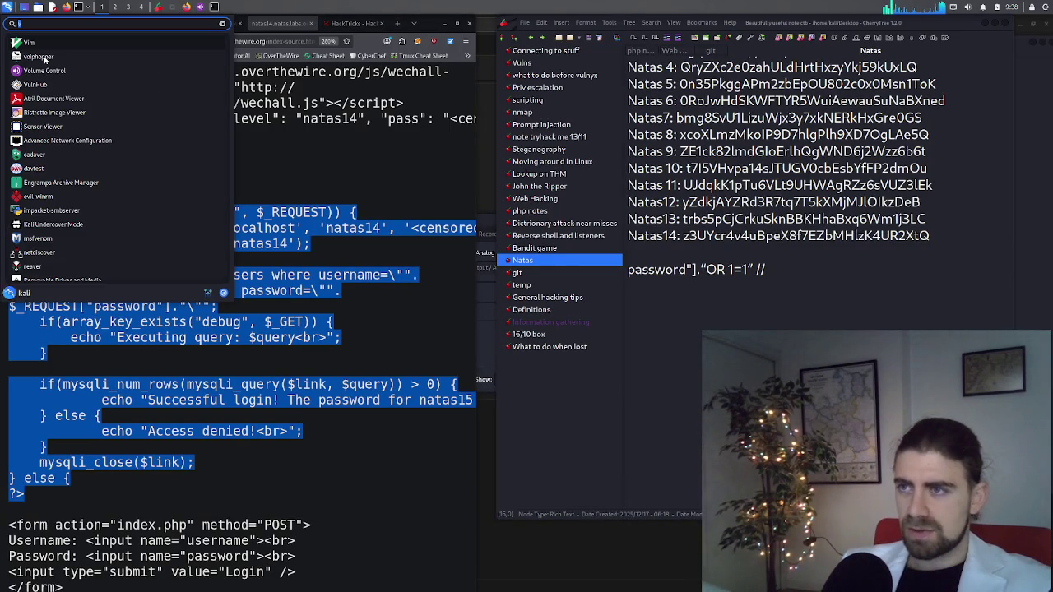
{"action": "type", "text": "s"}
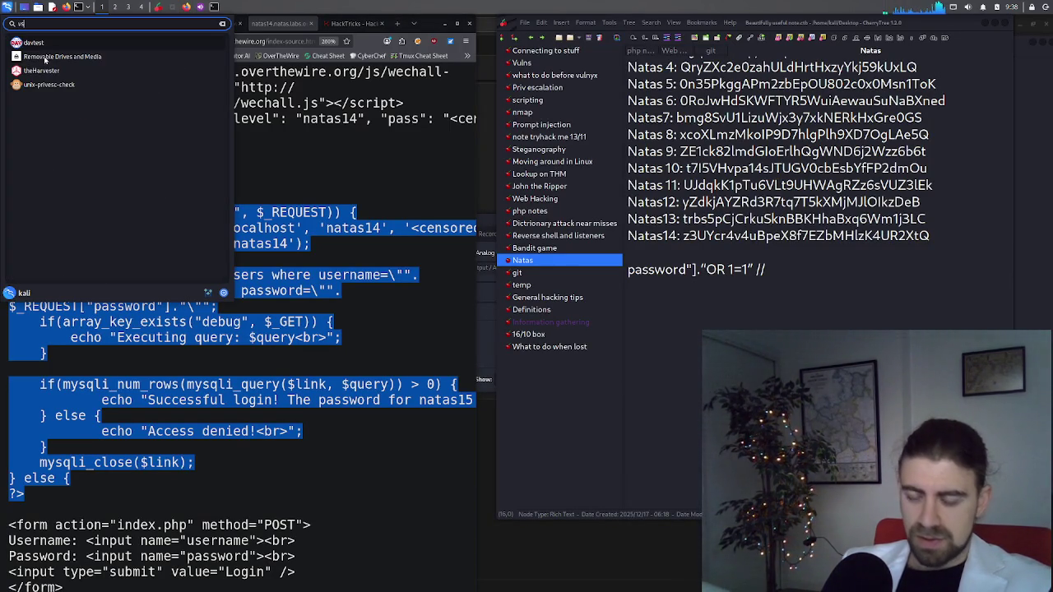
{"action": "type", "text": "code"}
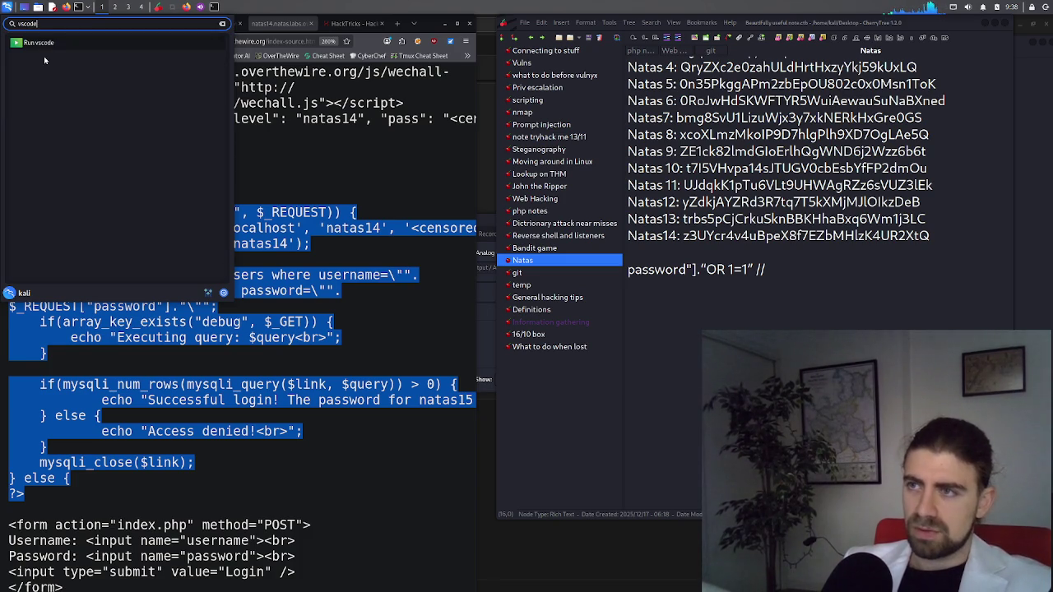
{"action": "key", "text": "Escape"}
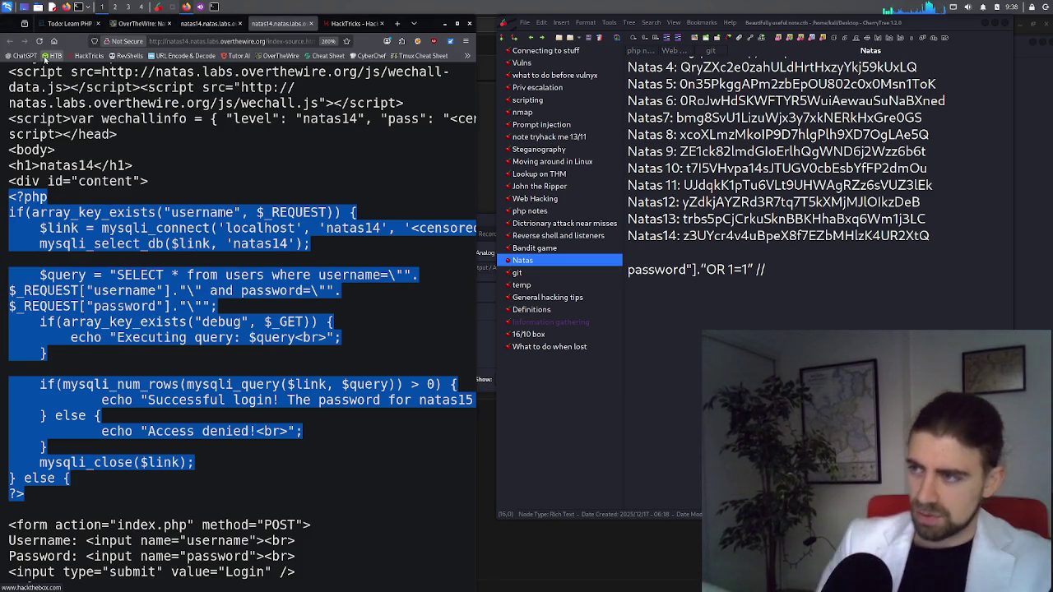
Launch Code - OSS and start, then cancel, creating a file named php
{"action": "key", "text": "ctrl+alt+t"}
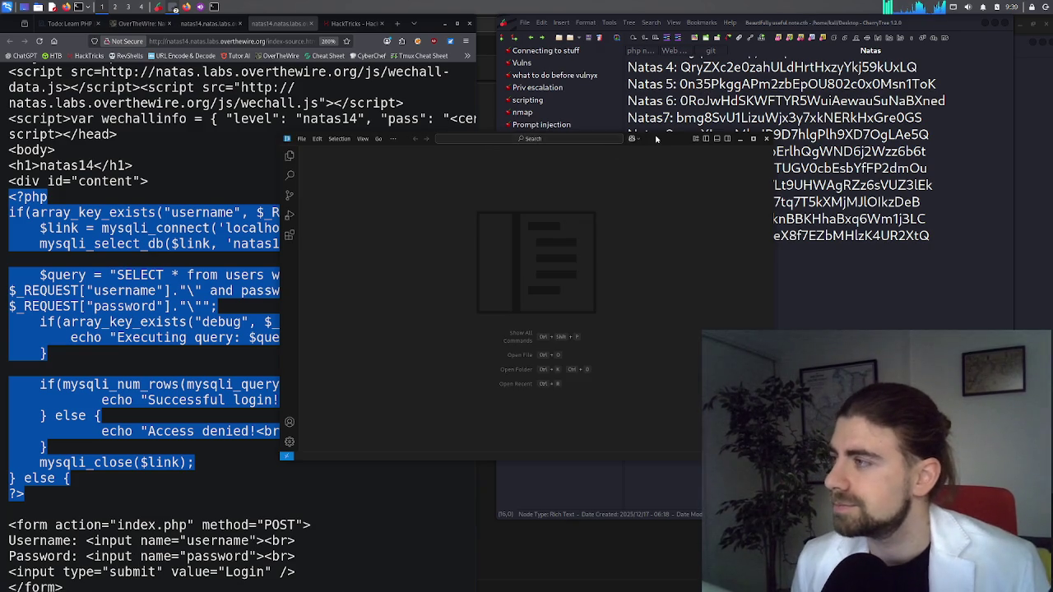
{"action": "left_click_drag", "start_coordinate": [445, 142], "coordinate": [389, 39]}
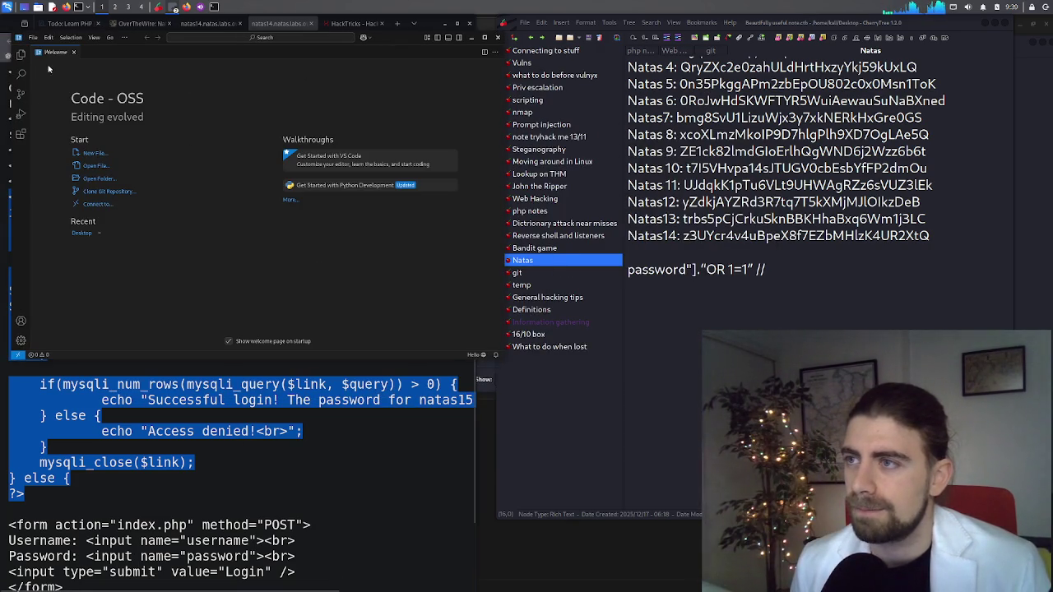
{"action": "left_click", "coordinate": [25, 116]}
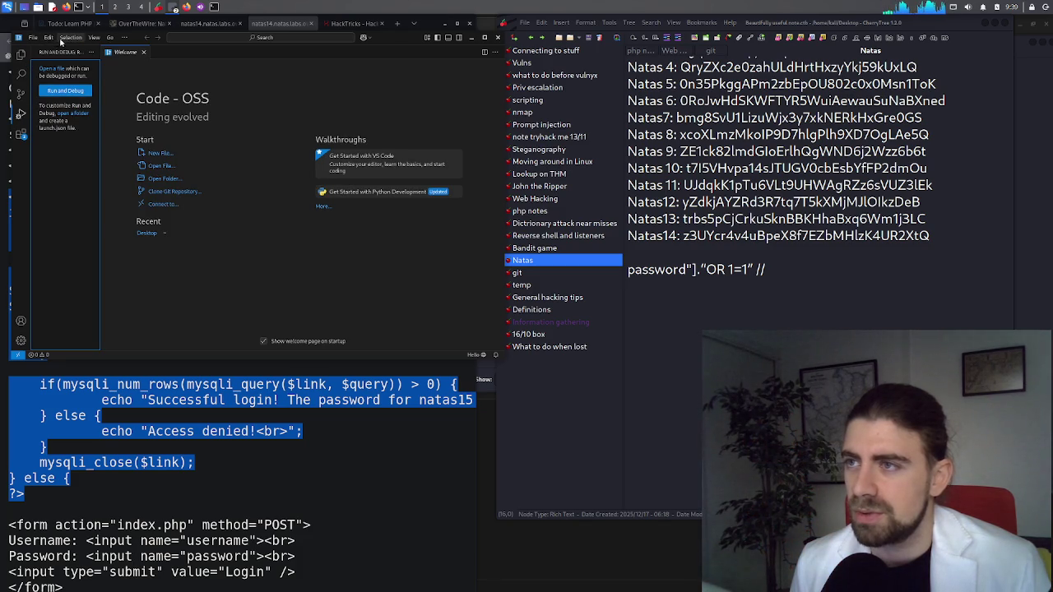
{"action": "left_click", "coordinate": [33, 38]}
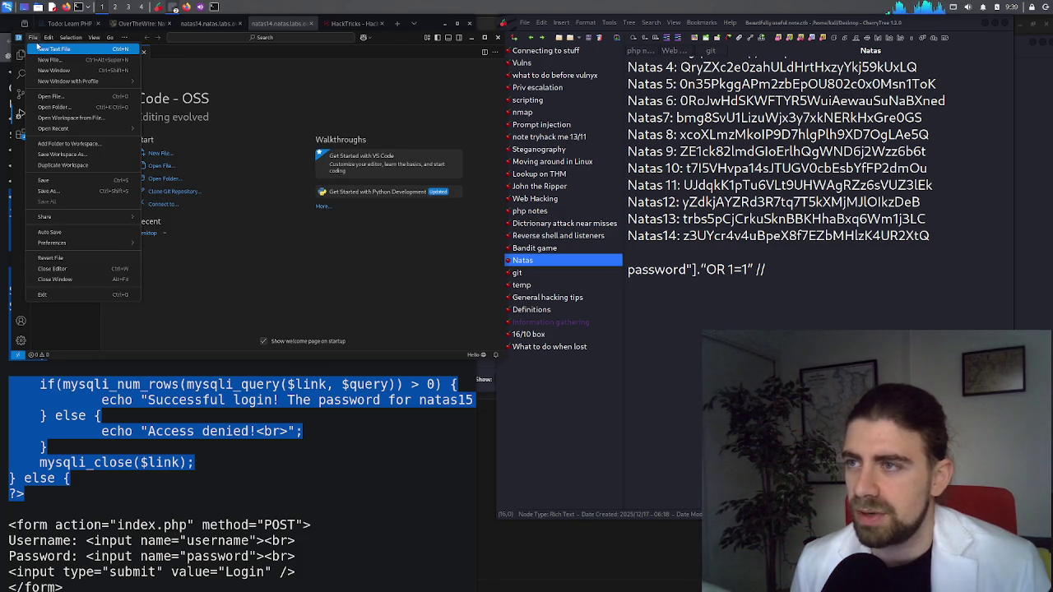
{"action": "left_click", "coordinate": [48, 60]}
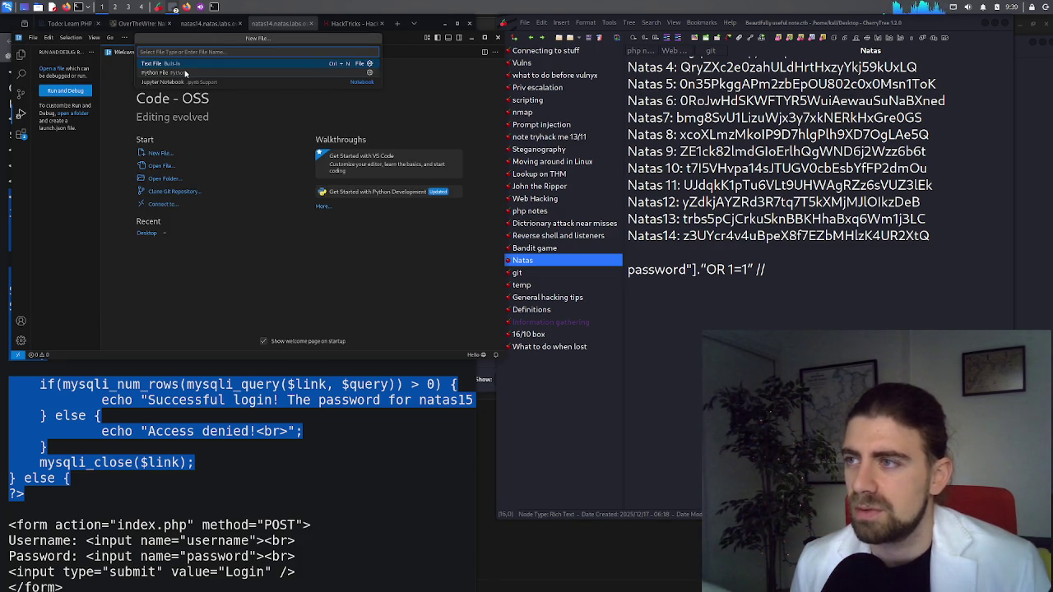
{"action": "type", "text": "php"}
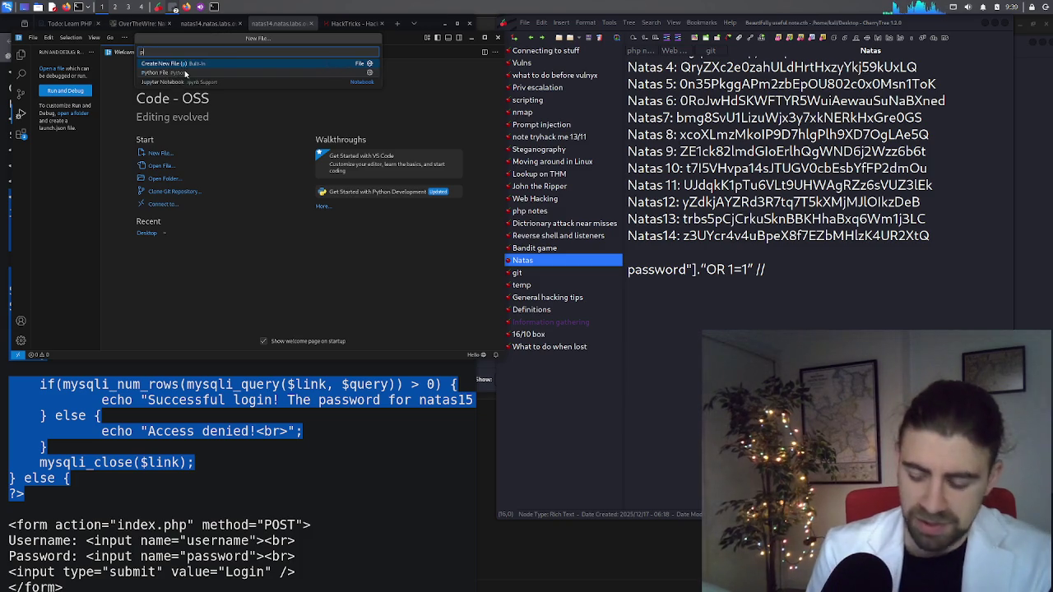
{"action": "left_click", "coordinate": [171, 64]}
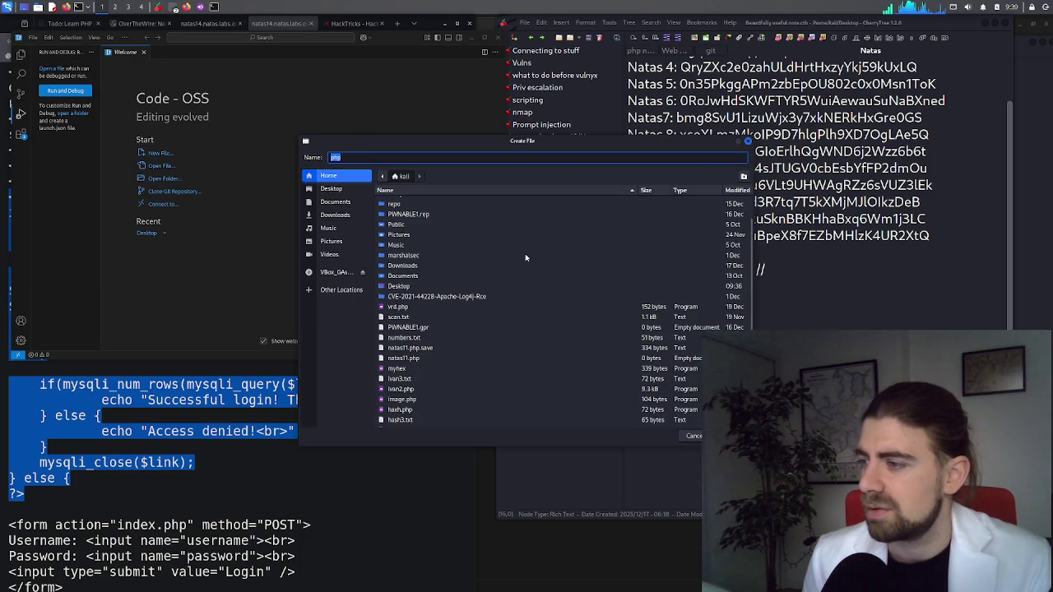
{"action": "left_click", "coordinate": [748, 142]}
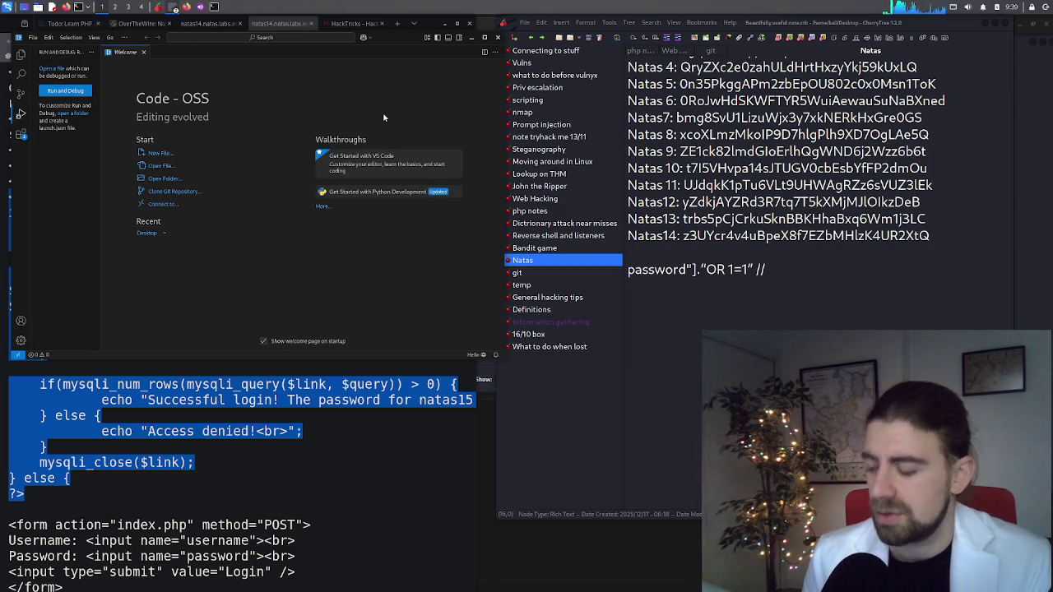
Enlarge the editor UI, close the Welcome page, and maximize the window
{"action": "key", "text": "ctrl+equal"}
{"action": "key", "text": "ctrl+equal"}
{"action": "key", "text": "ctrl+equal"}
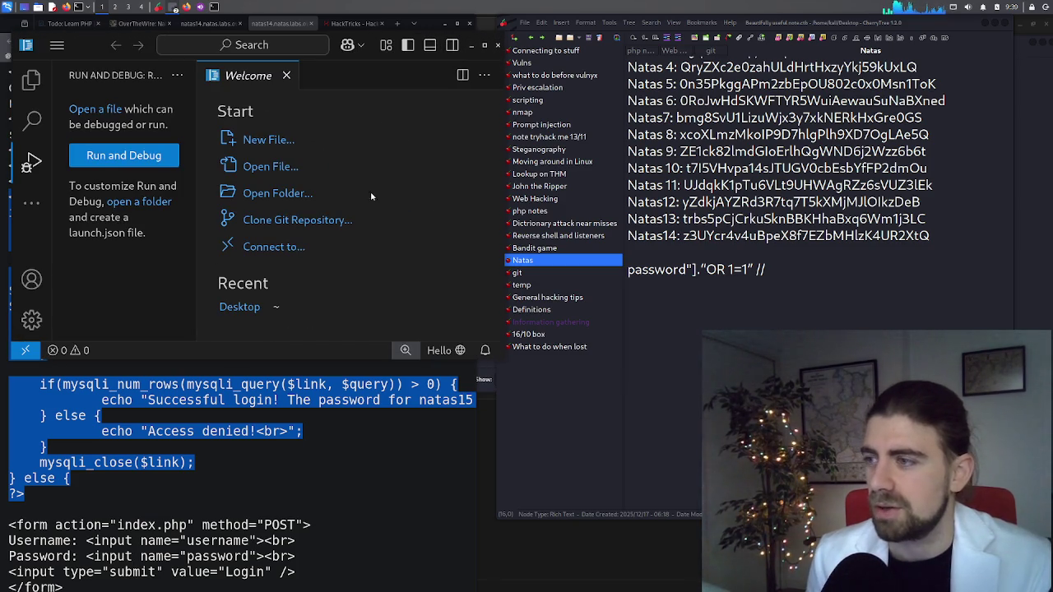
{"action": "left_click", "coordinate": [35, 86]}
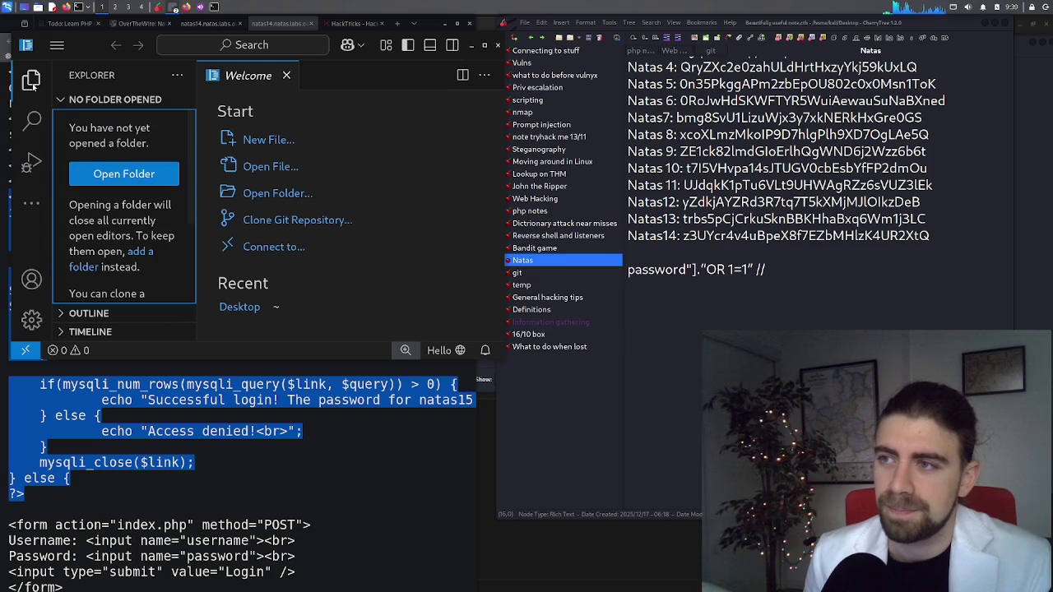
{"action": "left_click", "coordinate": [116, 177]}
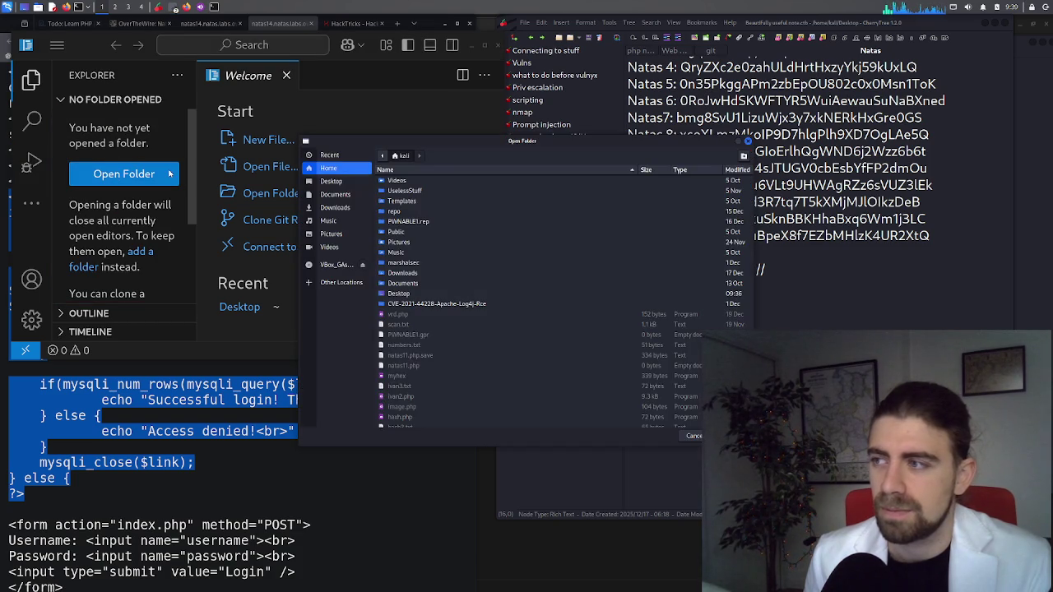
{"action": "key", "text": "Escape"}
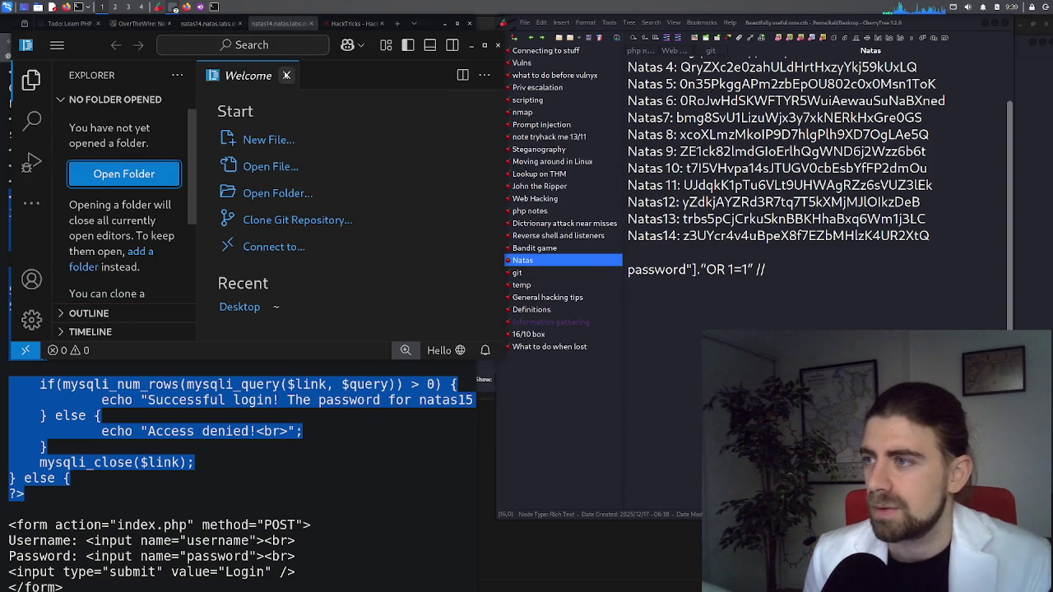
{"action": "left_click", "coordinate": [285, 74]}
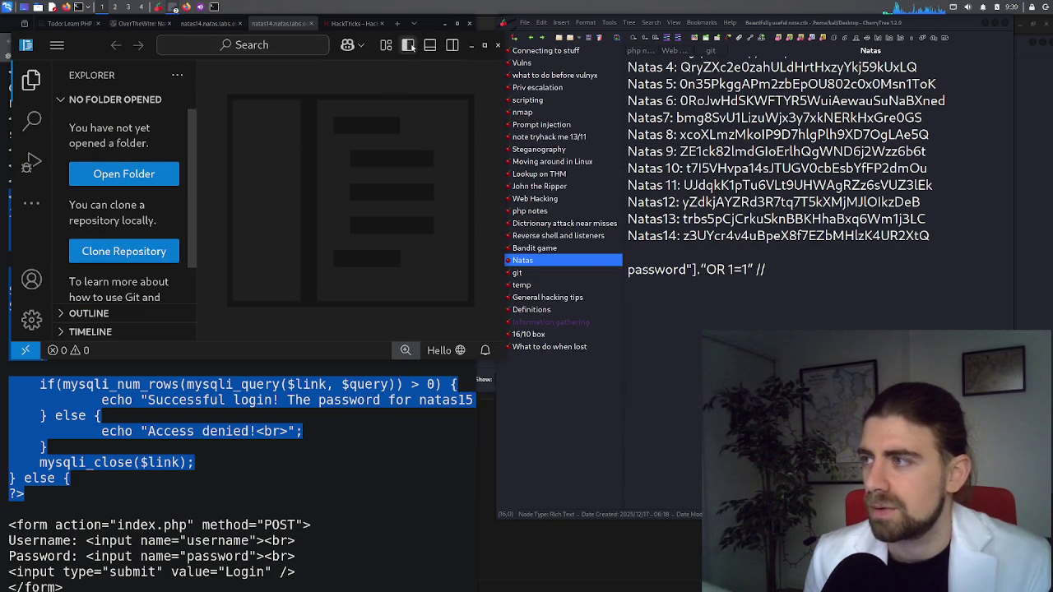
{"action": "left_click", "coordinate": [484, 44]}
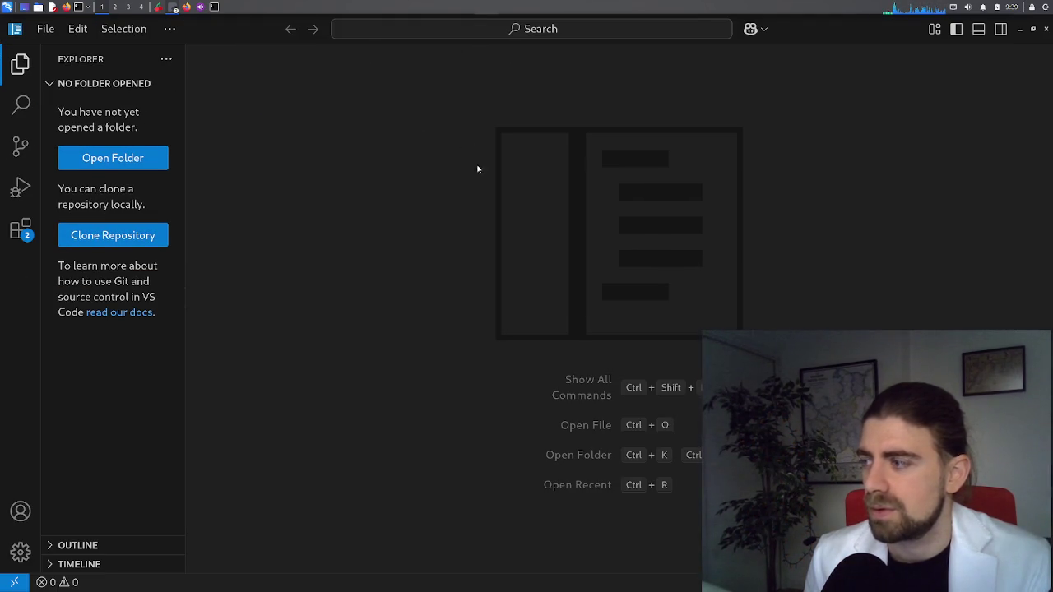
Browse the Run and Debug, Source Control, Search, Extensions and Explorer views
{"action": "left_click", "coordinate": [22, 187]}
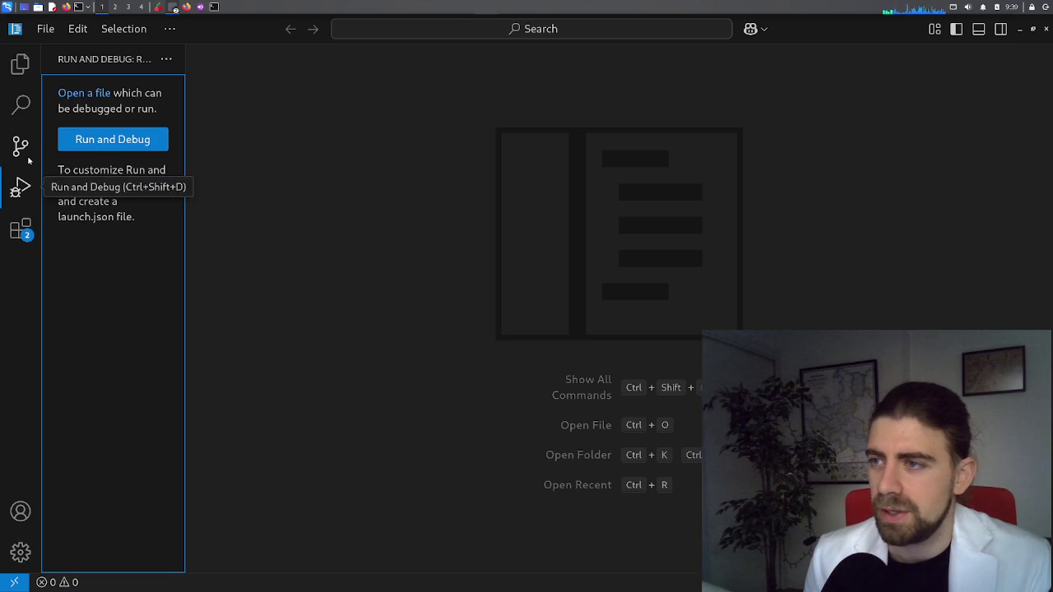
{"action": "left_click", "coordinate": [25, 154]}
{"action": "left_click", "coordinate": [21, 104]}
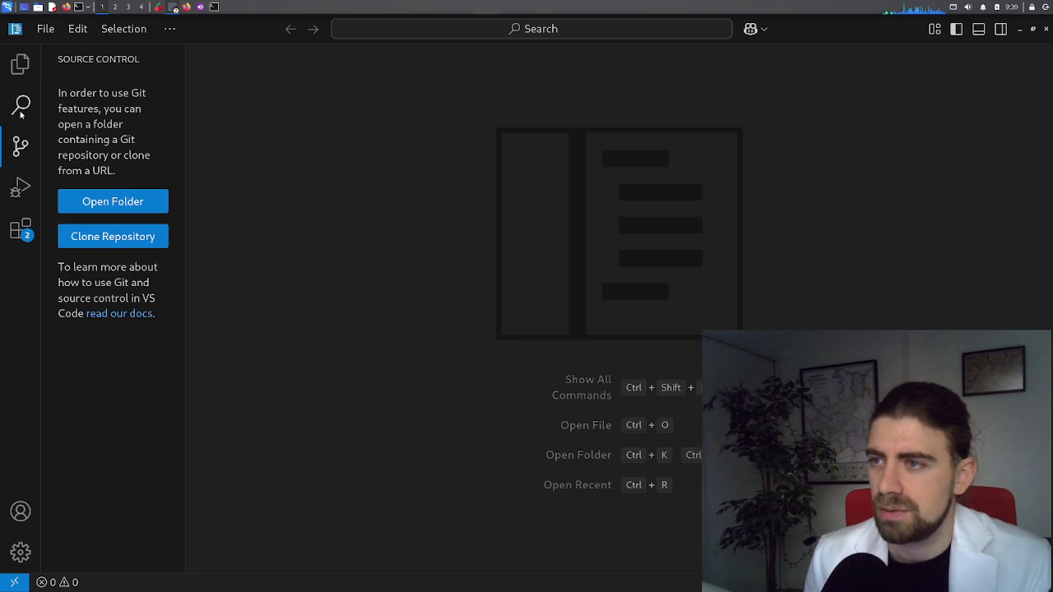
{"action": "left_click", "coordinate": [22, 233]}
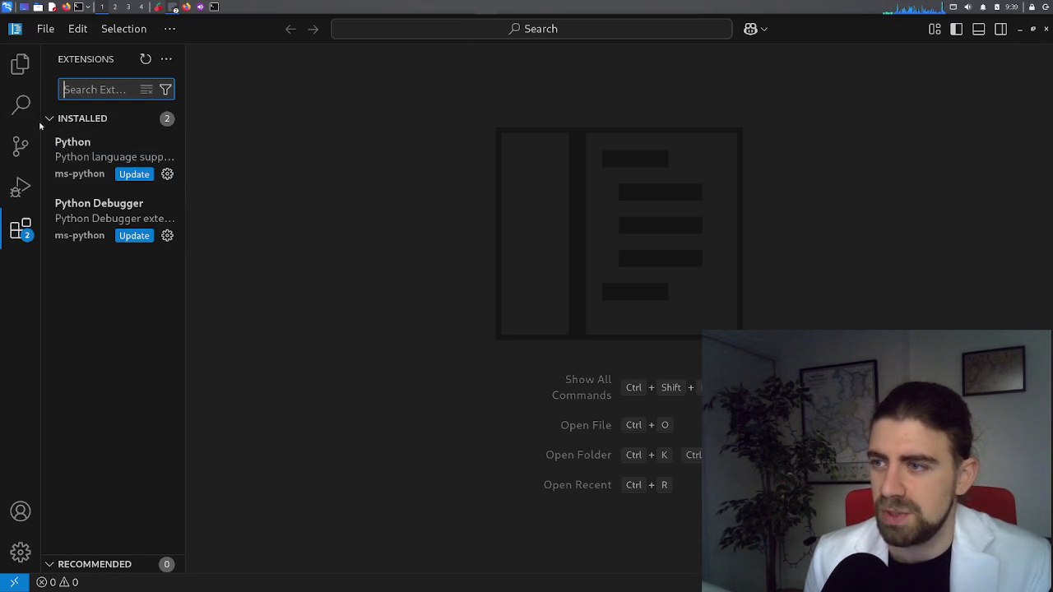
{"action": "left_click", "coordinate": [20, 74]}
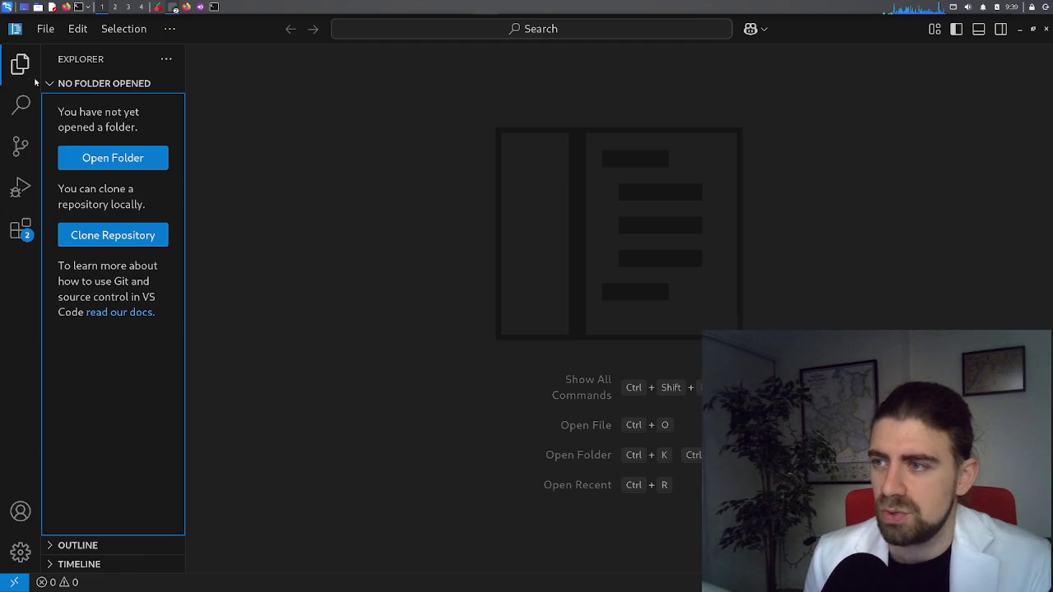
{"action": "left_click", "coordinate": [76, 30]}
Paste the natas14 PHP login code into a new untitled file
{"action": "mouse_move", "coordinate": [44, 33]}
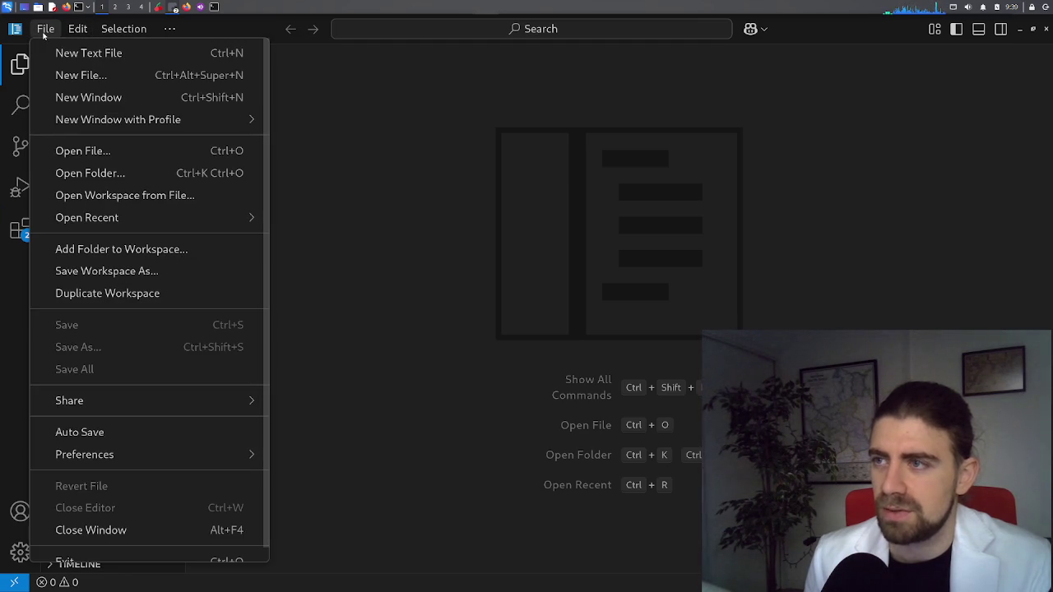
{"action": "left_click", "coordinate": [60, 53]}
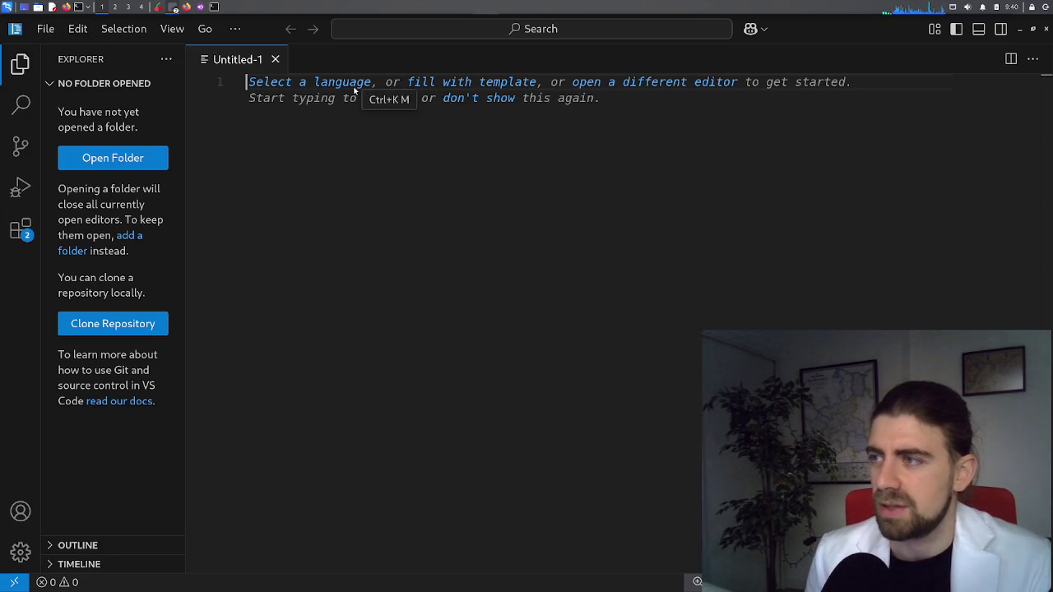
{"action": "key", "text": "ctrl+v"}
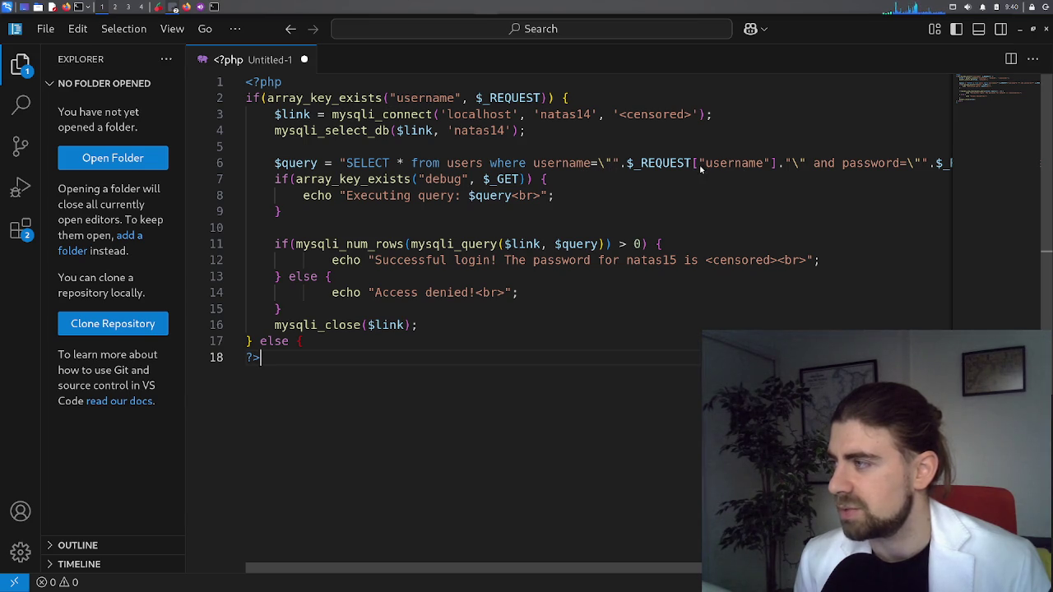
{"action": "left_click", "coordinate": [757, 163]}
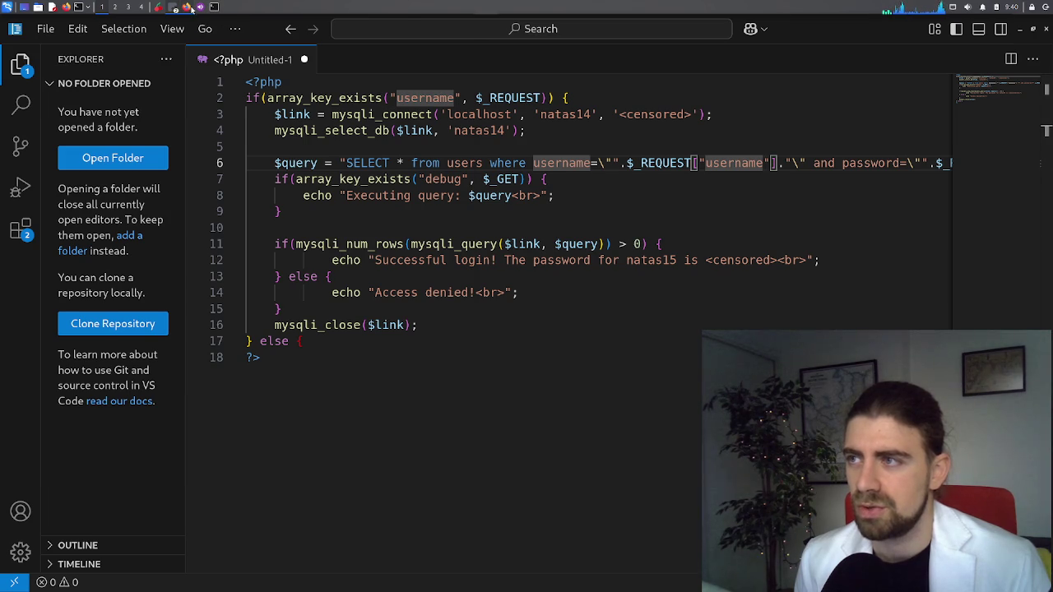
Bring the browser forward on the natas14 login page
{"action": "left_click", "coordinate": [187, 7]}
{"action": "left_click", "coordinate": [136, 23]}
{"action": "left_click", "coordinate": [215, 23]}
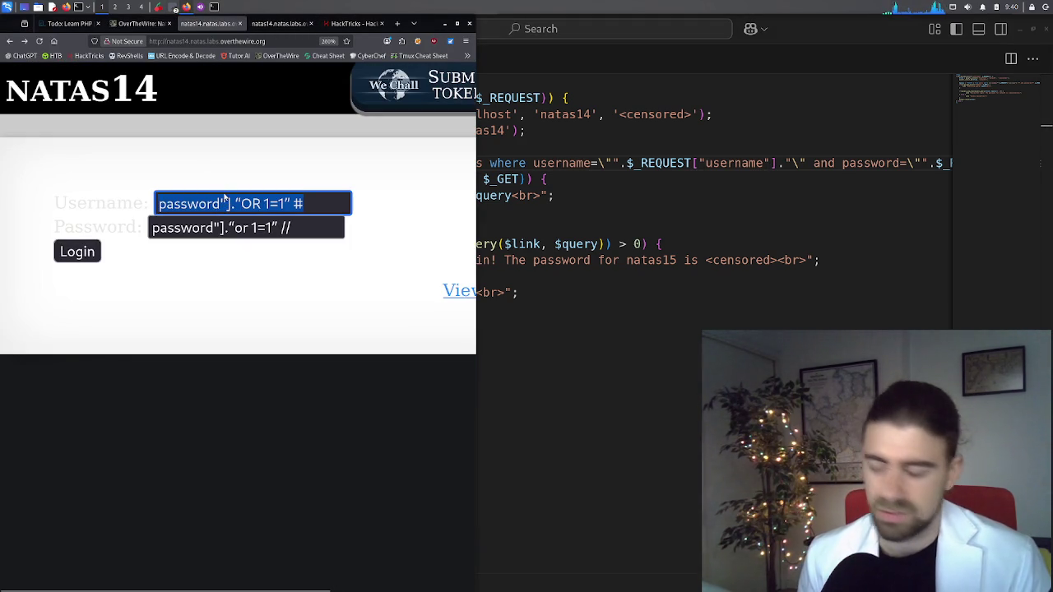
Splice the payload password"]."OR 1=1" # into the $query line before username"]
{"action": "key", "text": "alt+Tab"}
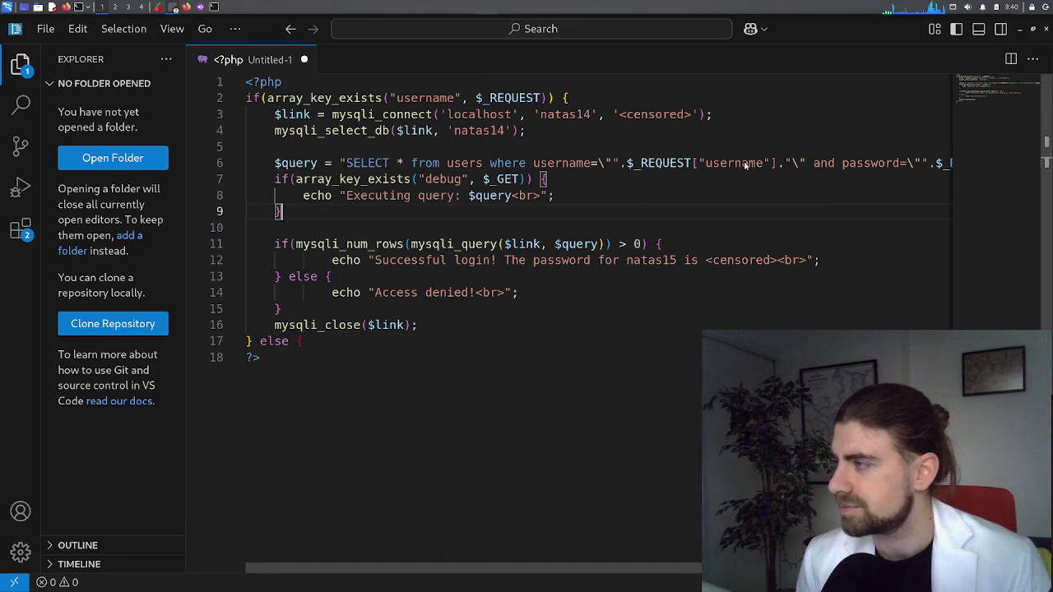
{"action": "double_click", "coordinate": [743, 164]}
{"action": "key", "text": "ctrl+v"}
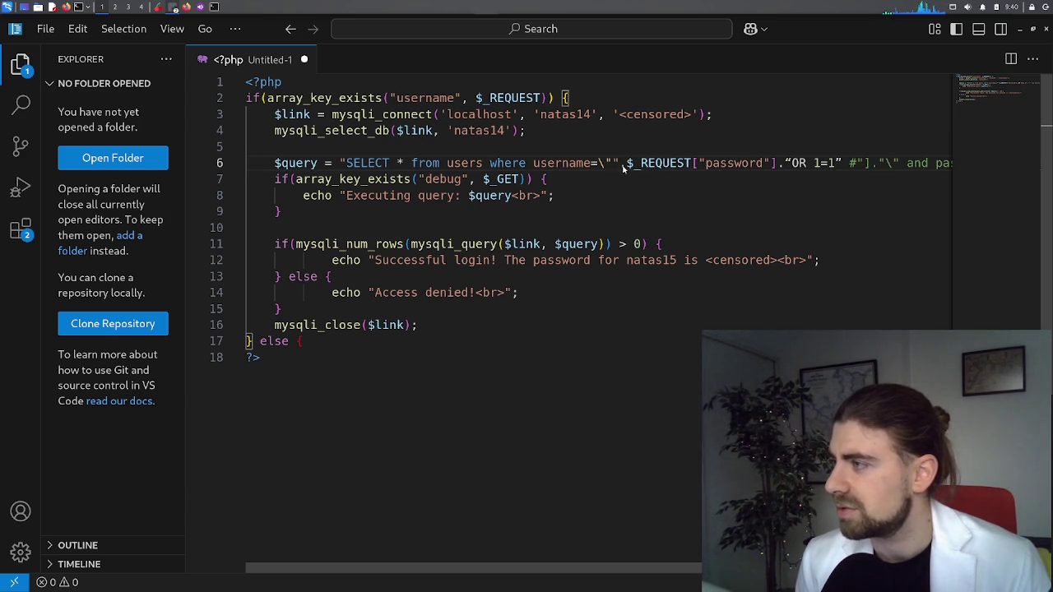
{"action": "key", "text": "ctrl+z"}
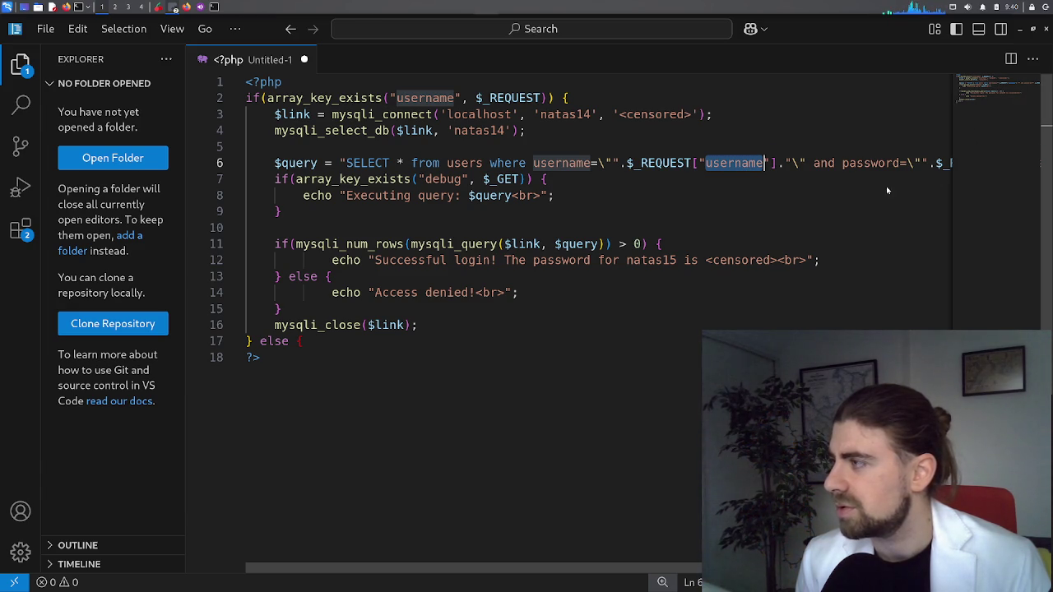
{"action": "scroll", "coordinate": [870, 202], "scroll_direction": "down", "scroll_amount": 1}
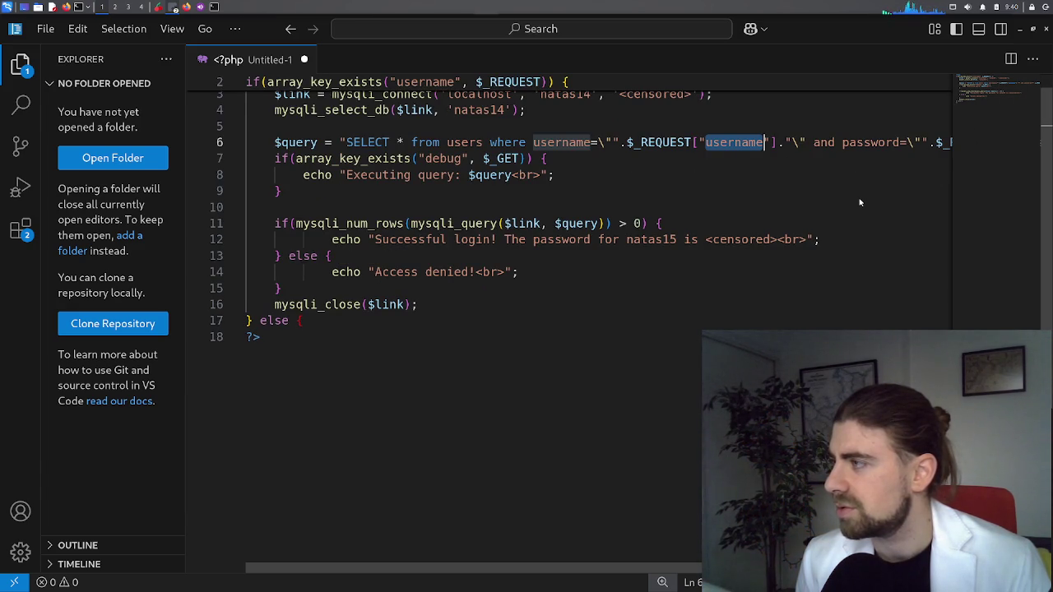
{"action": "key", "text": "ctrl+minus"}
{"action": "key", "text": "ctrl+minus"}
{"action": "key", "text": "ctrl+minus"}
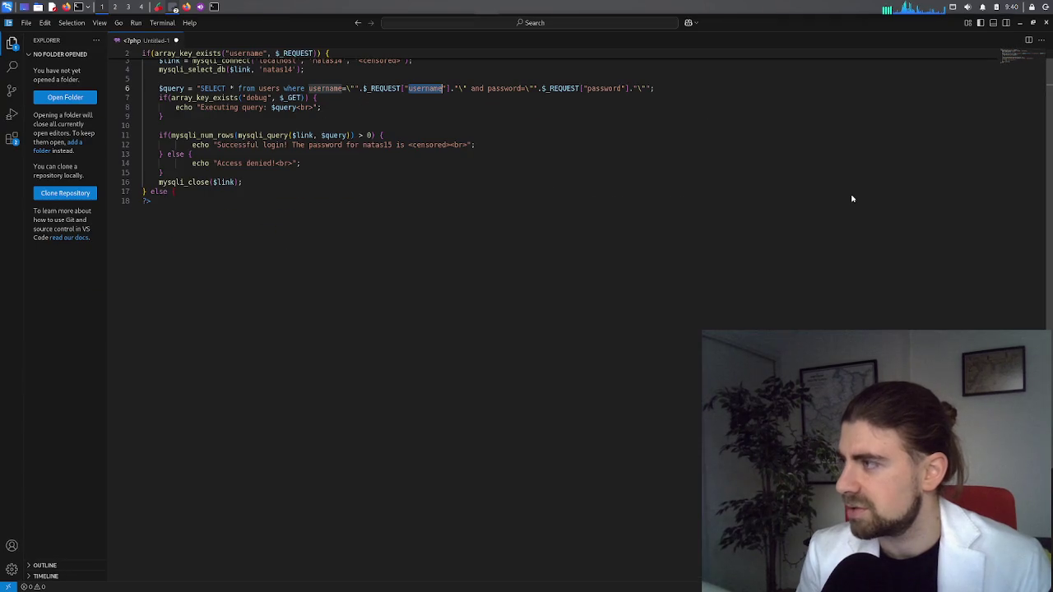
{"action": "key", "text": "ctrl+equal"}
{"action": "key", "text": "ctrl+equal"}
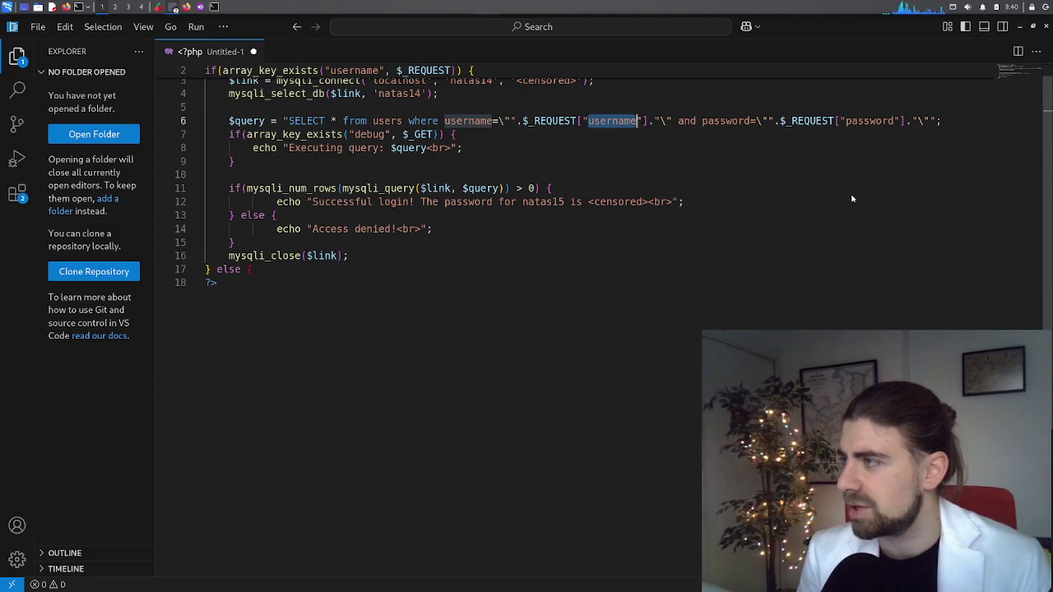
{"action": "scroll", "coordinate": [852, 198], "scroll_direction": "up", "scroll_amount": 1}
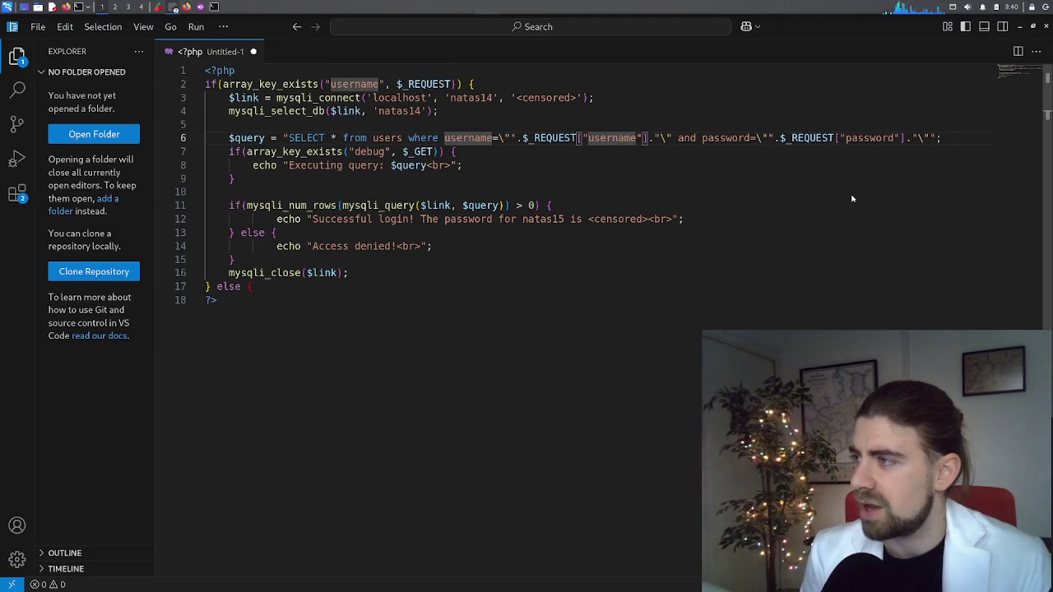
{"action": "key", "text": "ctrl+v"}
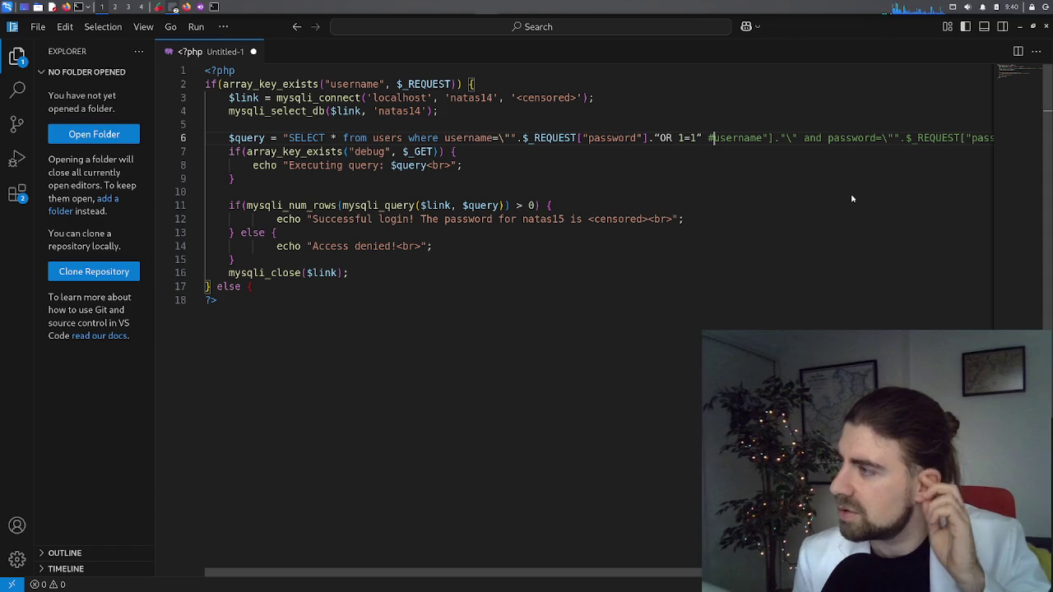
Replace the curly quote before OR on the $query line with a straight "
{"action": "key", "text": "Left"}
{"action": "key", "text": "Left"}
{"action": "key", "text": "Left"}
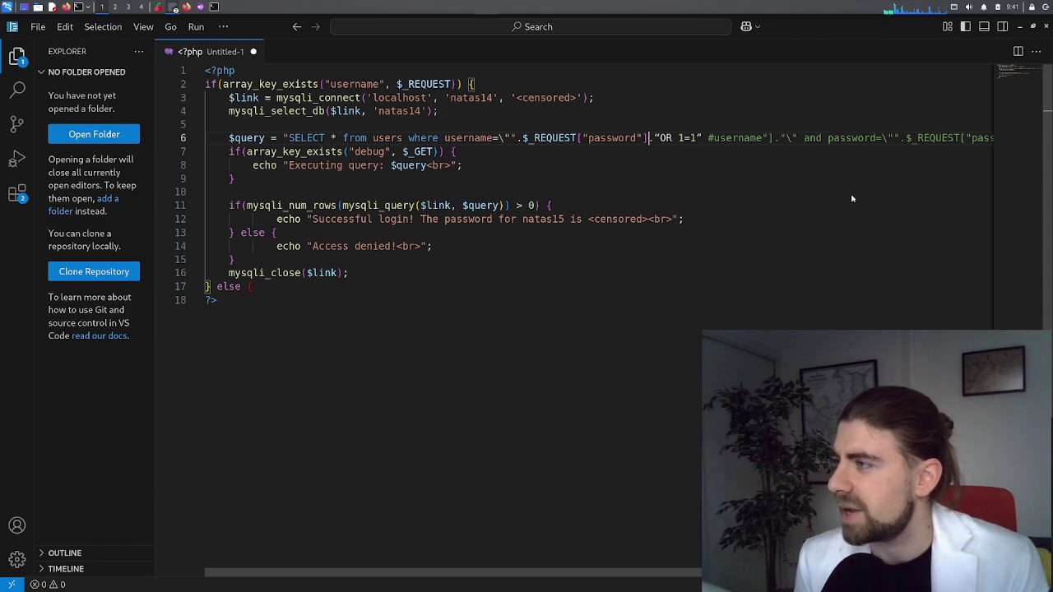
{"action": "key", "text": "Left"}
{"action": "key", "text": "Left"}
{"action": "key", "text": "Left"}
{"action": "key", "text": "Left"}
{"action": "key", "text": "Left"}
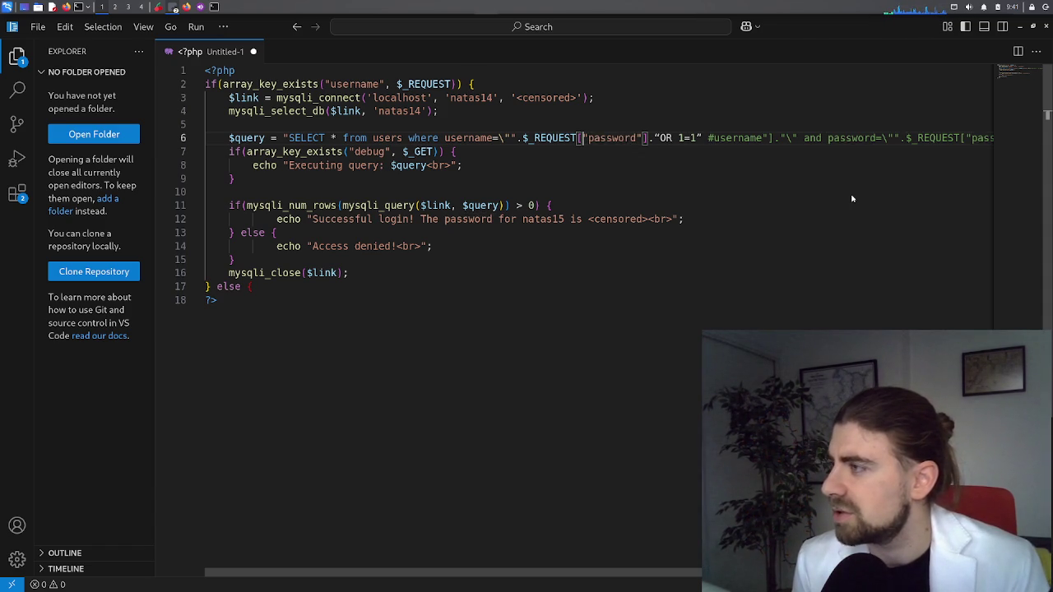
{"action": "key", "text": "Right"}
{"action": "key", "text": "Right"}
{"action": "key", "text": "Right"}
{"action": "key", "text": "Right"}
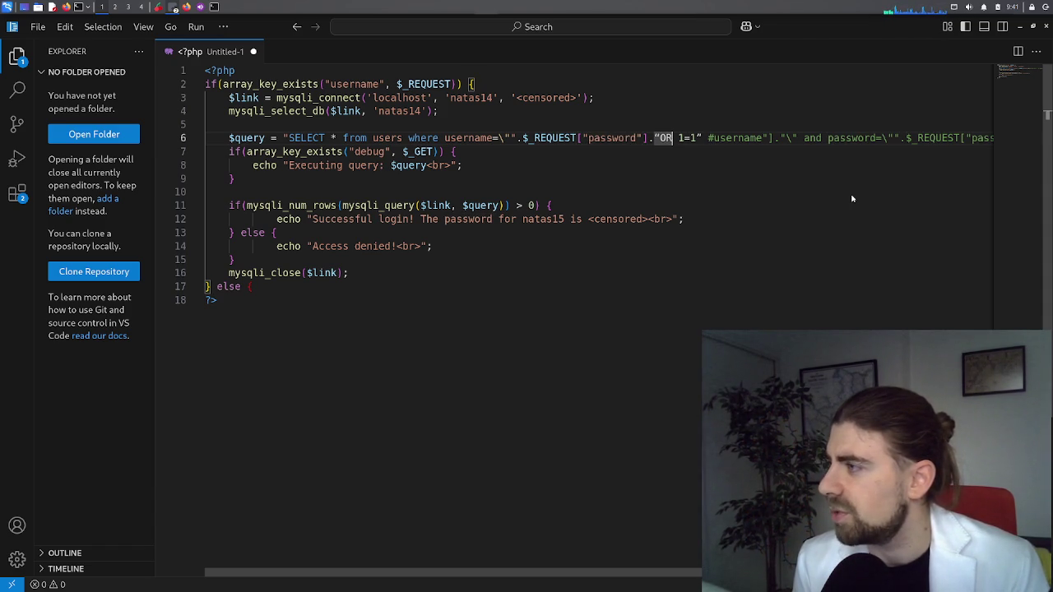
{"action": "key", "text": "Left"}
{"action": "key", "text": "Left"}
{"action": "key", "text": "Left"}
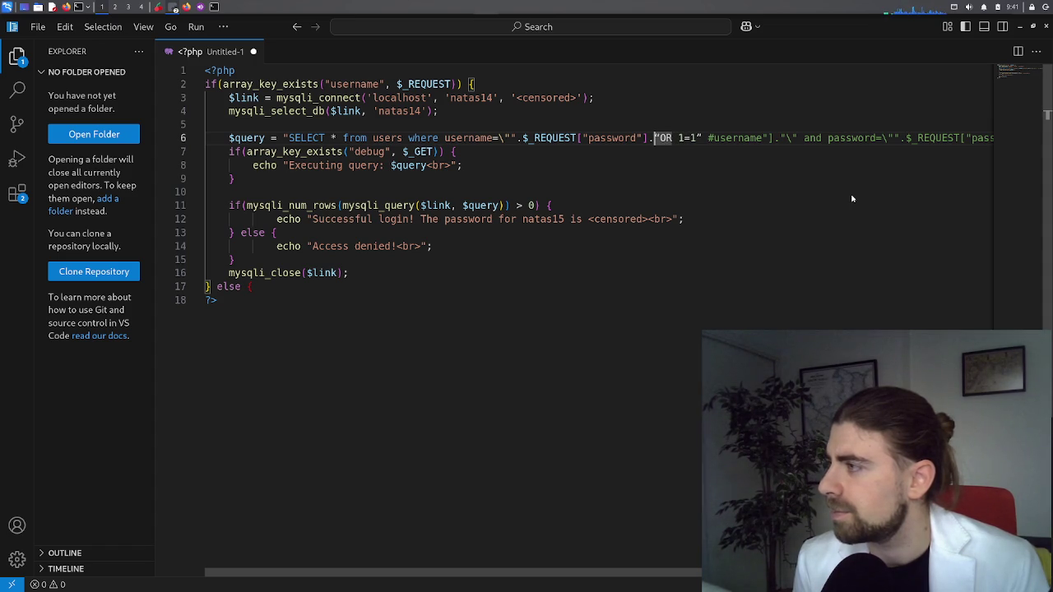
{"action": "key", "text": "Delete"}
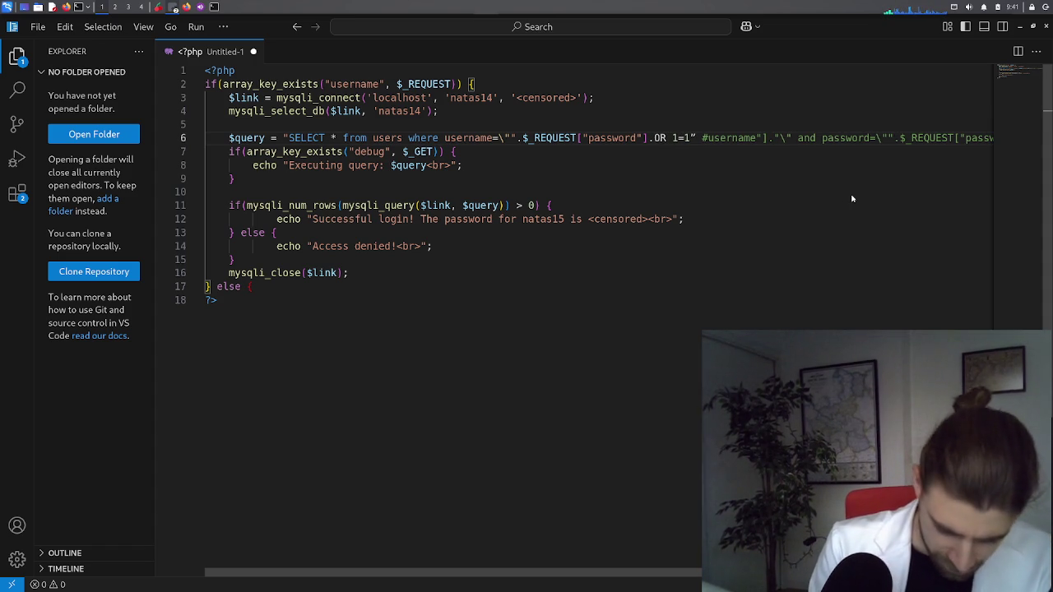
{"action": "type", "text": "\""}
Select from the # back over password, then switch to the browser's Access denied page
{"action": "key", "text": "Right"}
{"action": "key", "text": "Right"}
{"action": "key", "text": "Right"}
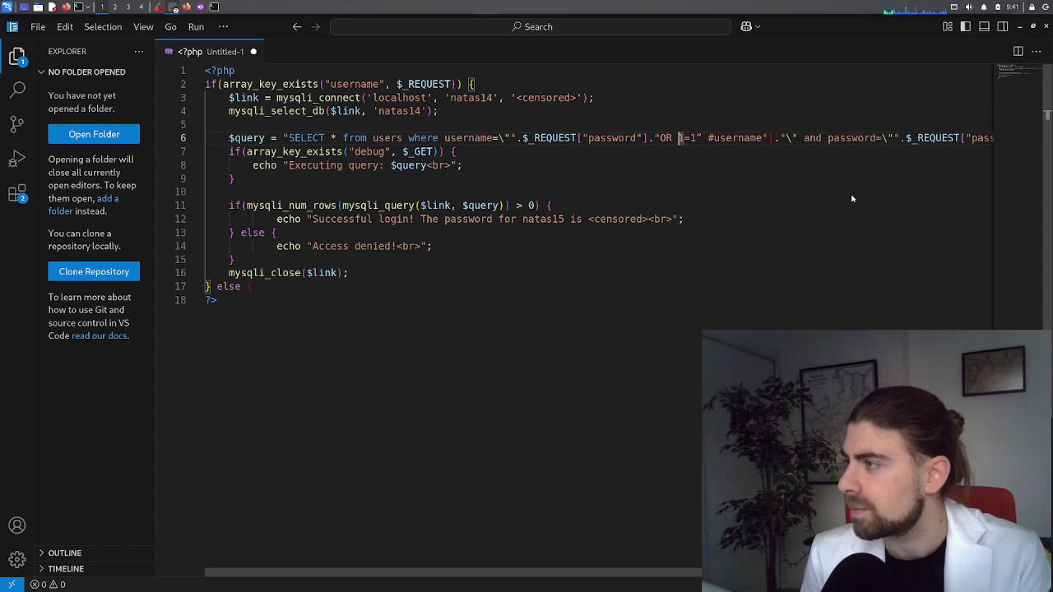
{"action": "key", "text": "Right"}
{"action": "key", "text": "Right"}
{"action": "key", "text": "Right"}
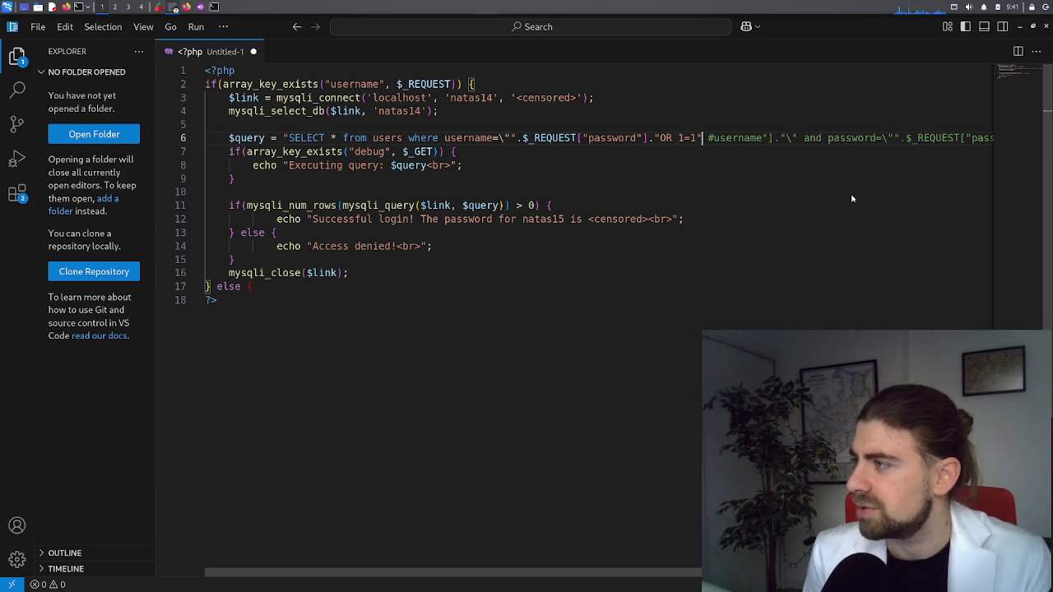
{"action": "key", "text": "Right"}
{"action": "key", "text": "Right"}
{"action": "key", "text": "shift+Left"}
{"action": "key", "text": "shift+Left"}
{"action": "key", "text": "shift+Left"}
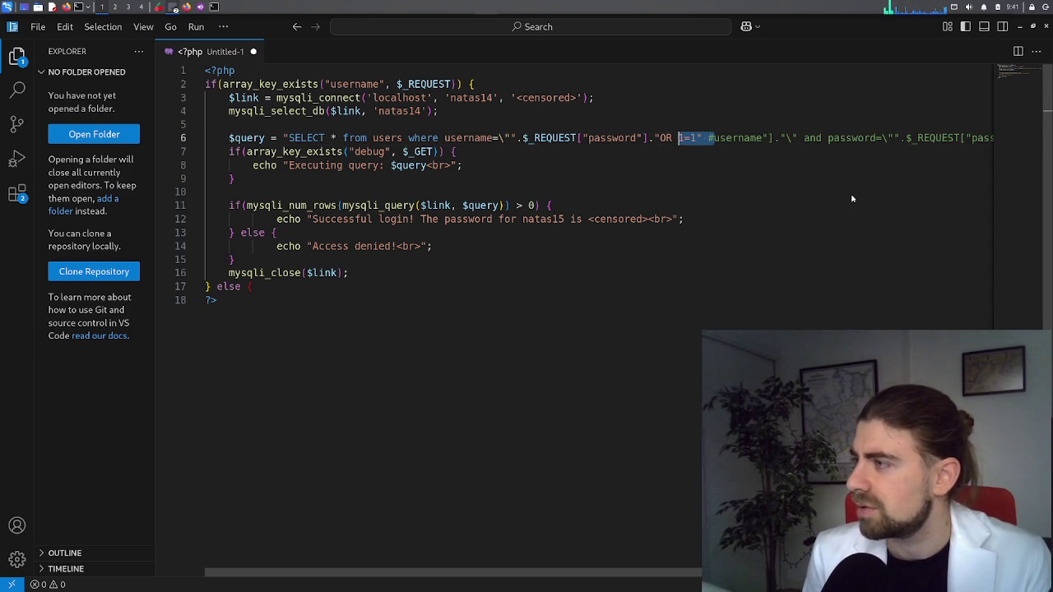
{"action": "key", "text": "ctrl+shift+Left"}
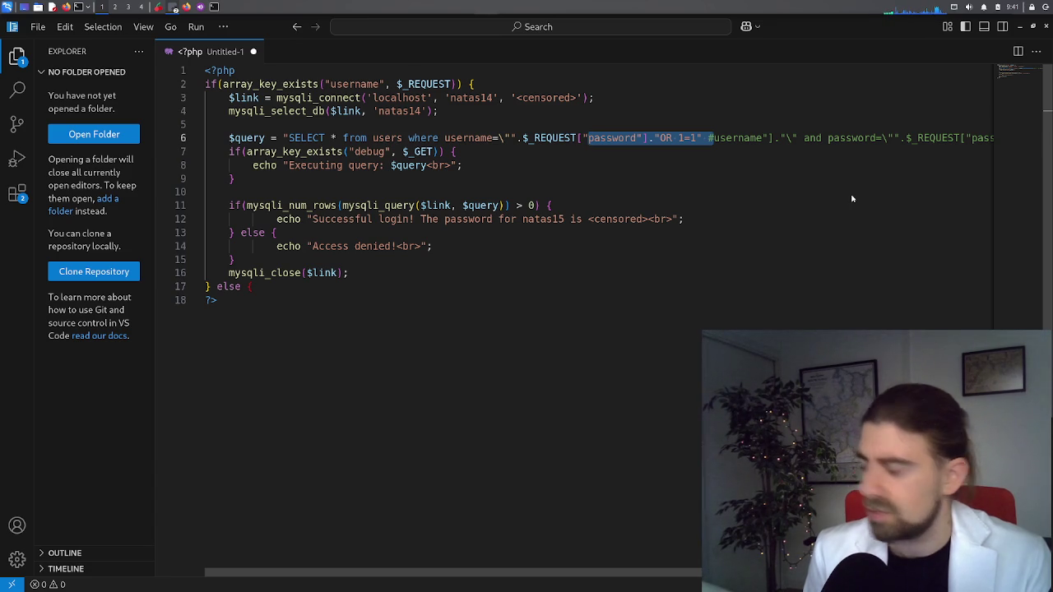
{"action": "key", "text": "alt+Tab"}
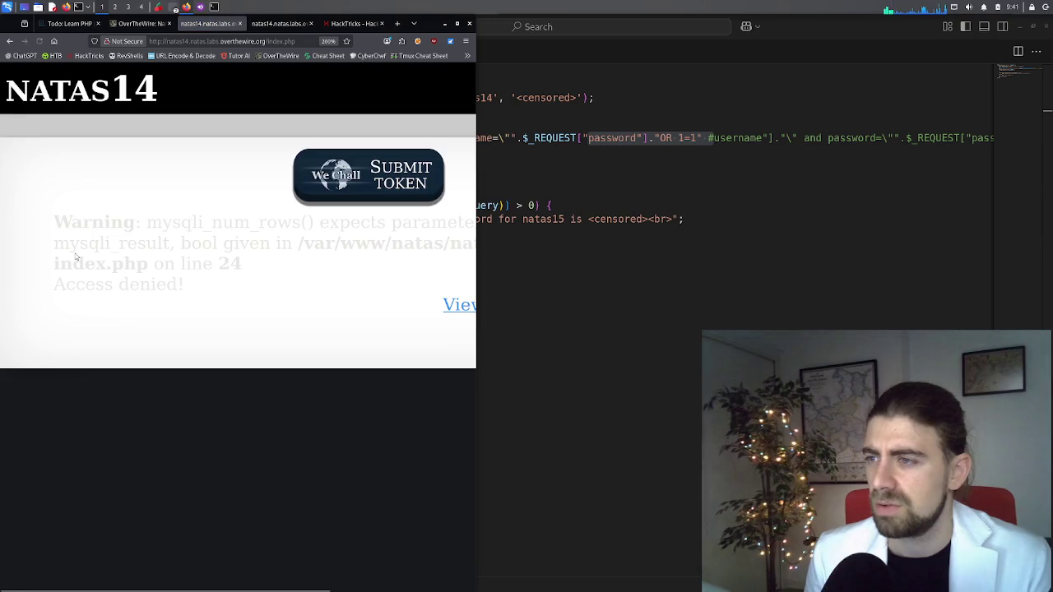
Return the browser to the filled natas14 login form and bring Code-OSS forward
{"action": "left_click", "coordinate": [9, 45]}
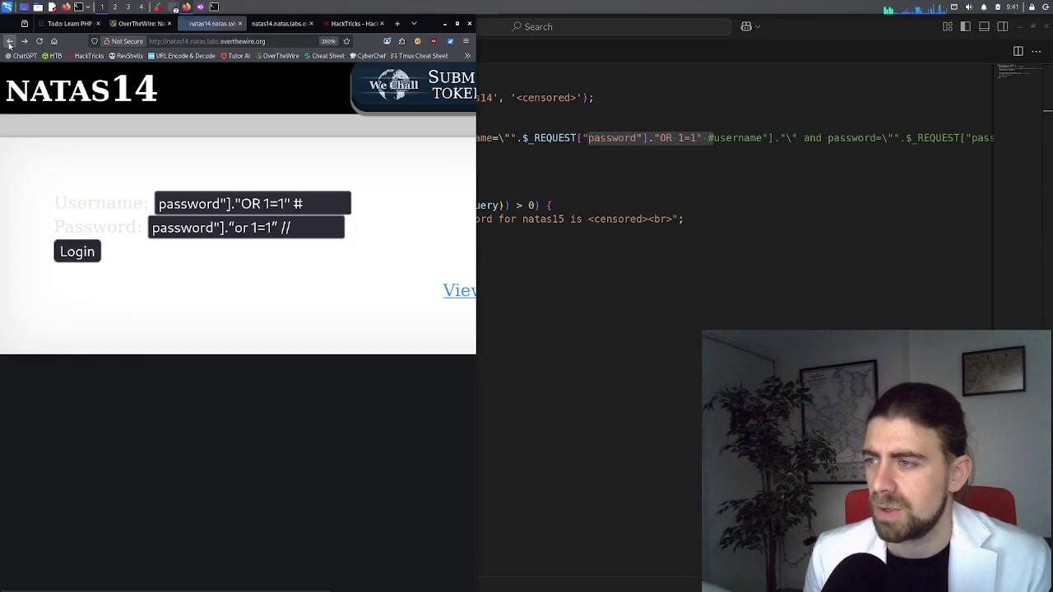
{"action": "left_click", "coordinate": [593, 169]}
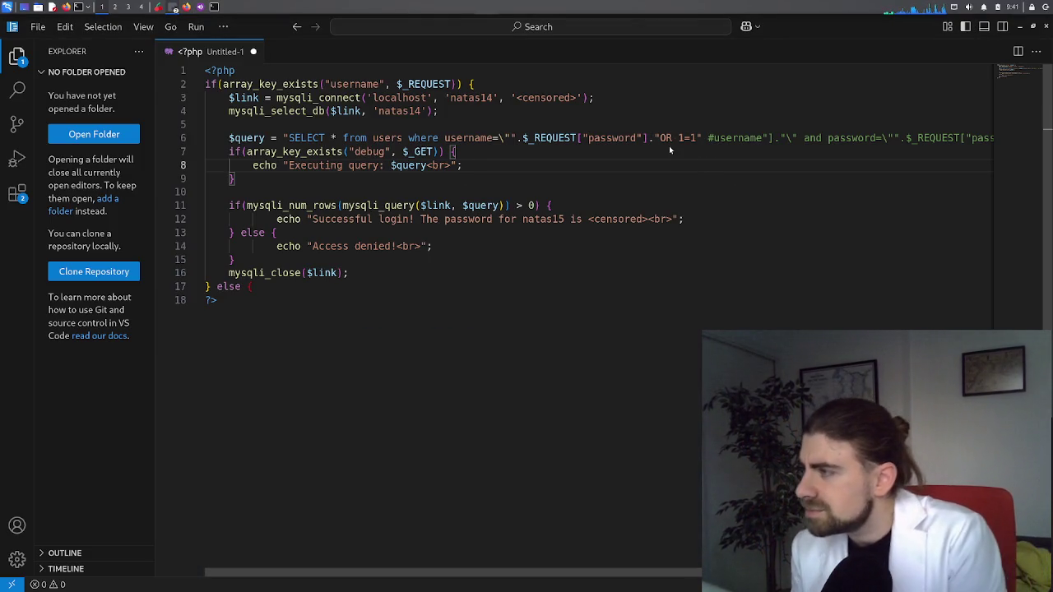
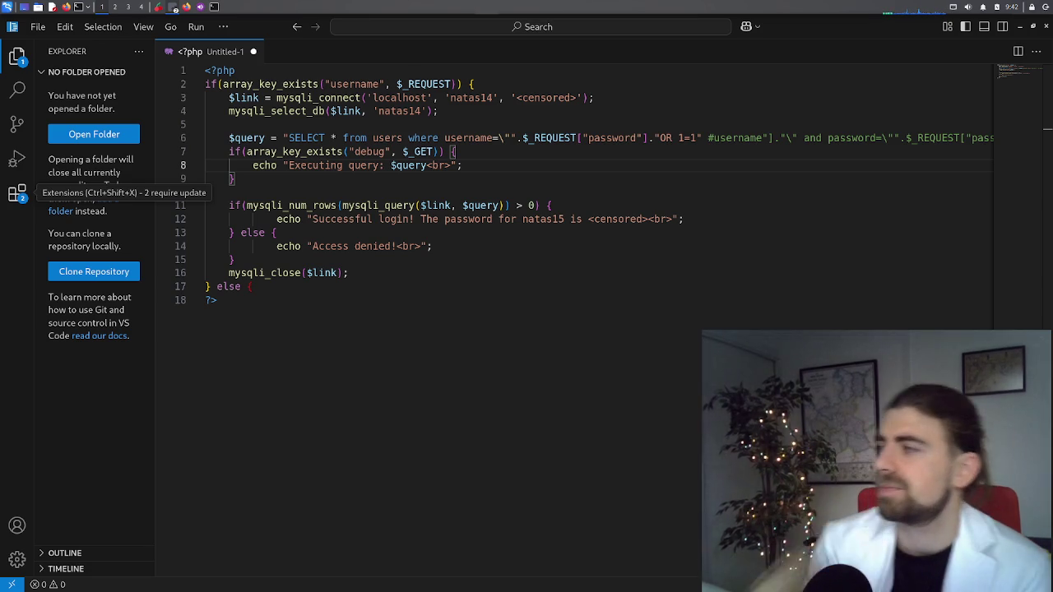
Replace the # before username on line 6 with a // comment marker
{"action": "left_click", "coordinate": [714, 139]}
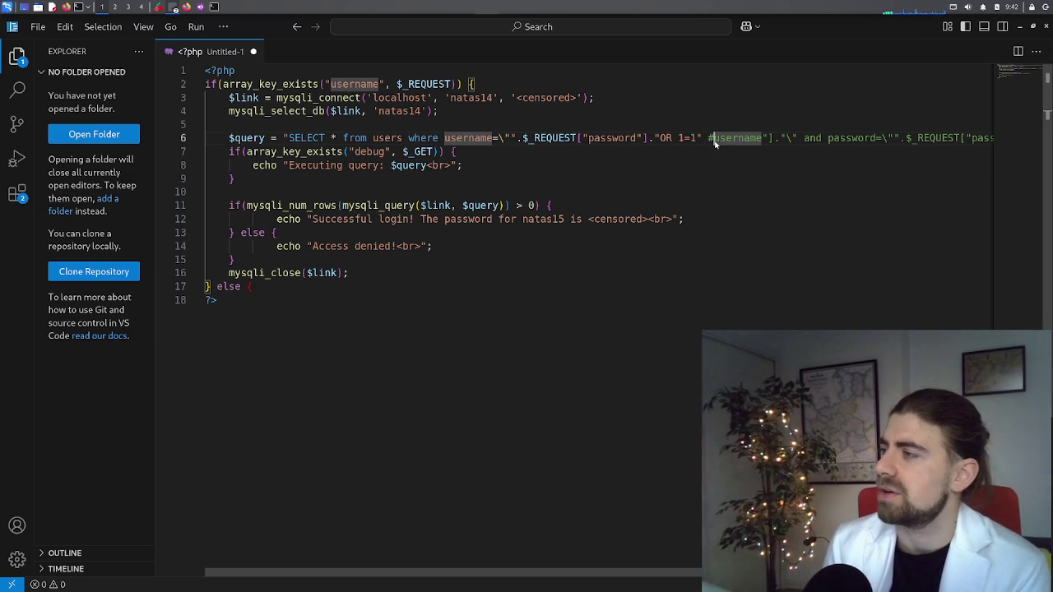
{"action": "key", "text": "BackSpace"}
{"action": "type", "text": "//"}
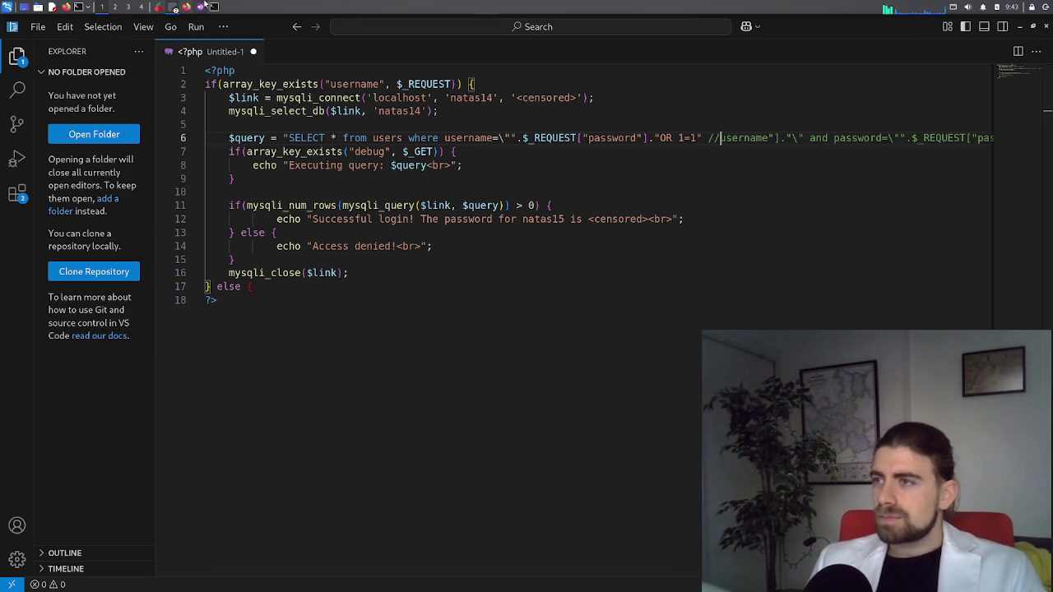
Bring the Firefox NATAS14 login page back up beside the code
{"action": "left_click", "coordinate": [186, 7]}
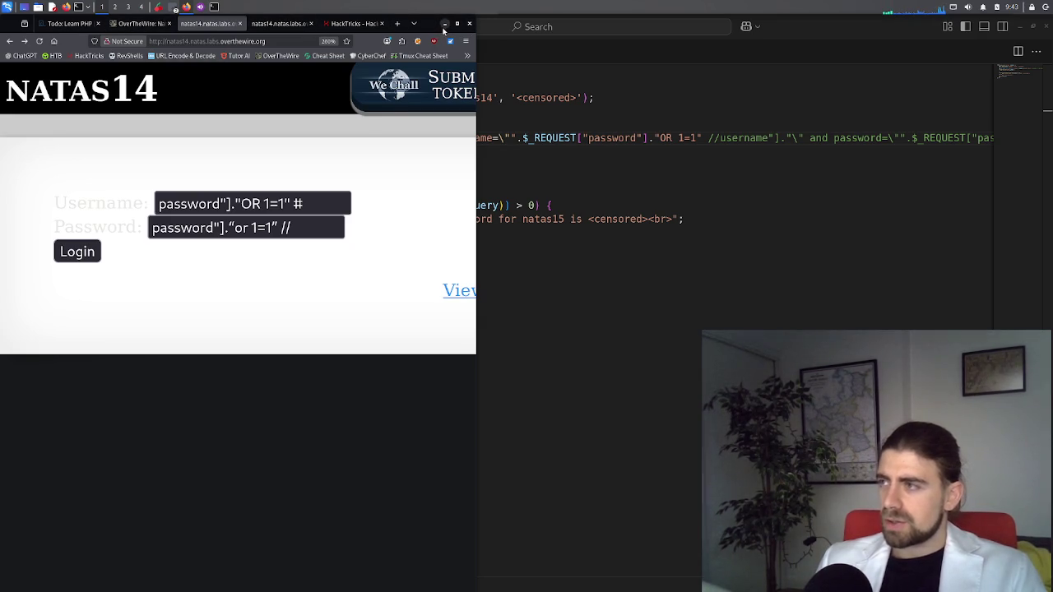
{"action": "left_click", "coordinate": [443, 23]}
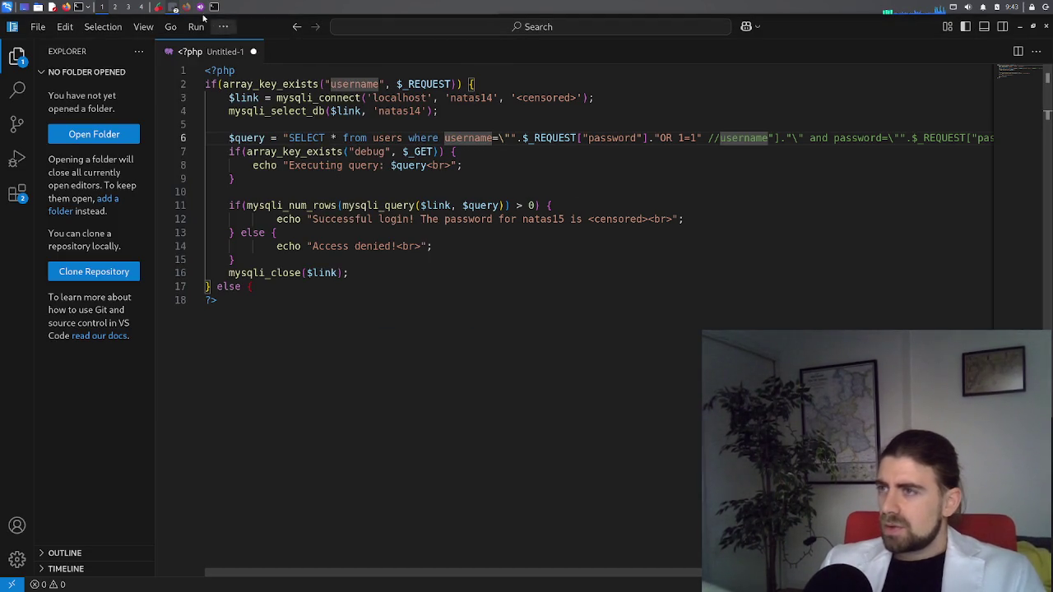
{"action": "left_click", "coordinate": [187, 6]}
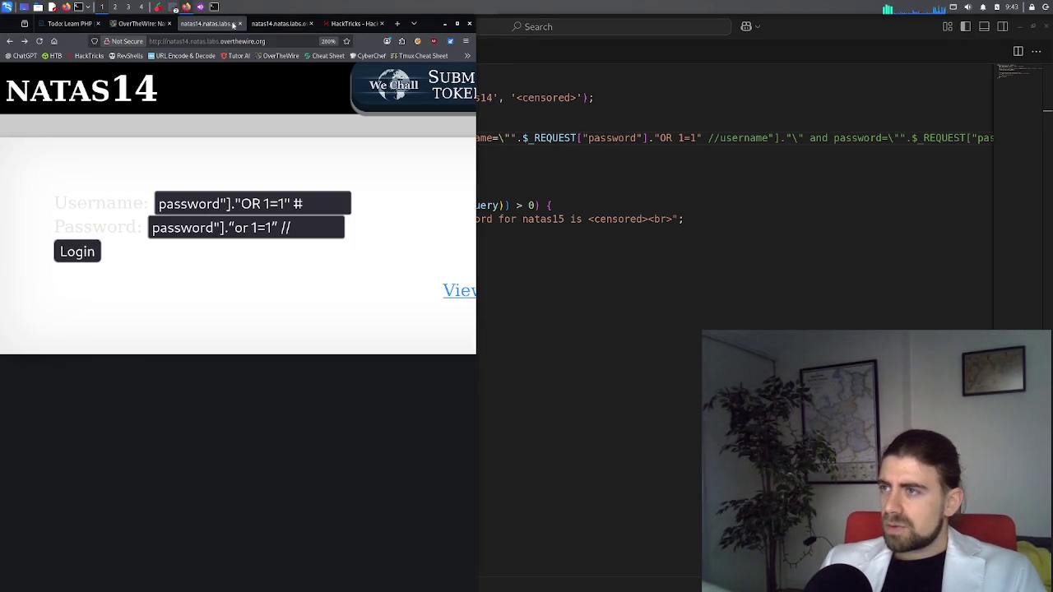
In a new tab, search for 'how do sql injection on php noemally end?'
{"action": "left_click", "coordinate": [398, 23]}
{"action": "type", "text": "how do sql"}
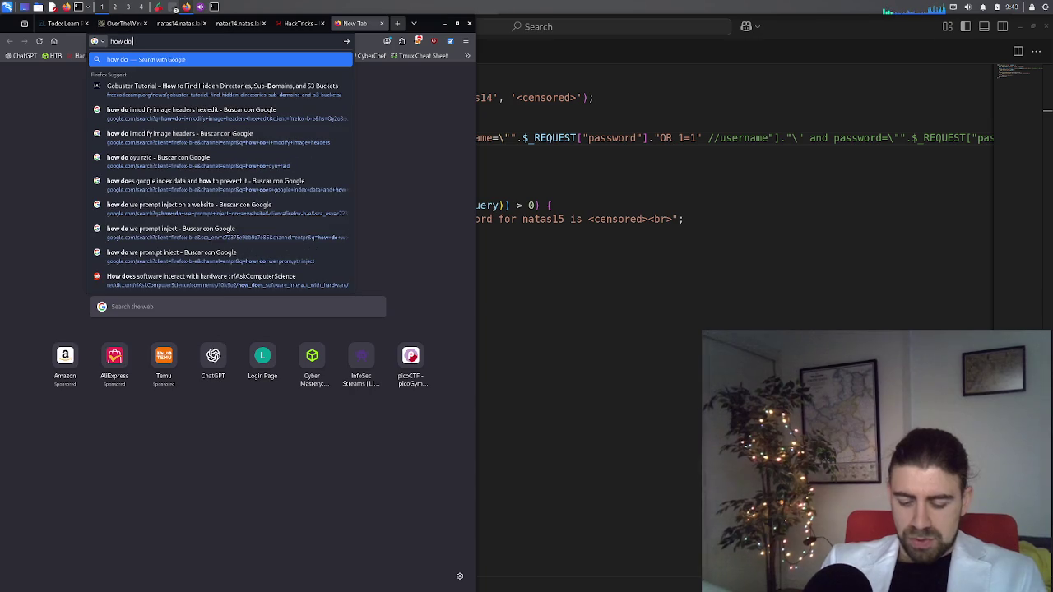
{"action": "type", "text": " in"}
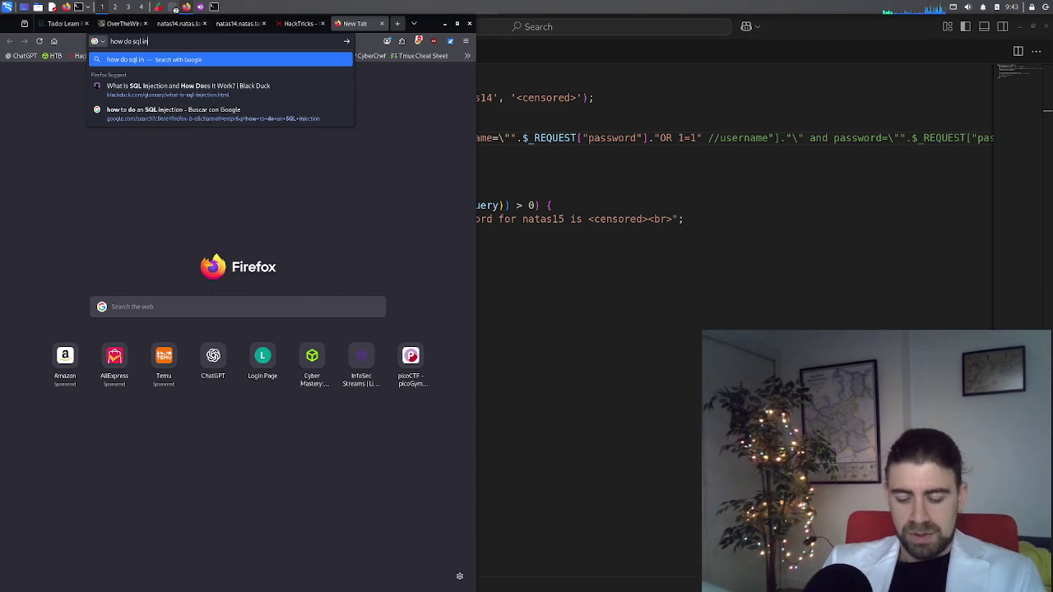
{"action": "type", "text": "jection on php"}
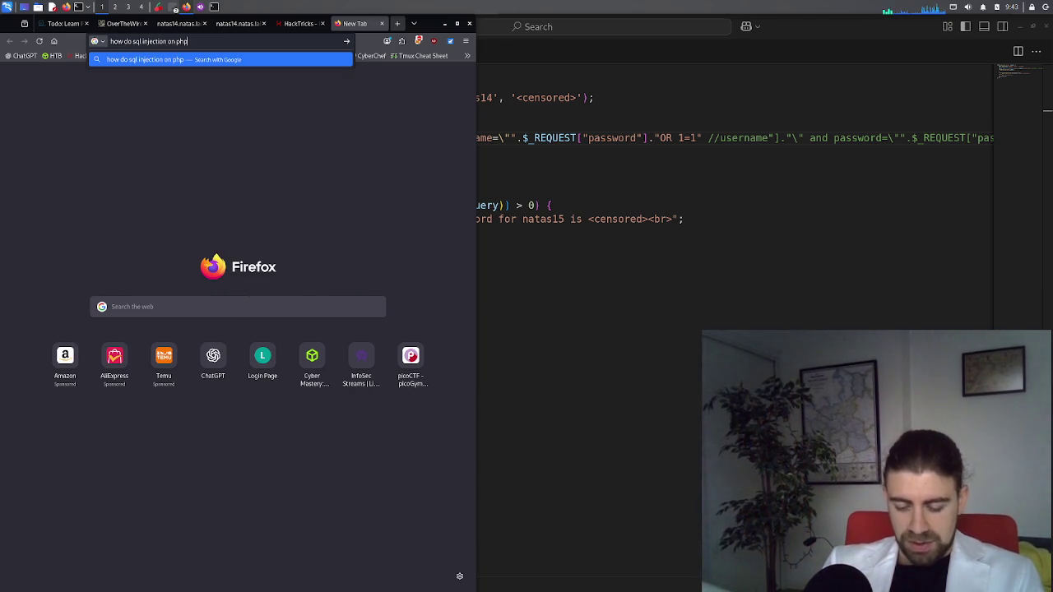
{"action": "type", "text": " noe"}
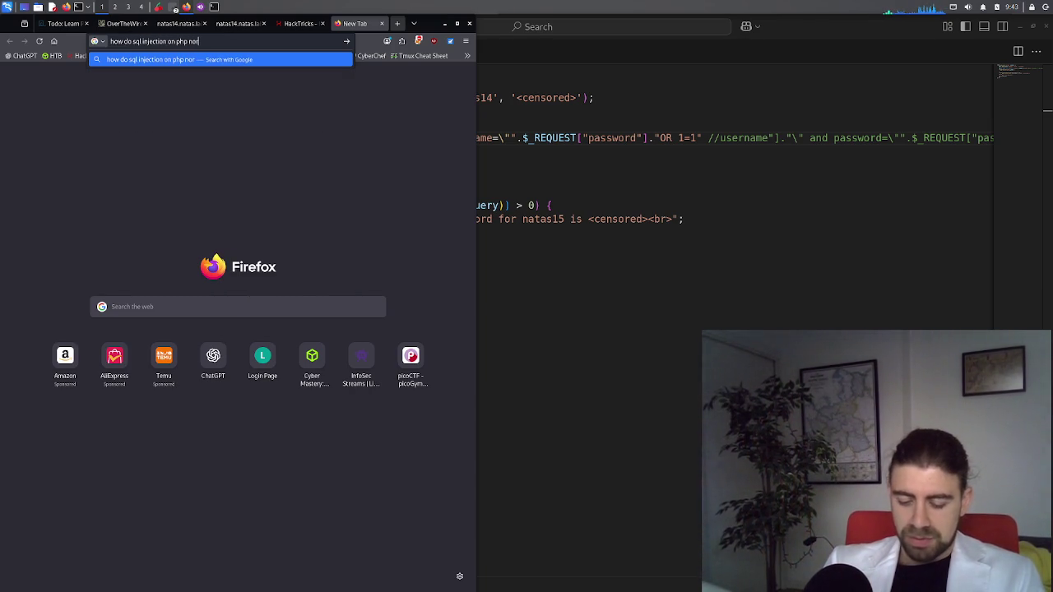
{"action": "type", "text": "mally end?"}
{"action": "key", "text": "Return"}
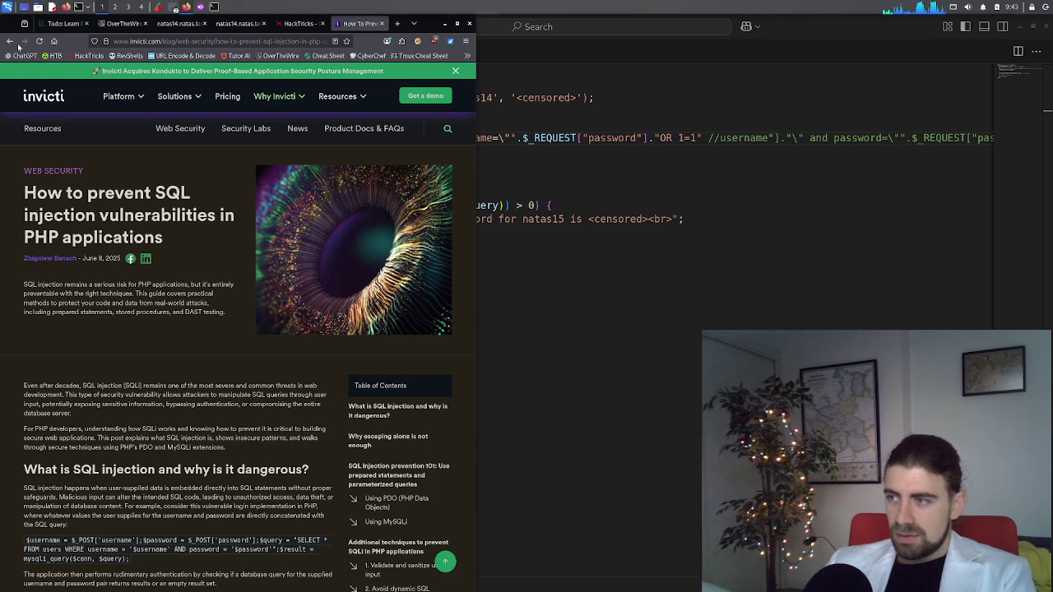
Return to the Google results and open the W3Schools SQL Injection tutorial
{"action": "left_click", "coordinate": [10, 41]}
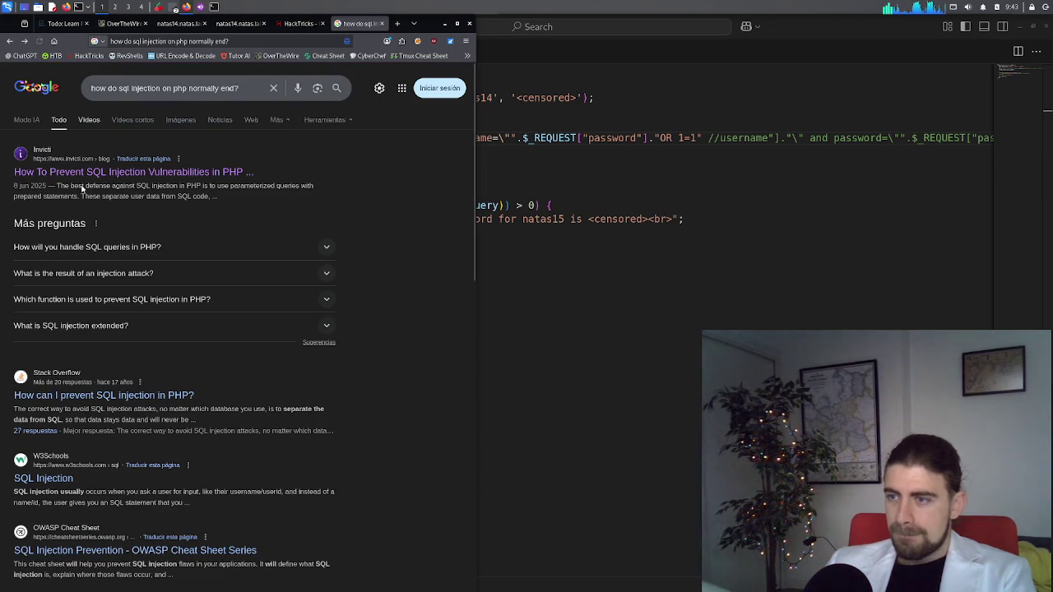
{"action": "scroll", "coordinate": [86, 229], "scroll_direction": "down", "scroll_amount": 1}
{"action": "scroll", "coordinate": [86, 229], "scroll_direction": "down", "scroll_amount": 1}
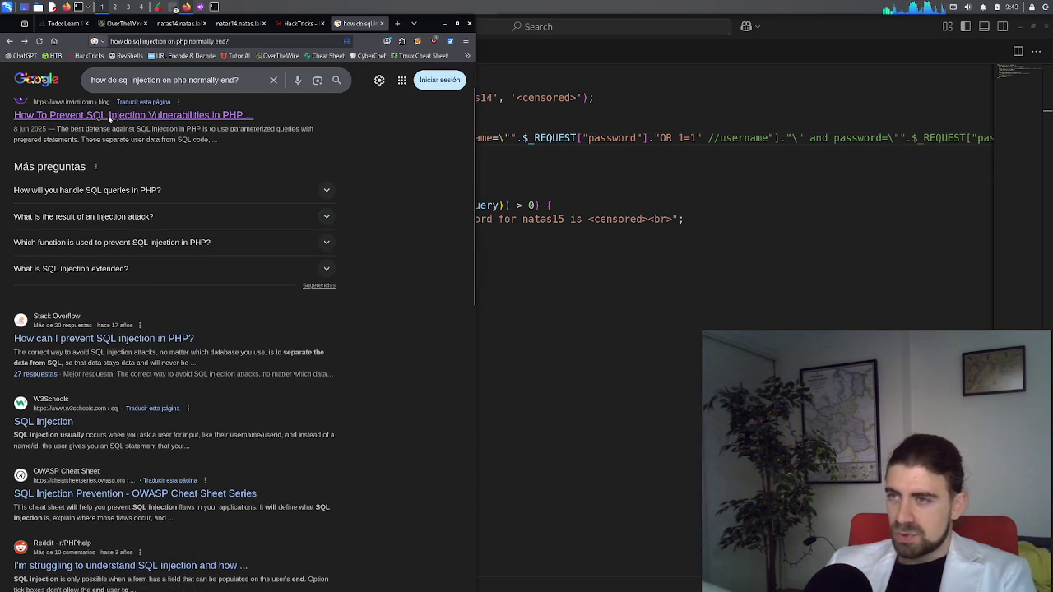
{"action": "left_click", "coordinate": [30, 423]}
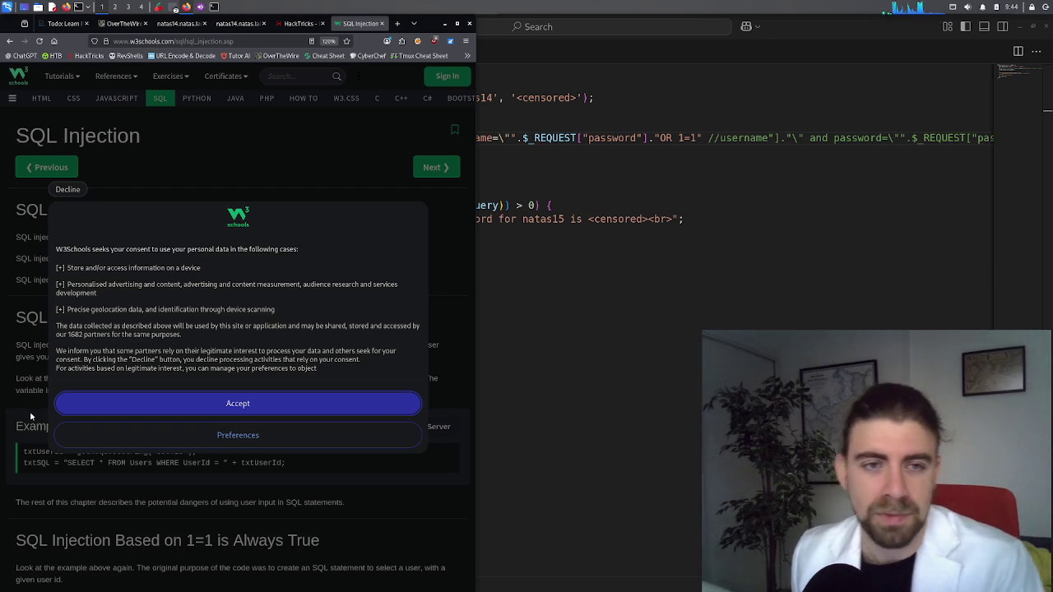
Open the W3Schools cookie data preferences and browse the partners list
{"action": "left_click", "coordinate": [268, 435]}
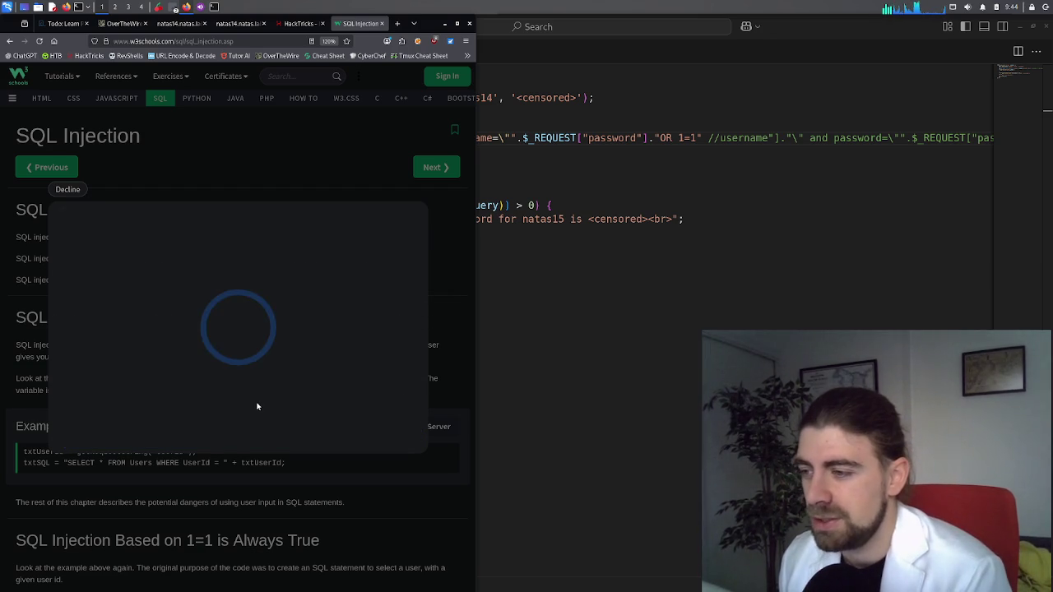
{"action": "left_click", "coordinate": [114, 438]}
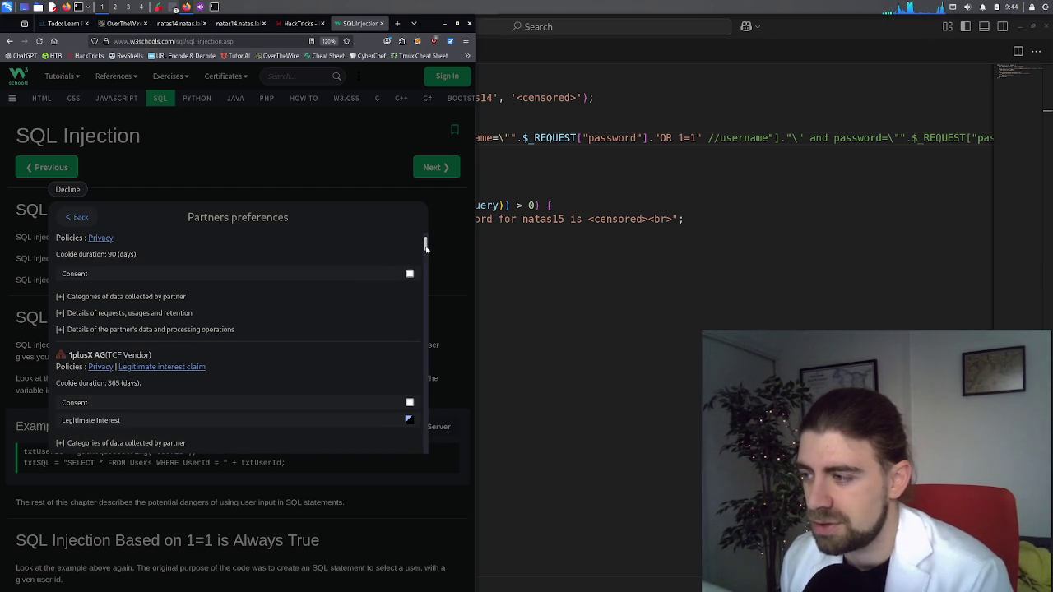
{"action": "left_click_drag", "start_coordinate": [427, 242], "coordinate": [421, 459]}
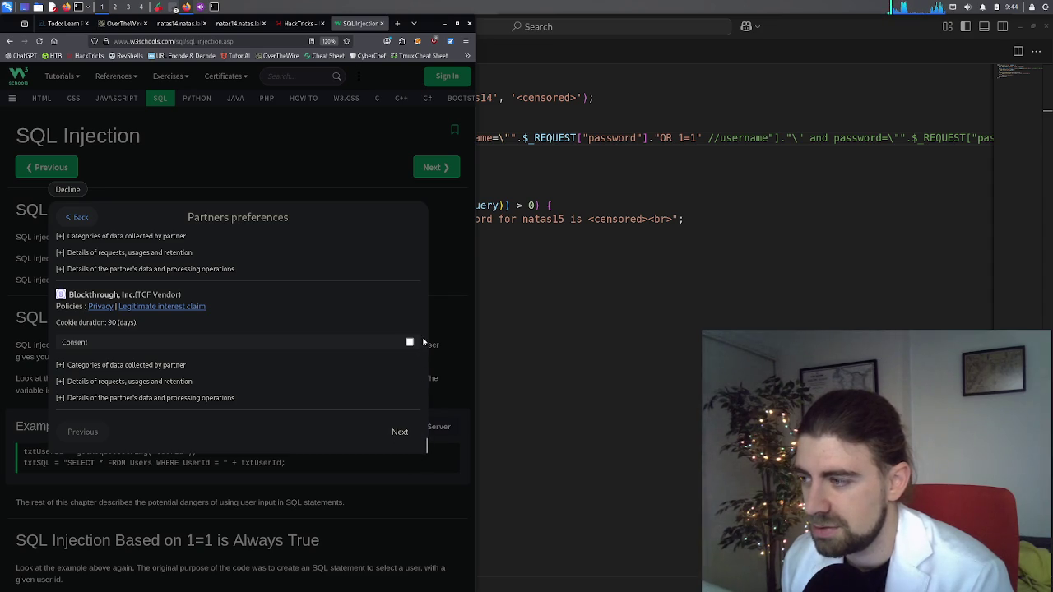
{"action": "scroll", "coordinate": [424, 341], "scroll_direction": "up", "scroll_amount": 10}
{"action": "scroll", "coordinate": [414, 319], "scroll_direction": "down", "scroll_amount": 10}
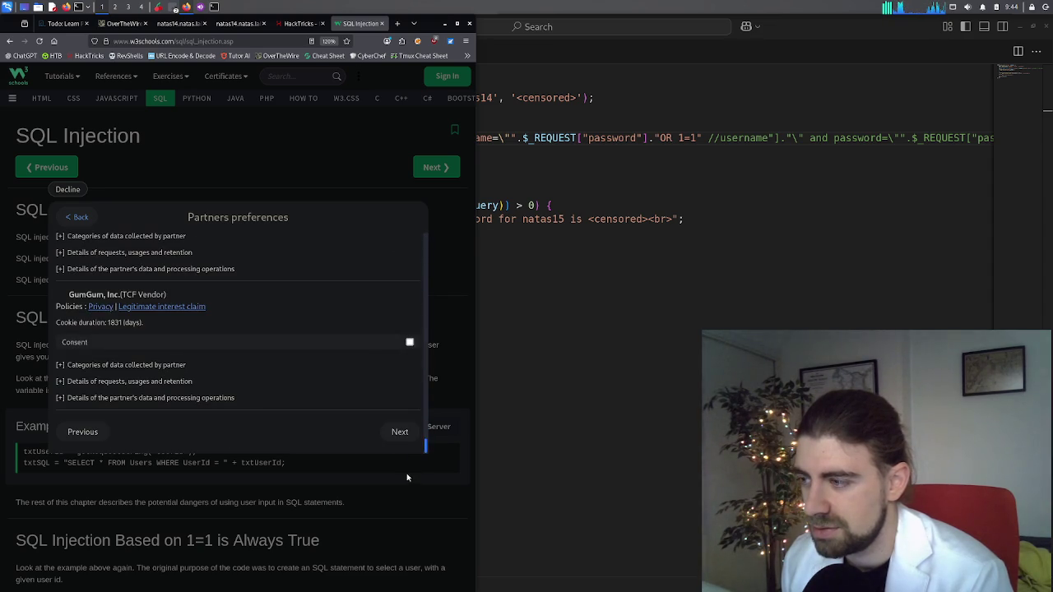
{"action": "scroll", "coordinate": [408, 389], "scroll_direction": "up", "scroll_amount": 10}
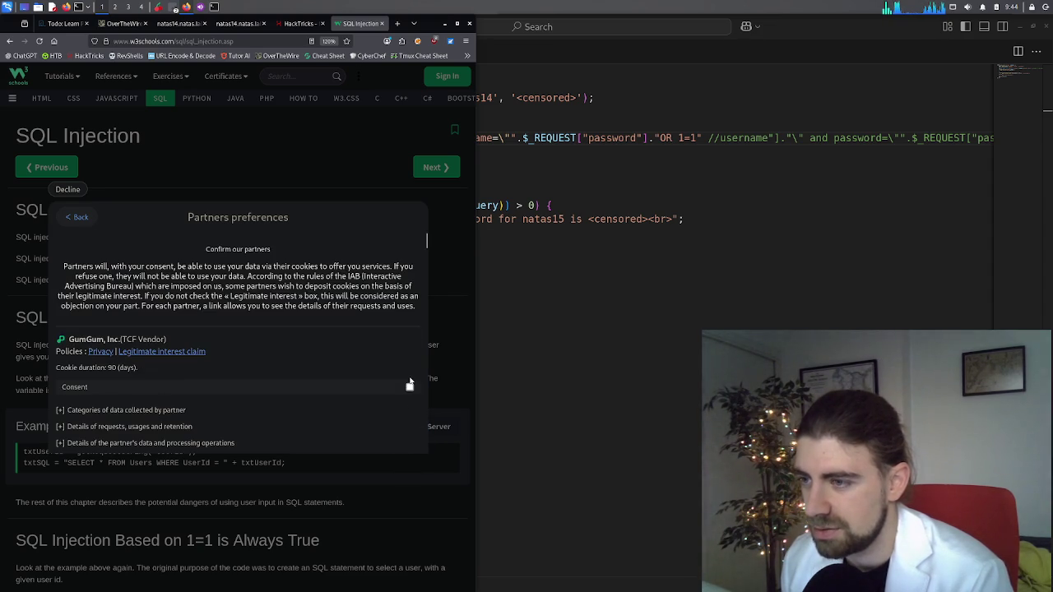
{"action": "mouse_move", "coordinate": [427, 265]}
{"action": "left_mouse_down"}
{"action": "mouse_move", "coordinate": [428, 463]}
{"action": "mouse_move", "coordinate": [417, 445]}
{"action": "left_mouse_up"}
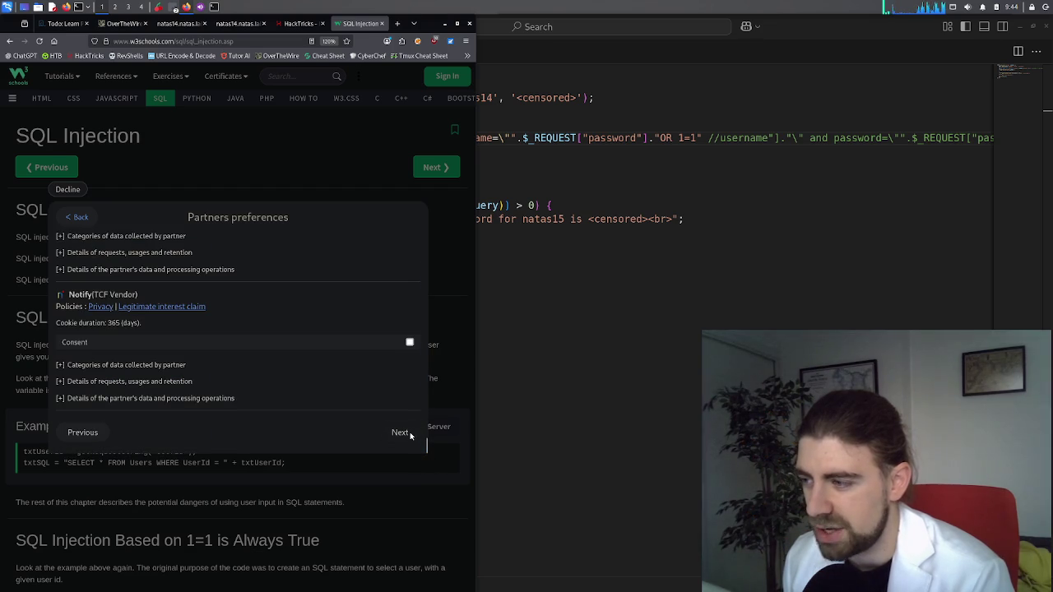
Page through the remaining partner pages, then save and close the preferences
{"action": "left_click", "coordinate": [401, 432]}
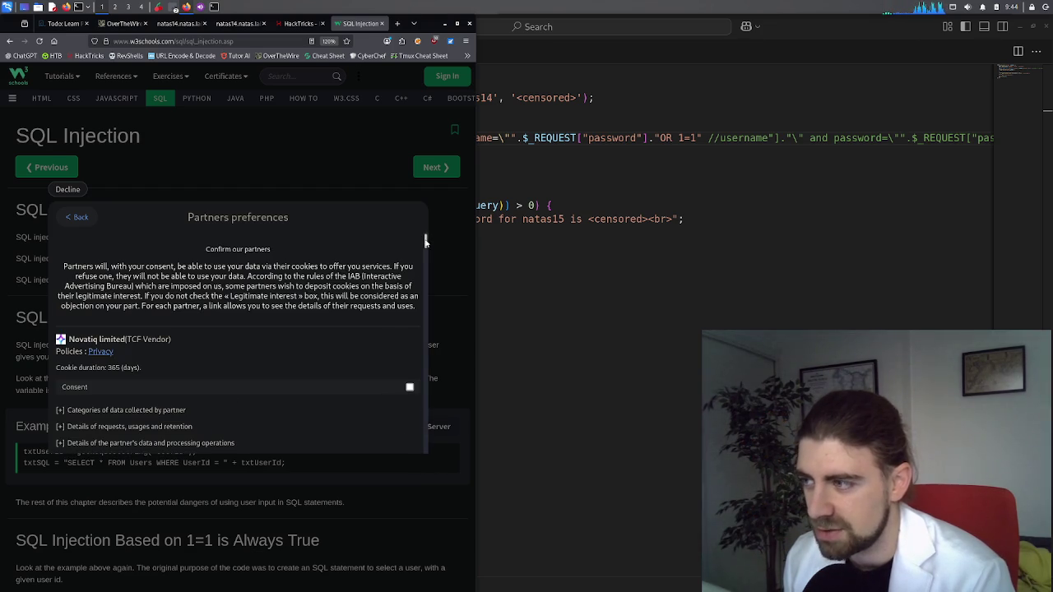
{"action": "left_click_drag", "start_coordinate": [425, 240], "coordinate": [418, 459]}
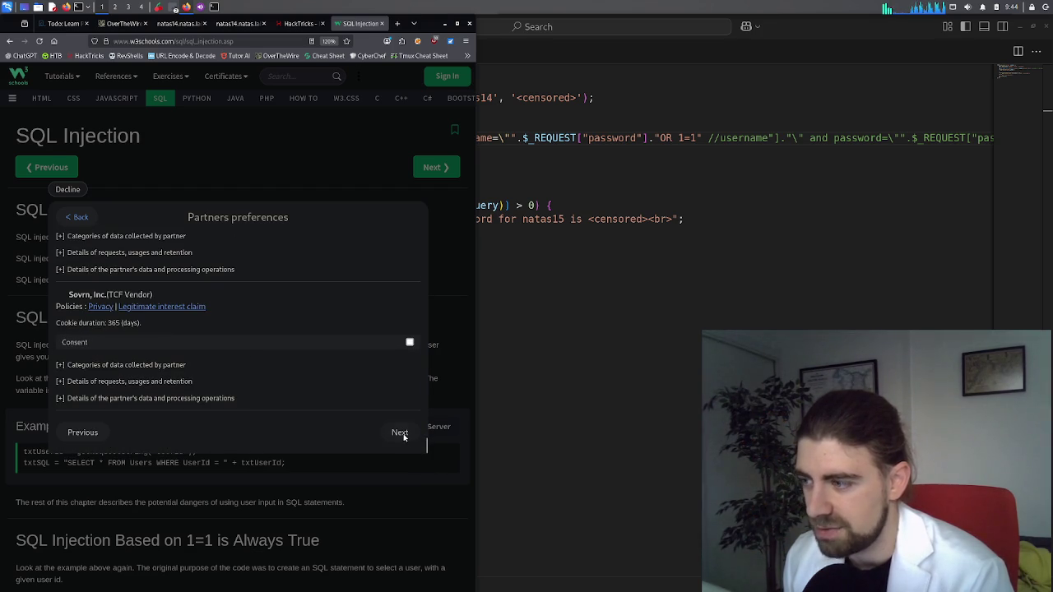
{"action": "left_click", "coordinate": [401, 431]}
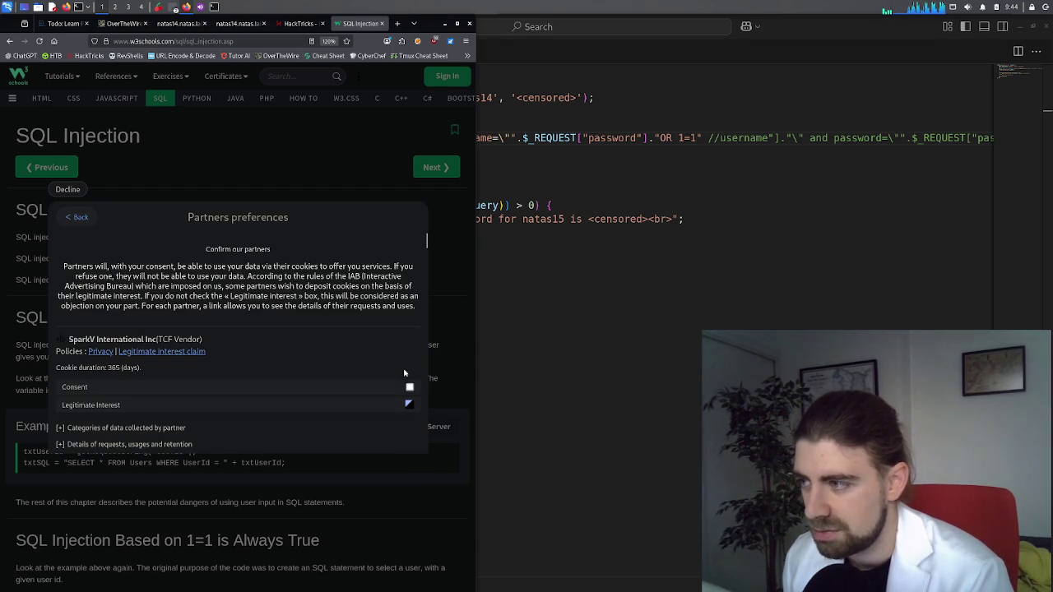
{"action": "left_click_drag", "start_coordinate": [427, 251], "coordinate": [423, 448]}
{"action": "left_click_drag", "start_coordinate": [427, 247], "coordinate": [416, 460]}
{"action": "left_click", "coordinate": [400, 432]}
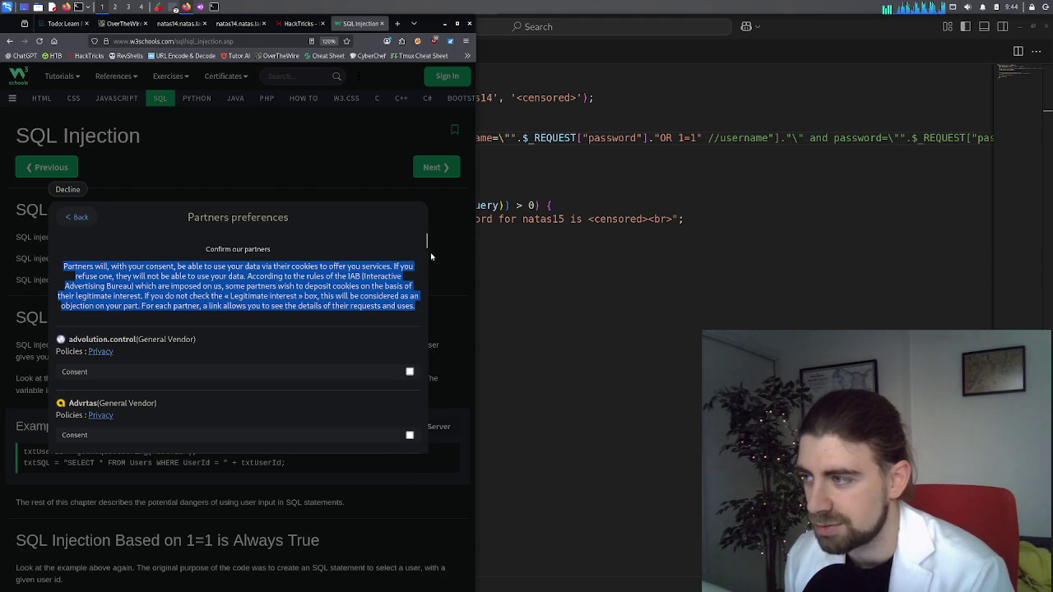
{"action": "left_click_drag", "start_coordinate": [427, 243], "coordinate": [412, 459]}
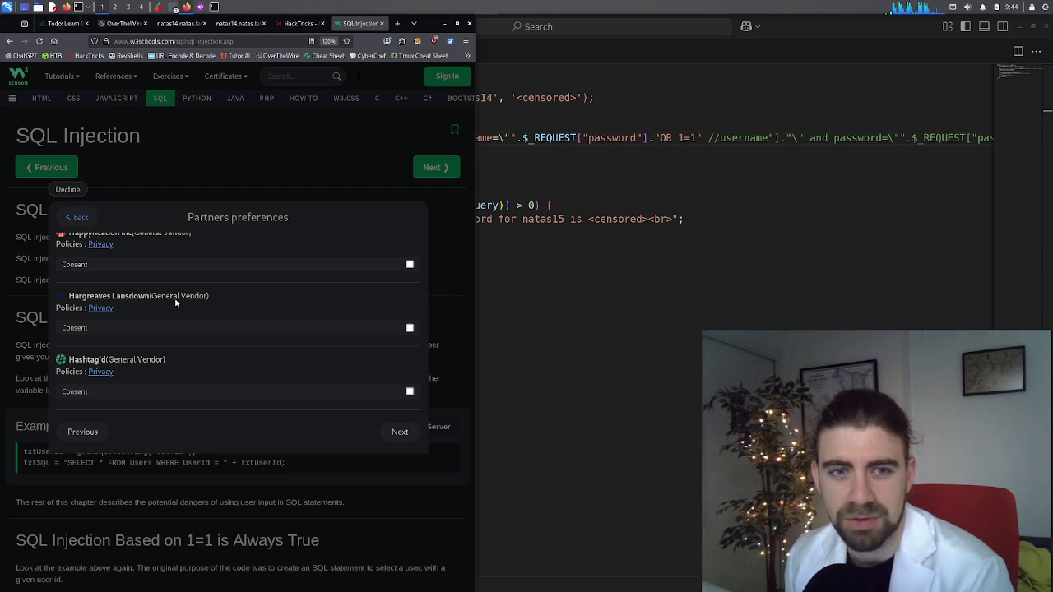
{"action": "left_click", "coordinate": [407, 432]}
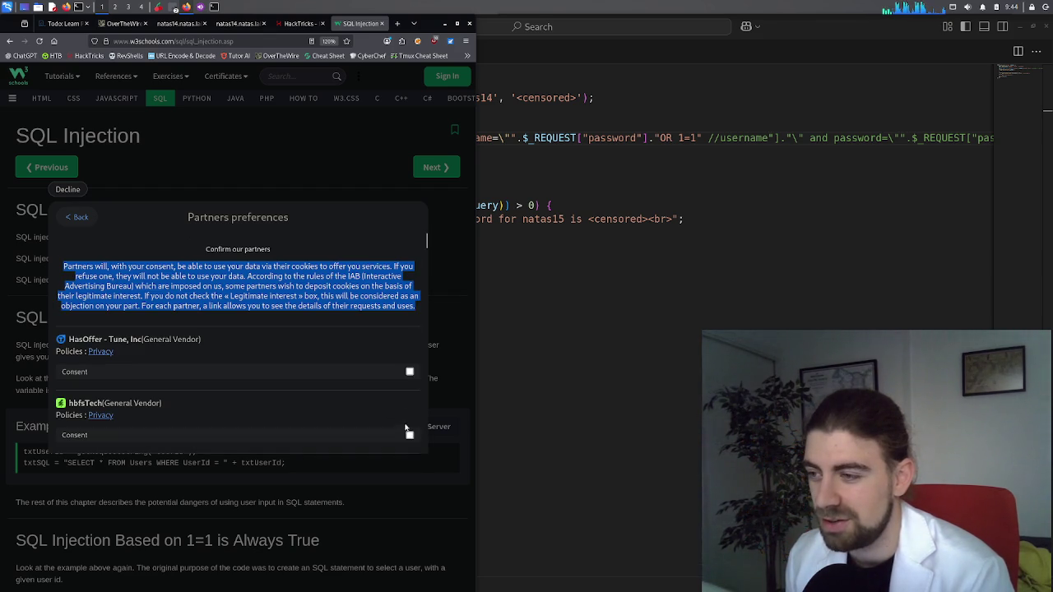
{"action": "left_click_drag", "start_coordinate": [425, 243], "coordinate": [425, 448]}
{"action": "left_click", "coordinate": [401, 433]}
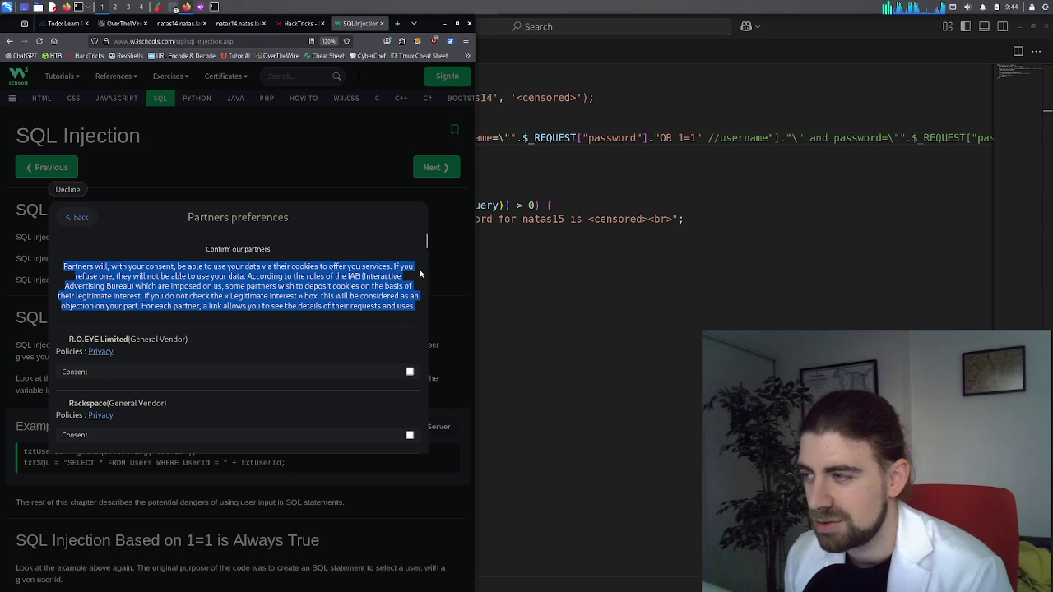
{"action": "left_click_drag", "start_coordinate": [426, 240], "coordinate": [426, 448]}
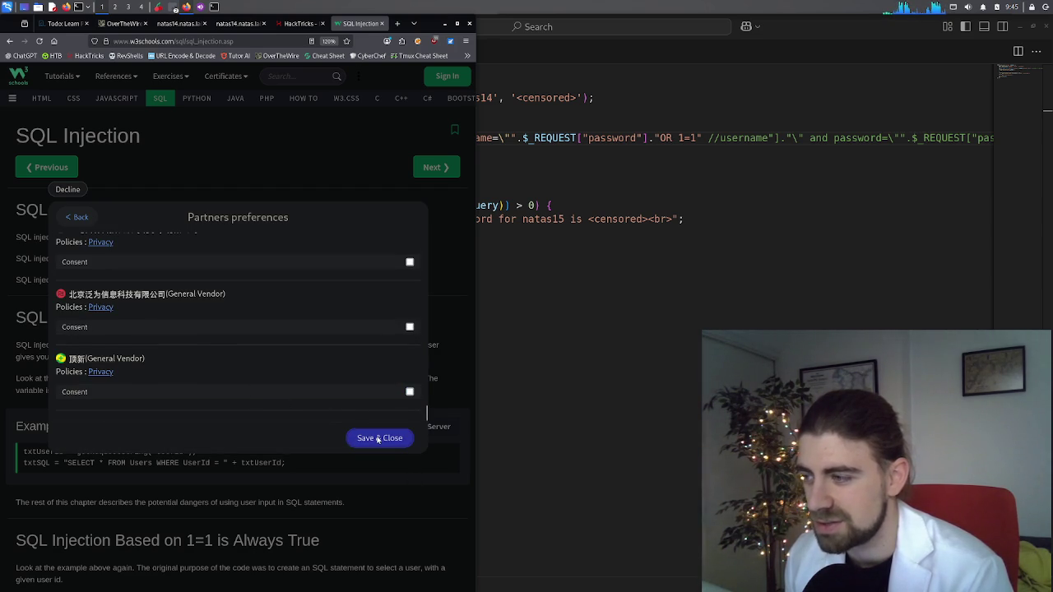
{"action": "left_click", "coordinate": [378, 439]}
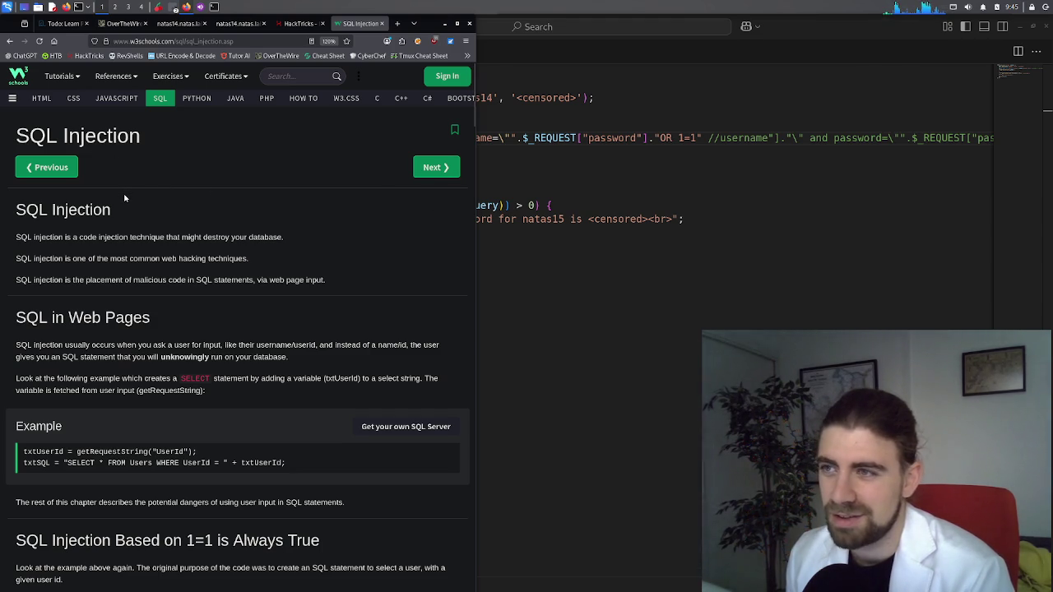
Scroll the W3Schools tutorial to the 105 OR 1=1 always-true example
{"action": "scroll", "coordinate": [124, 199], "scroll_direction": "down", "scroll_amount": 1}
{"action": "scroll", "coordinate": [124, 198], "scroll_direction": "down", "scroll_amount": 1}
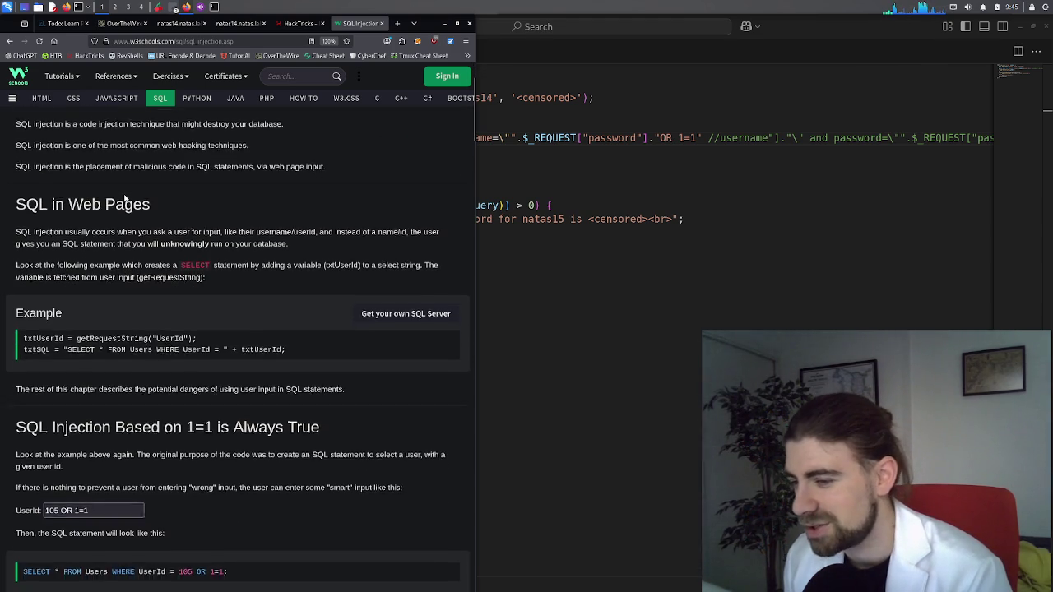
{"action": "scroll", "coordinate": [124, 198], "scroll_direction": "down", "scroll_amount": 1}
{"action": "left_click_drag", "start_coordinate": [140, 453], "coordinate": [39, 449]}
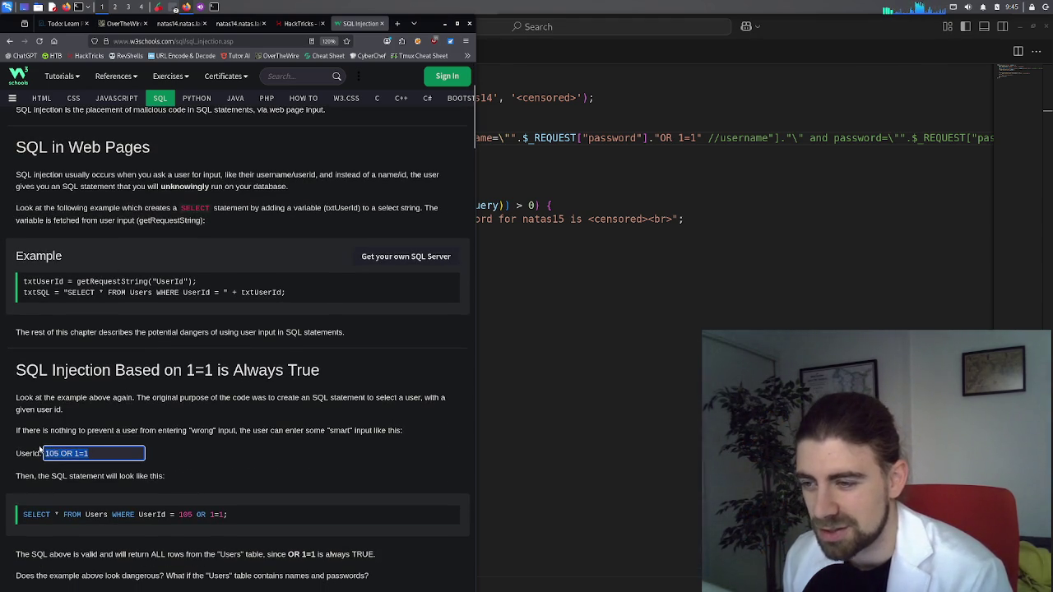
{"action": "scroll", "coordinate": [100, 439], "scroll_direction": "down", "scroll_amount": 2}
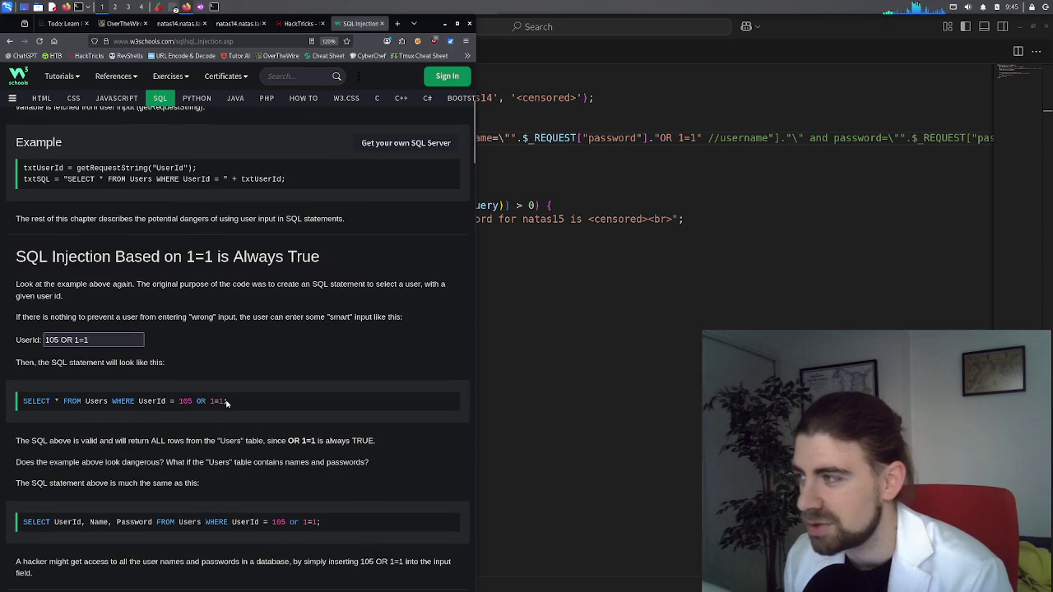
Add a semicolon after OR 1=1 on VS Code line 6, then return to natas14
{"action": "left_click", "coordinate": [701, 139]}
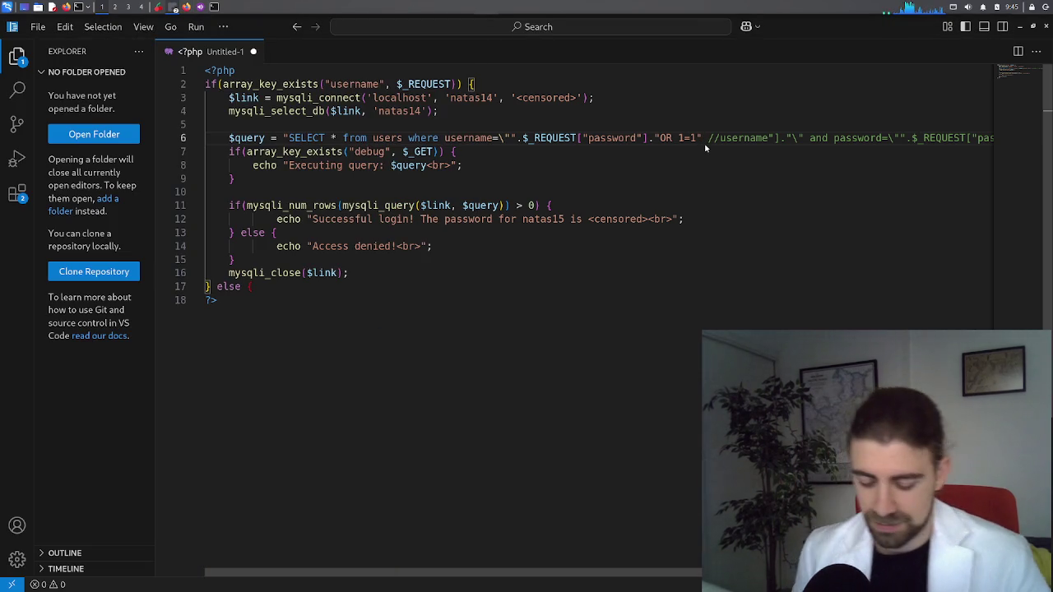
{"action": "type", "text": ";"}
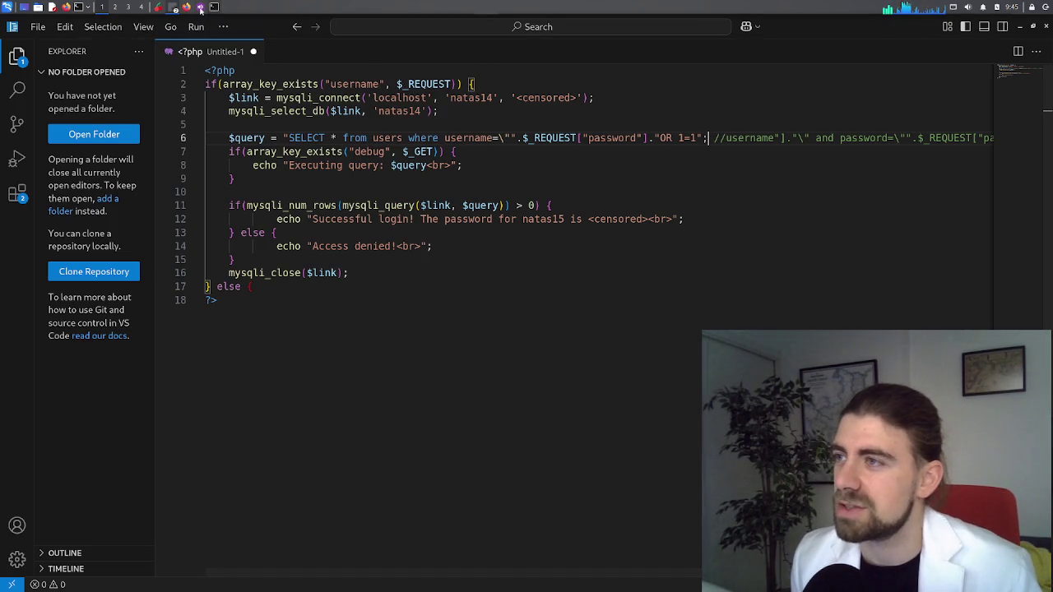
{"action": "left_click", "coordinate": [186, 7]}
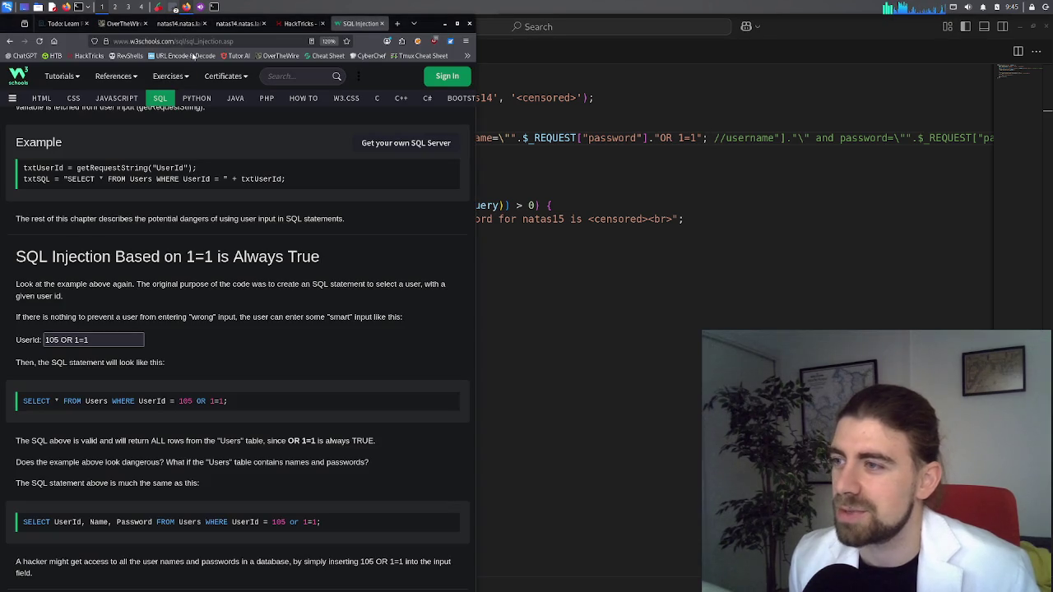
{"action": "left_click", "coordinate": [153, 27]}
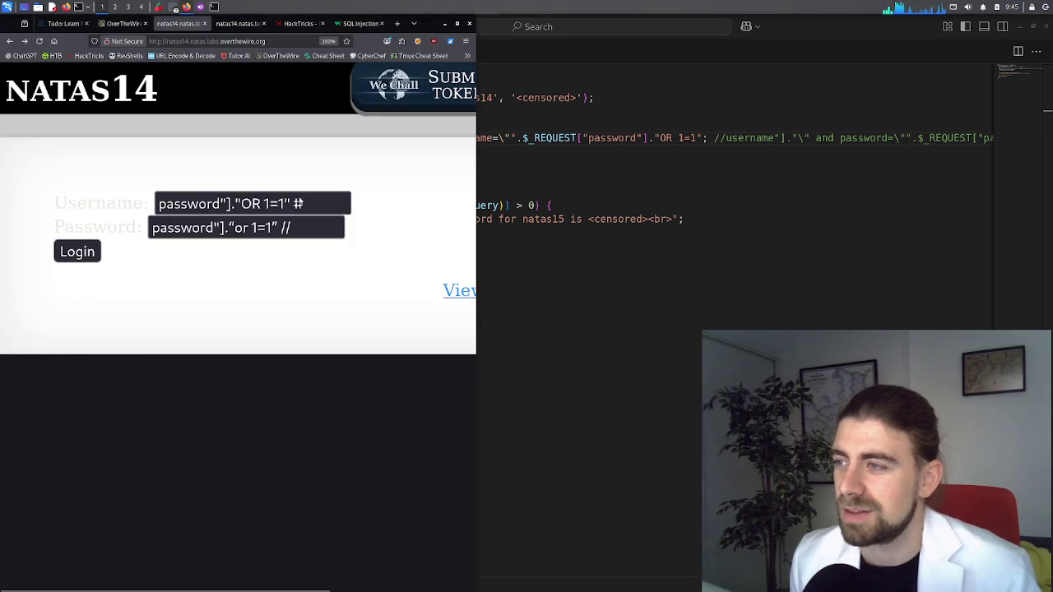
Try the natas14 login with ; before the # in Username, then return to W3Schools
{"action": "left_click", "coordinate": [310, 205]}
{"action": "left_click", "coordinate": [293, 204]}
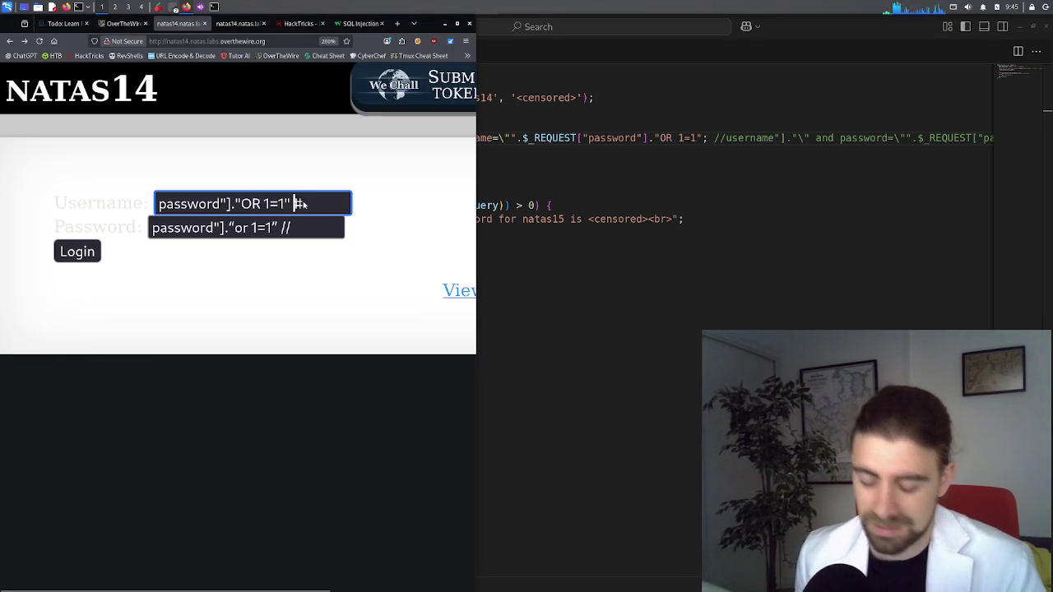
{"action": "type", "text": ";"}
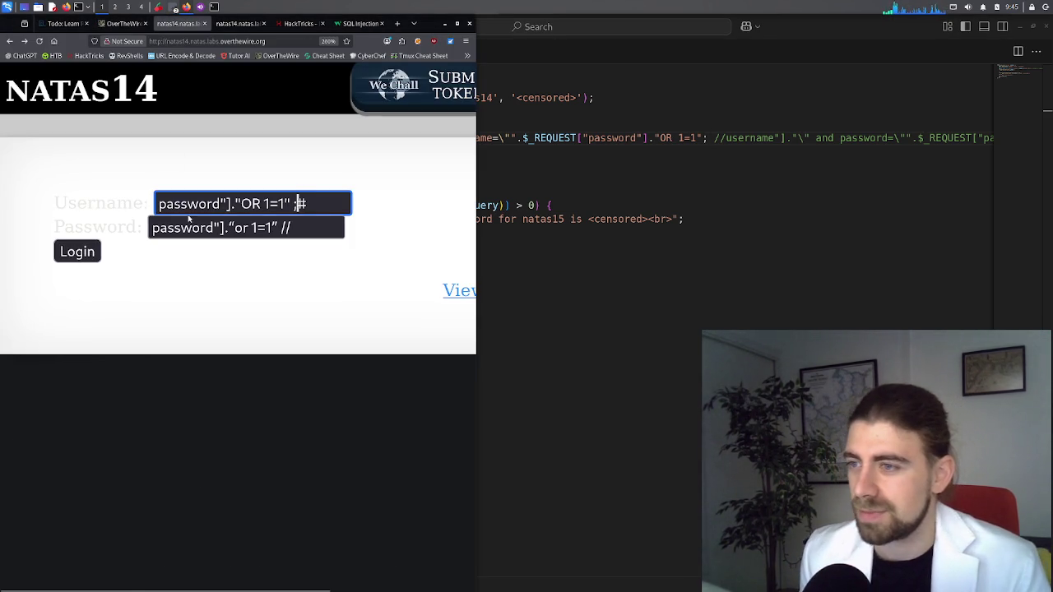
{"action": "left_click", "coordinate": [79, 253]}
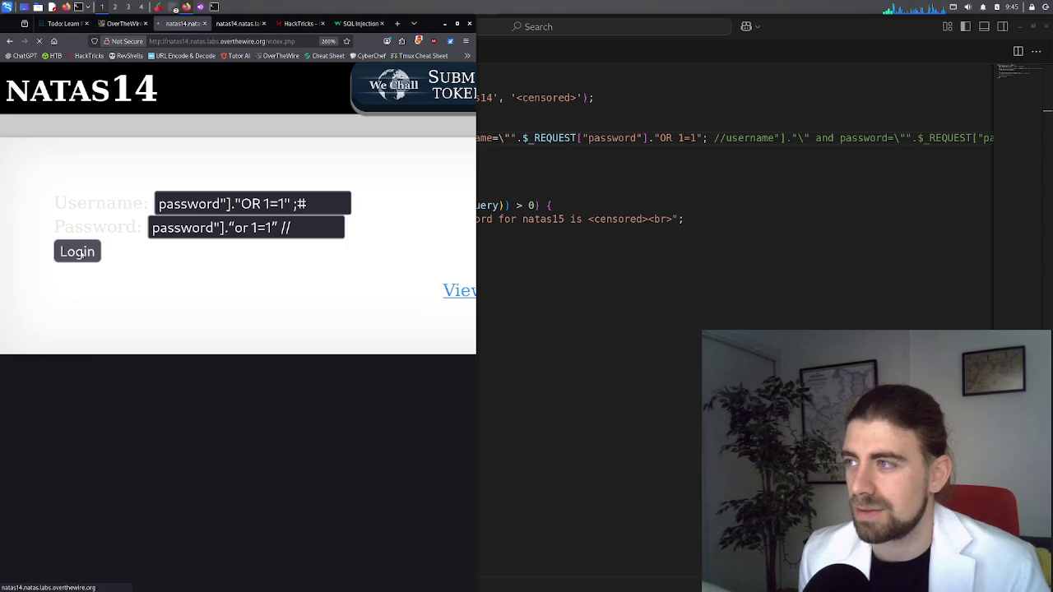
{"action": "left_click", "coordinate": [9, 41]}
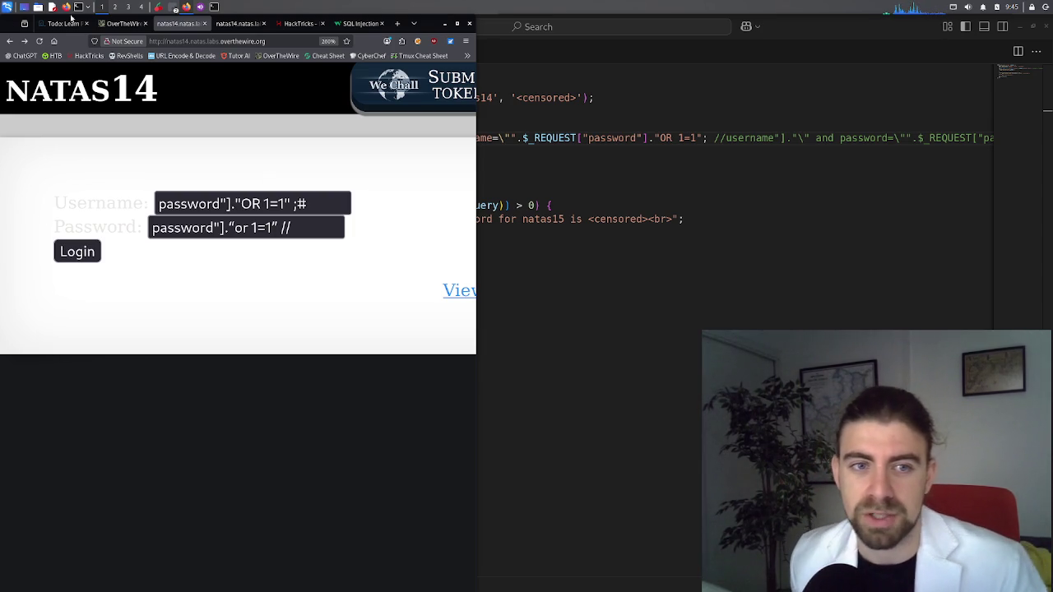
{"action": "left_click", "coordinate": [359, 23]}
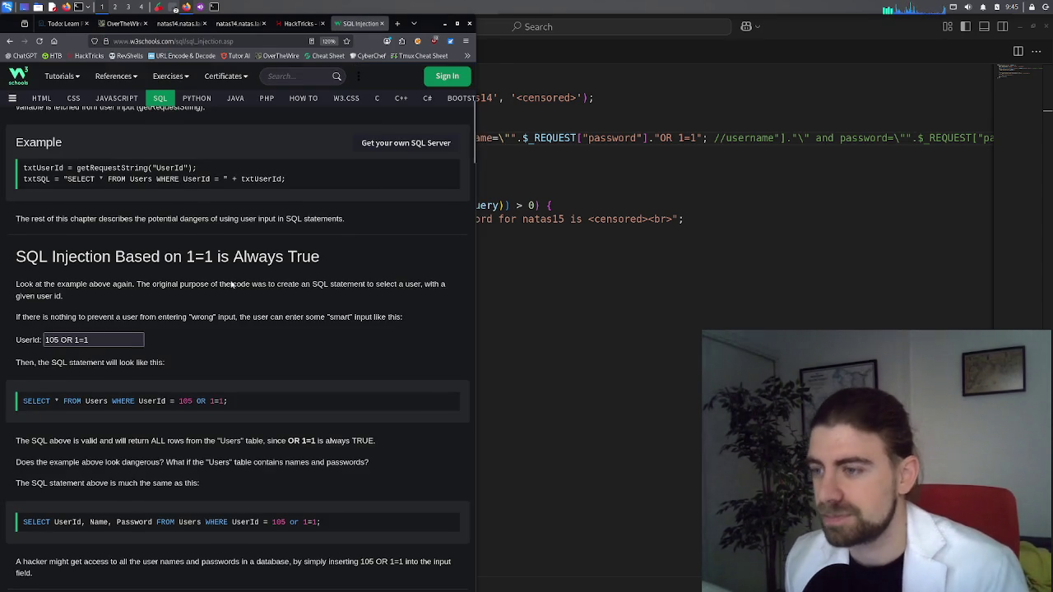
Scroll W3Schools to the ""="" is Always True example and try its User Name box
{"action": "scroll", "coordinate": [231, 284], "scroll_direction": "down", "scroll_amount": 3}
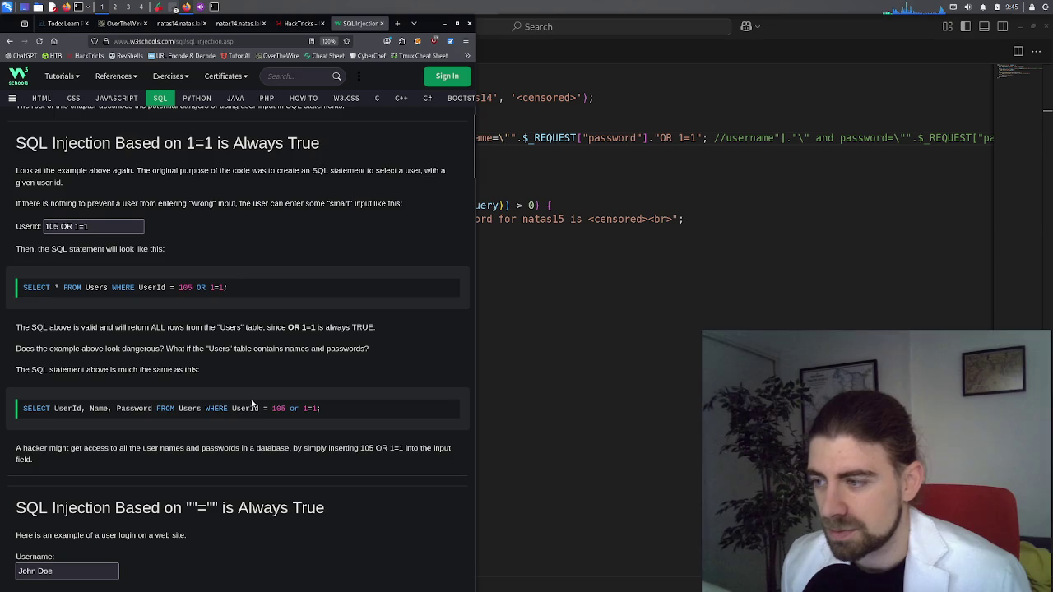
{"action": "scroll", "coordinate": [253, 403], "scroll_direction": "down", "scroll_amount": 6}
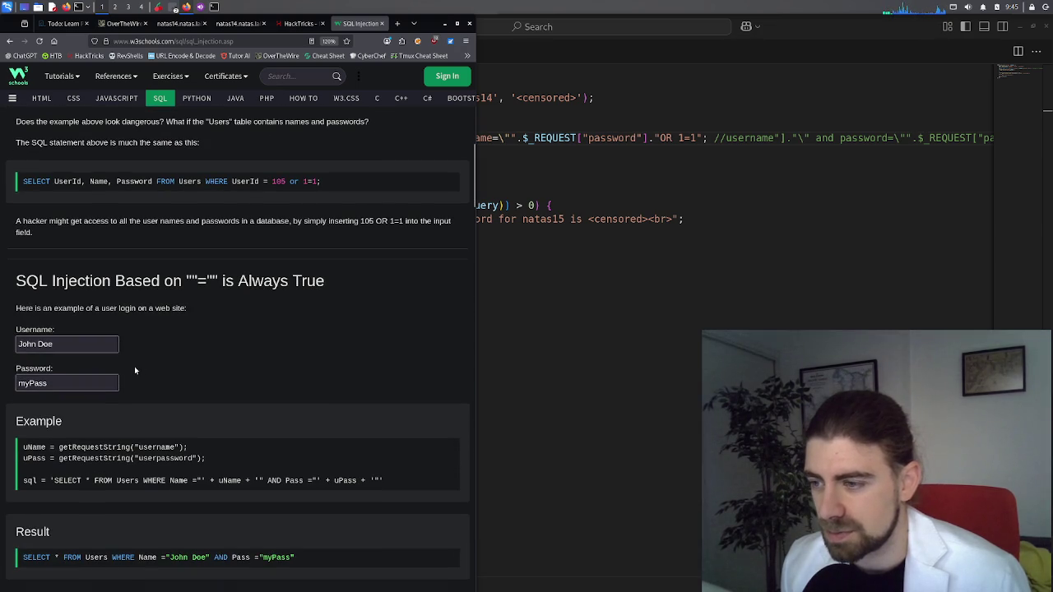
{"action": "scroll", "coordinate": [134, 366], "scroll_direction": "down", "scroll_amount": 2}
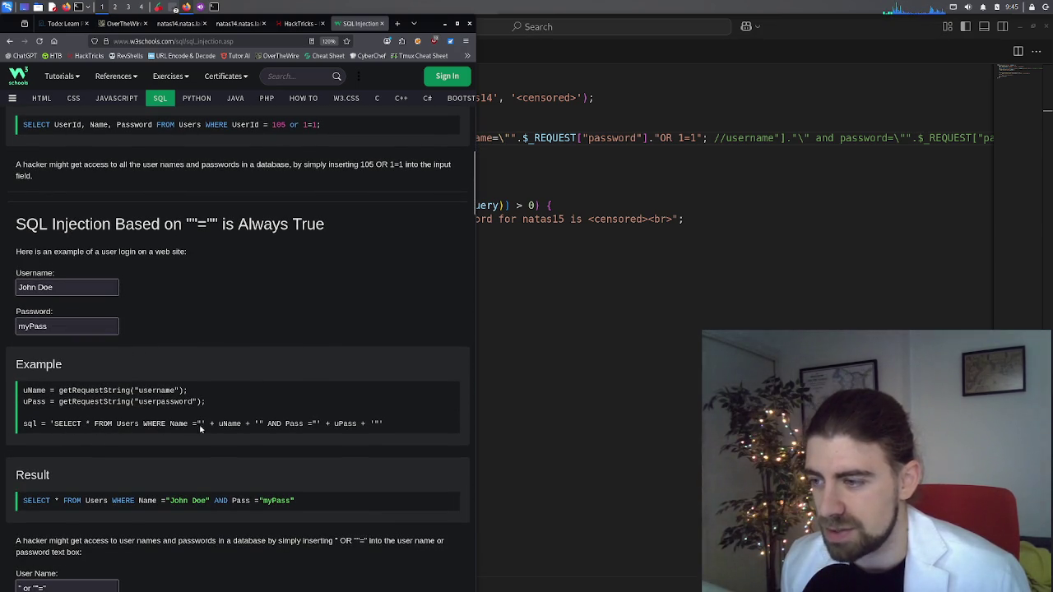
{"action": "scroll", "coordinate": [109, 480], "scroll_direction": "down", "scroll_amount": 2}
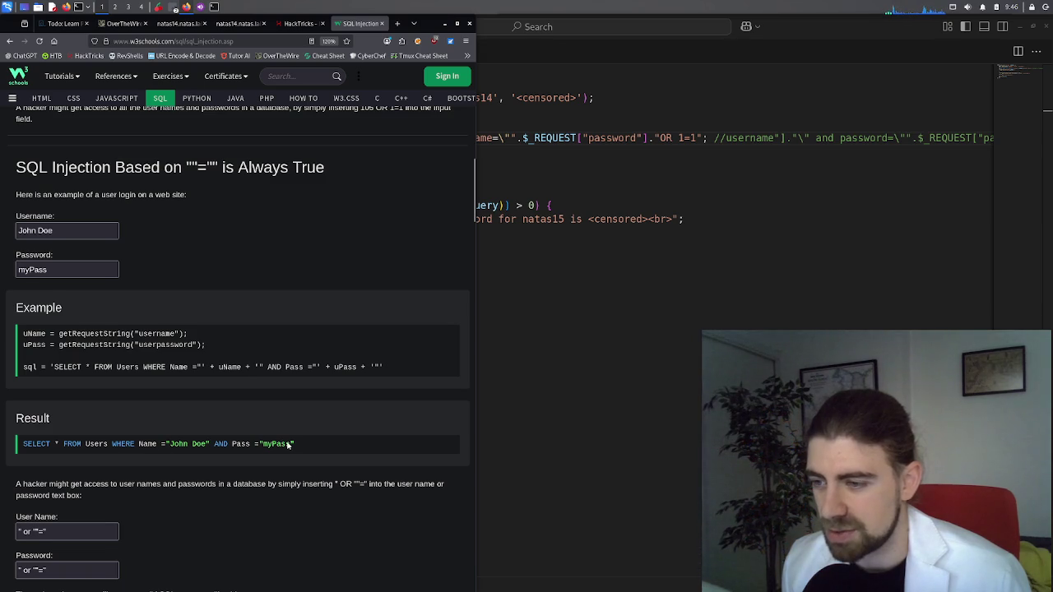
{"action": "scroll", "coordinate": [272, 443], "scroll_direction": "down", "scroll_amount": 2}
{"action": "left_click", "coordinate": [72, 477]}
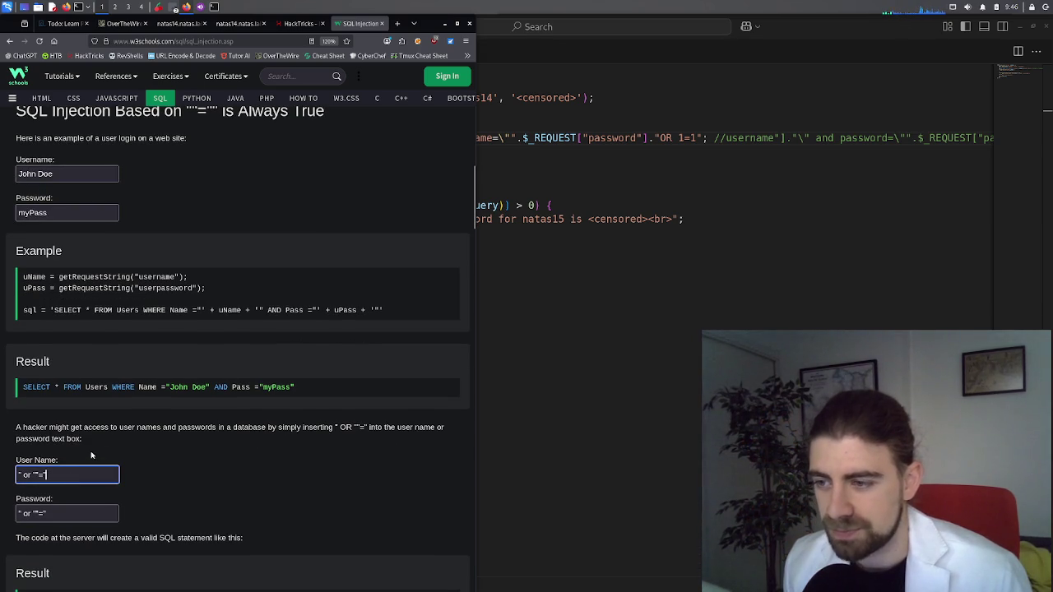
{"action": "scroll", "coordinate": [92, 455], "scroll_direction": "down", "scroll_amount": 2}
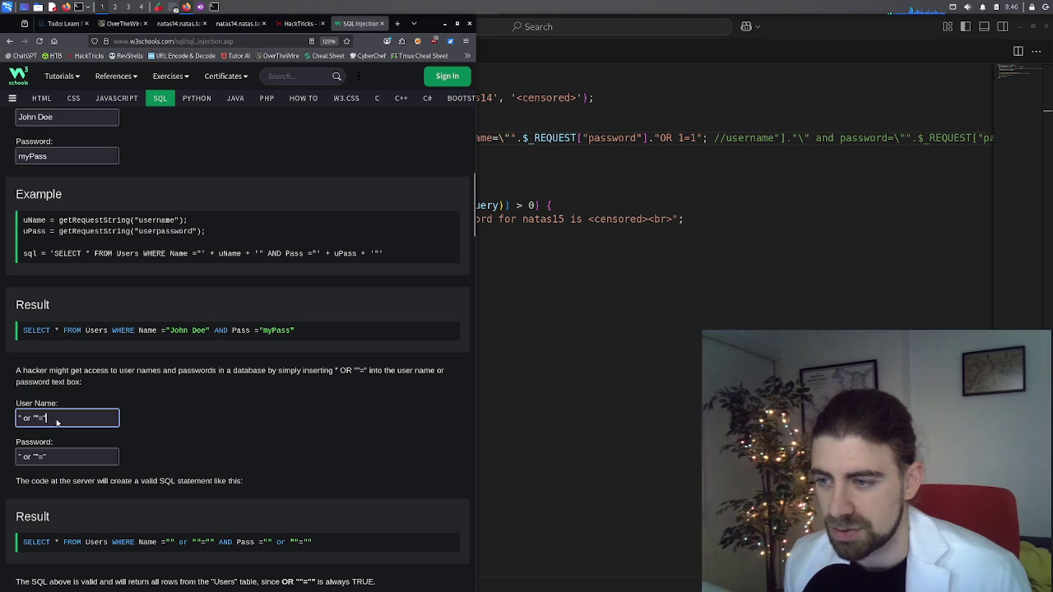
{"action": "scroll", "coordinate": [60, 422], "scroll_direction": "down", "scroll_amount": 2}
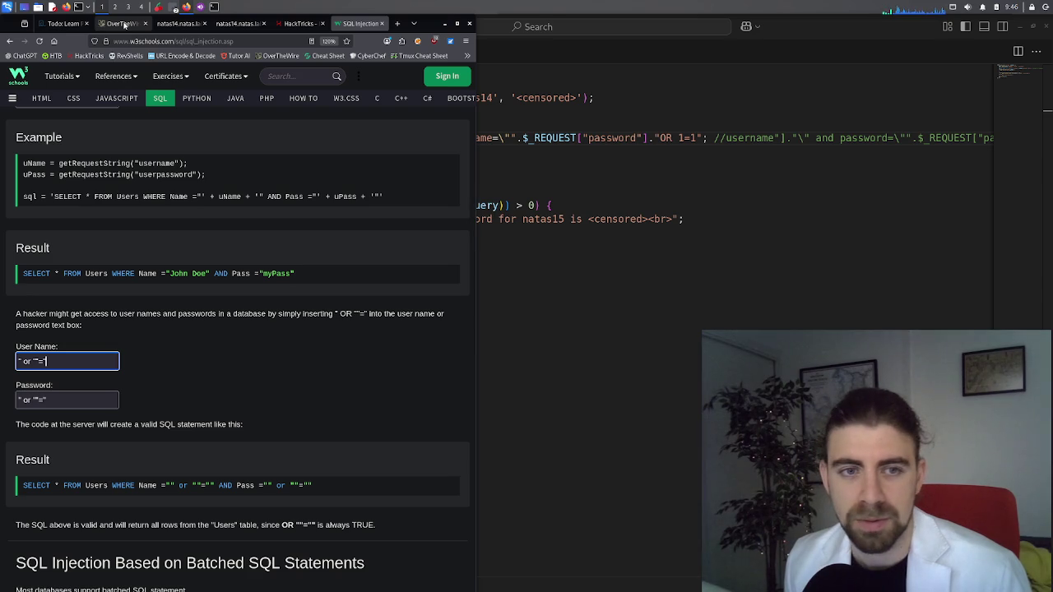
On the natas14 login, remove the semicolon before the # in Username
{"action": "left_click", "coordinate": [121, 25]}
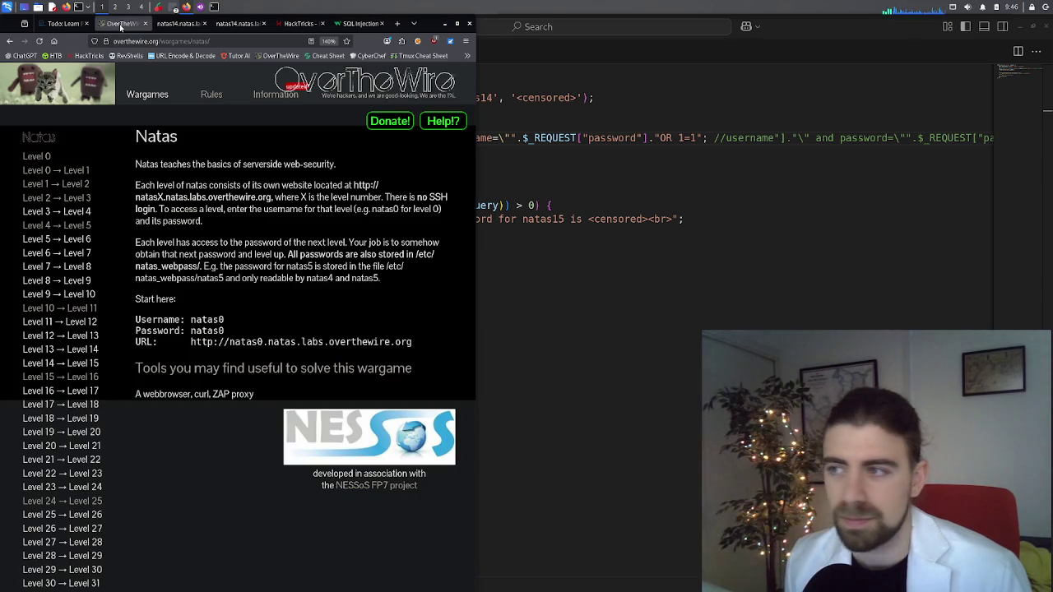
{"action": "left_click", "coordinate": [181, 24]}
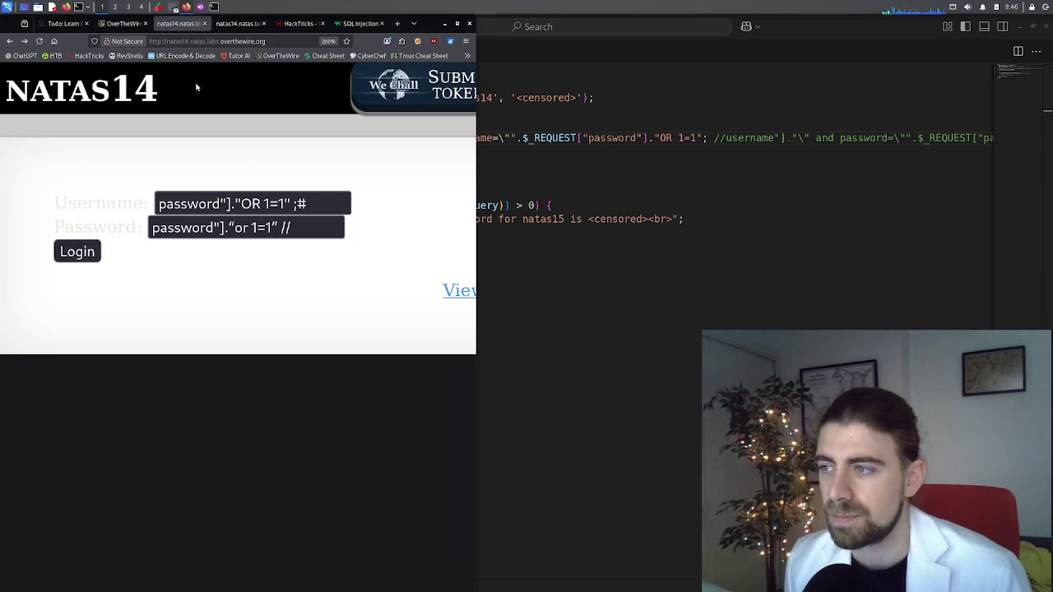
{"action": "left_click", "coordinate": [300, 206]}
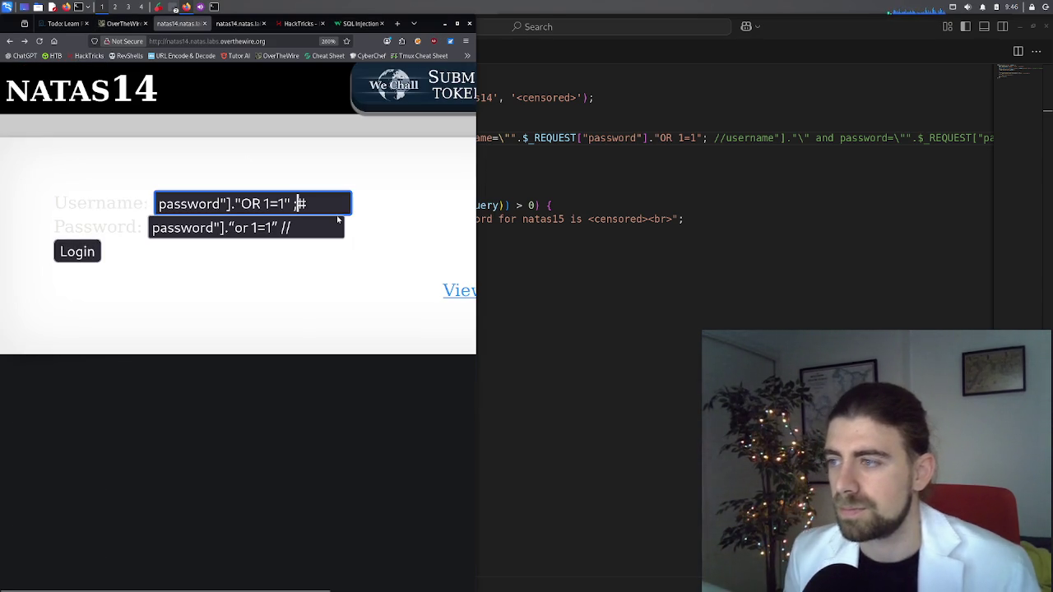
{"action": "key", "text": "BackSpace"}
{"action": "key", "text": "BackSpace"}
{"action": "type", "text": "#"}
Copy the Username injection into Password, submit, then go back to W3Schools
{"action": "key", "text": "ctrl+a"}
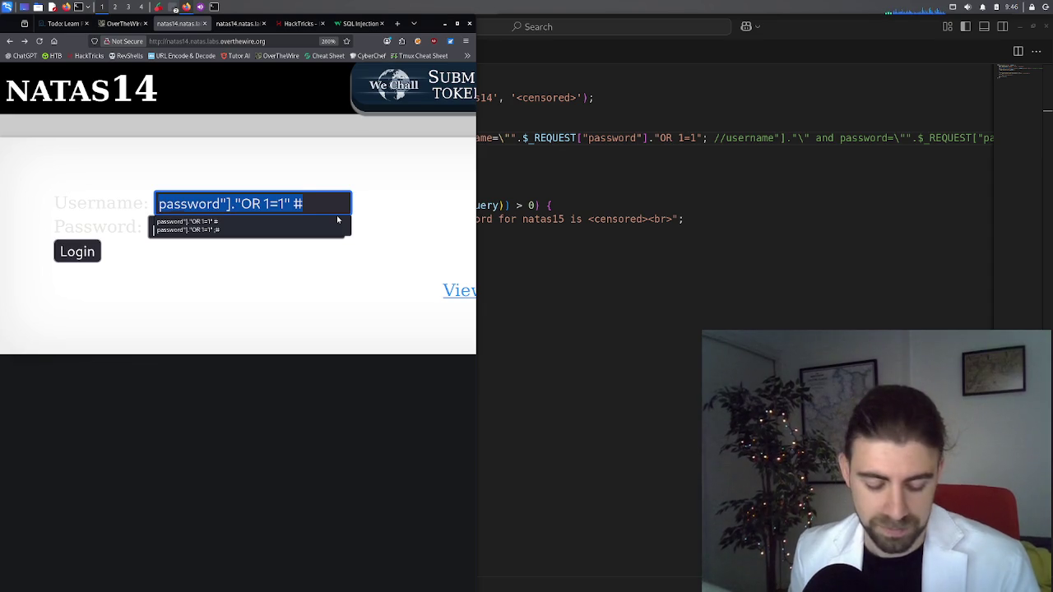
{"action": "key", "text": "ctrl+c"}
{"action": "left_click", "coordinate": [301, 228]}
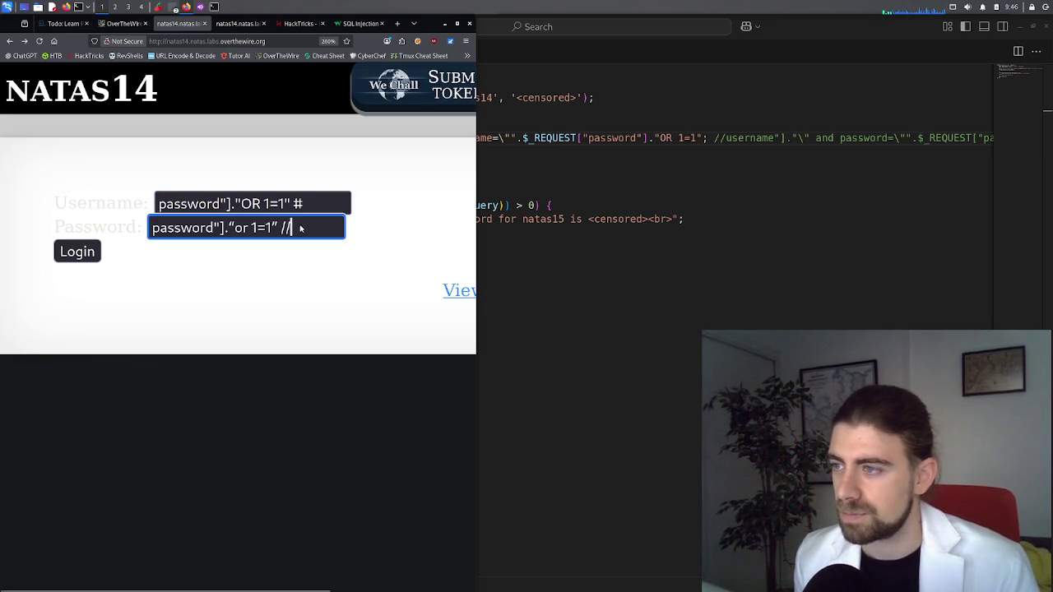
{"action": "key", "text": "ctrl+a"}
{"action": "key", "text": "ctrl+v"}
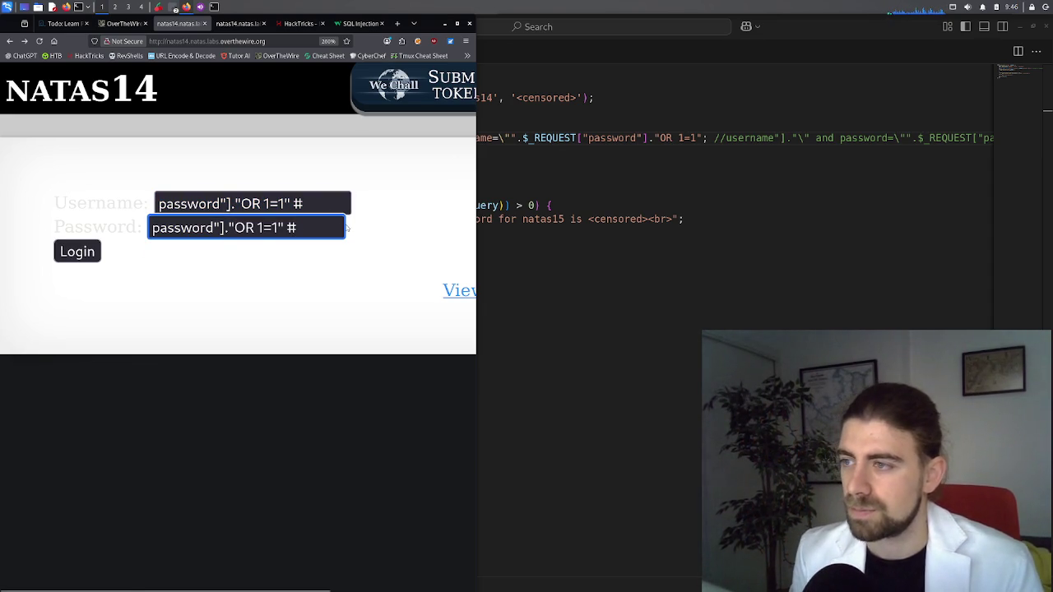
{"action": "key", "text": "Return"}
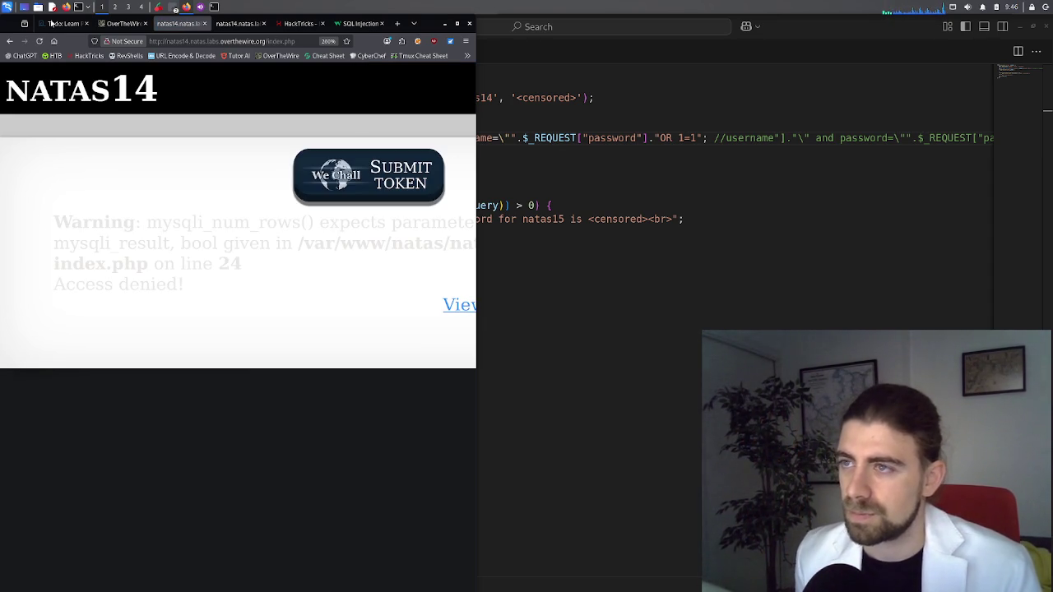
{"action": "left_click", "coordinate": [10, 41]}
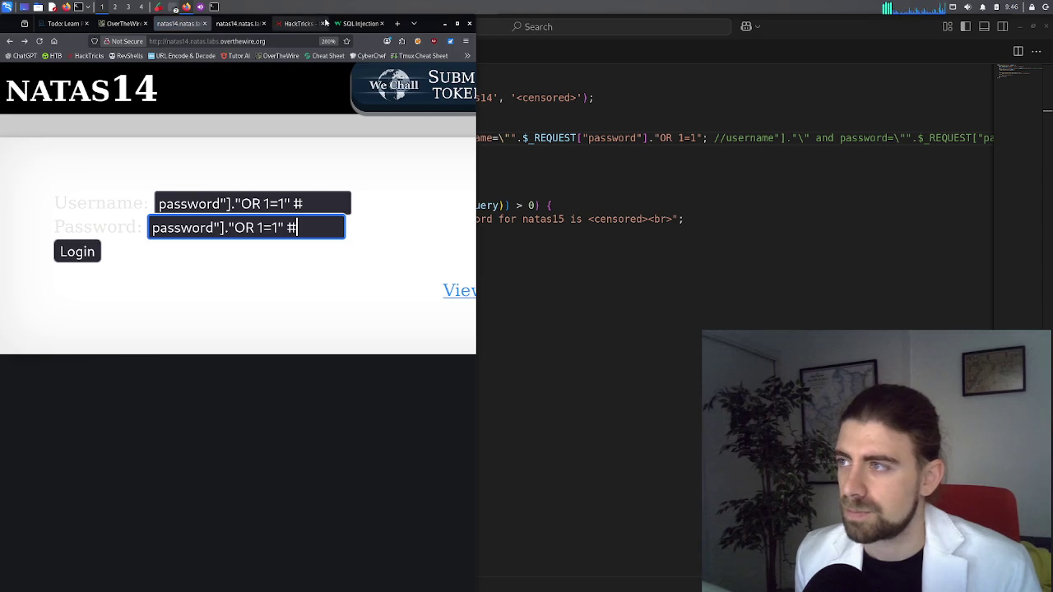
{"action": "left_click", "coordinate": [359, 23]}
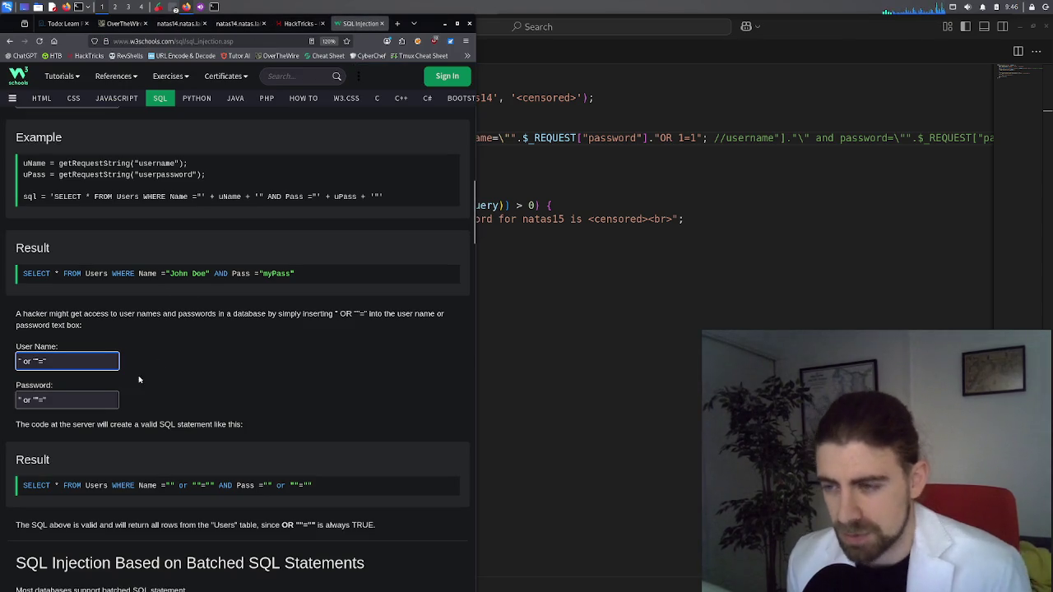
Copy the W3Schools example string " or ""=" and return to the natas14 login form
{"action": "left_click", "coordinate": [58, 402]}
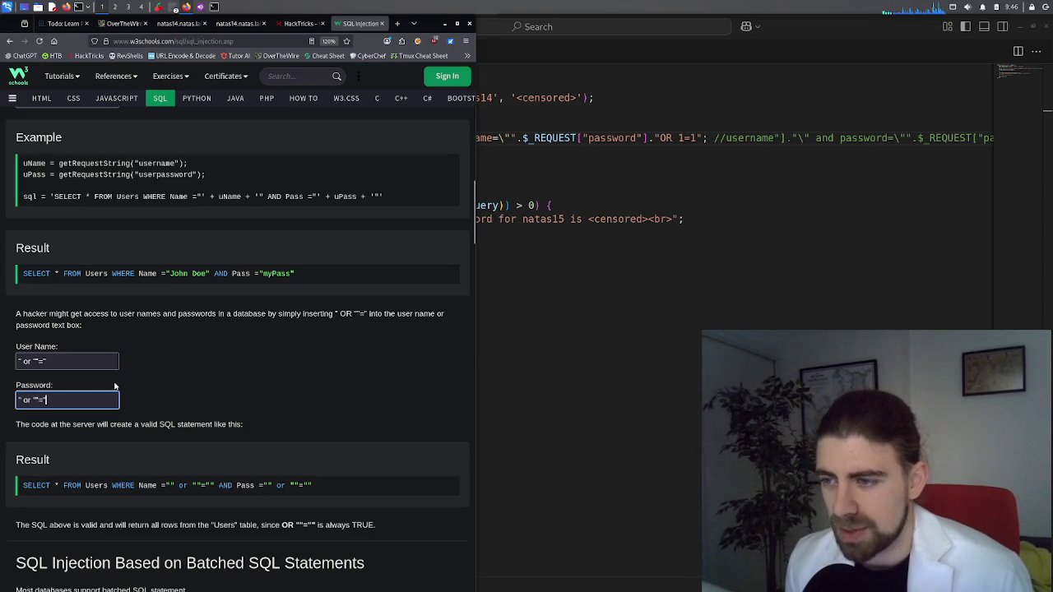
{"action": "scroll", "coordinate": [179, 387], "scroll_direction": "down", "scroll_amount": 1}
{"action": "scroll", "coordinate": [165, 380], "scroll_direction": "down", "scroll_amount": 3}
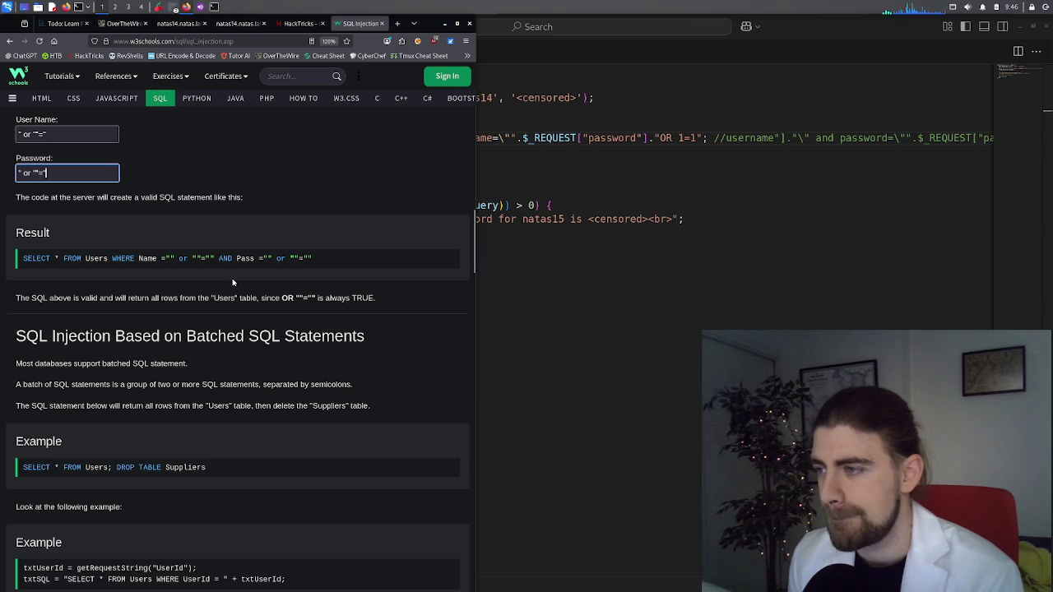
{"action": "key", "text": "ctrl+a"}
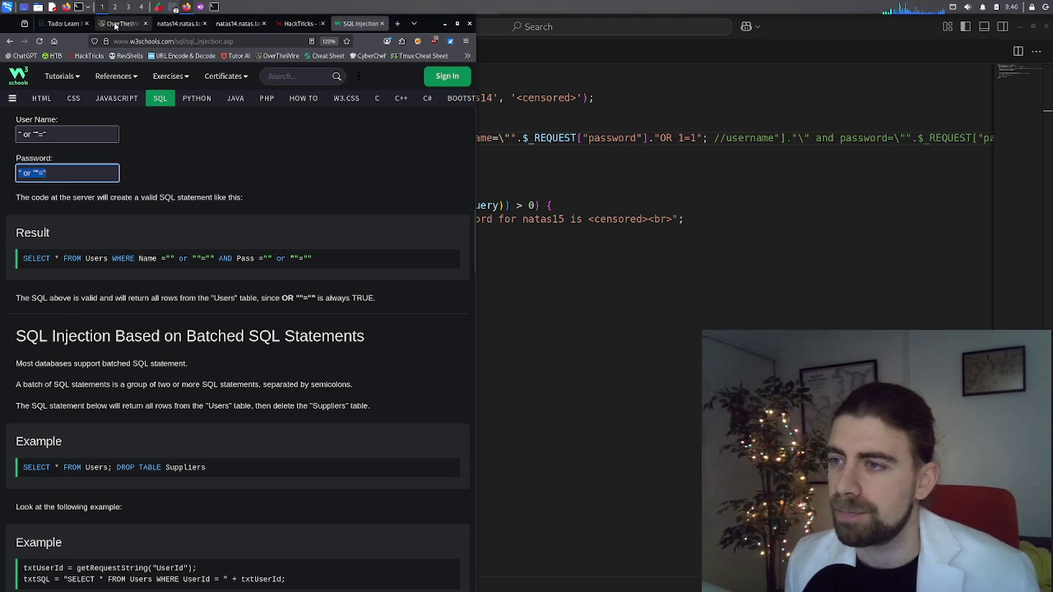
{"action": "left_click", "coordinate": [124, 23]}
{"action": "left_click", "coordinate": [175, 25]}
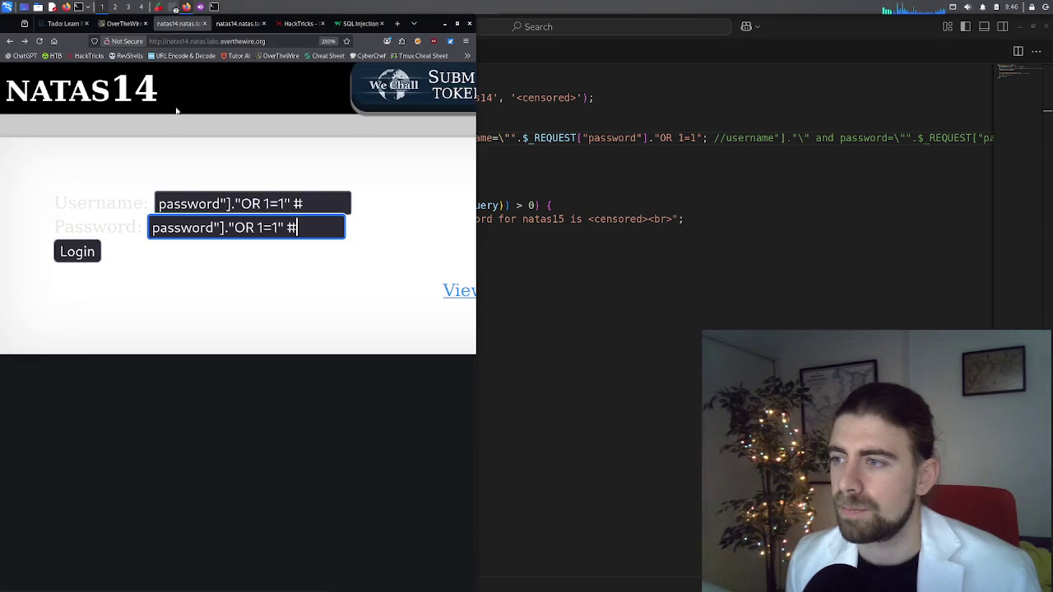
Paste " or ""=" into both natas14 fields and log in to reveal the natas15 password
{"action": "triple_click", "coordinate": [238, 207]}
{"action": "key", "text": "ctrl+v"}
{"action": "left_click", "coordinate": [263, 226]}
{"action": "key", "text": "ctrl+a"}
{"action": "key", "text": "ctrl+v"}
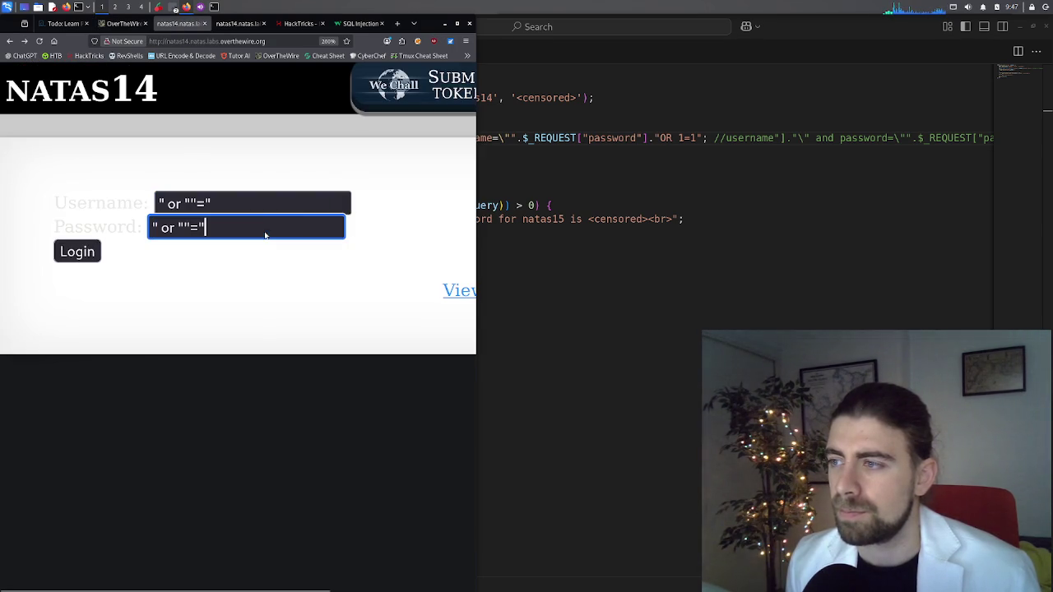
{"action": "left_click", "coordinate": [69, 256]}
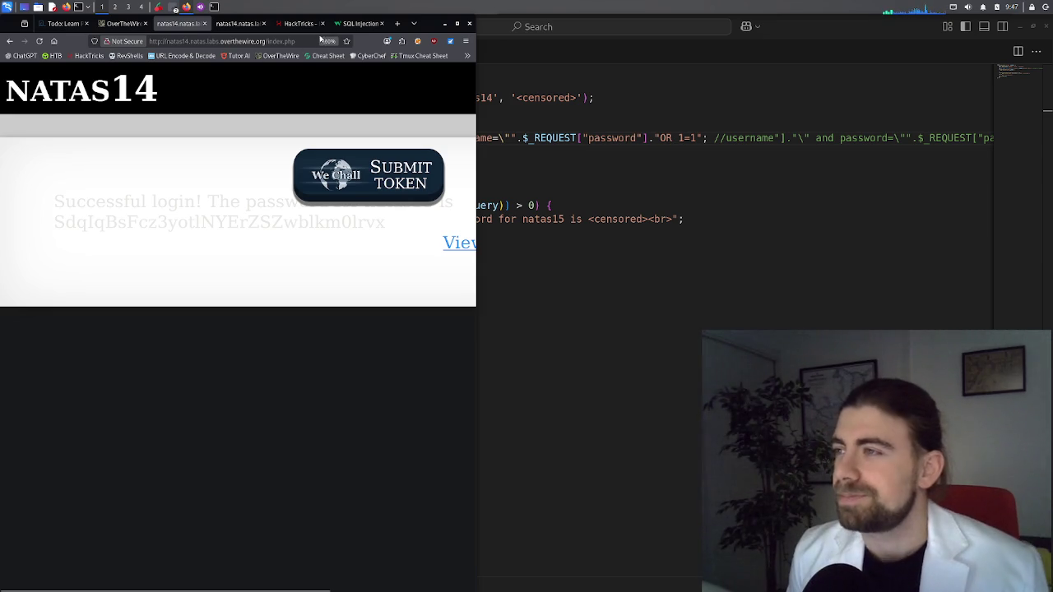
Return to the W3Schools SQL Injection tutorial with its " or ""=" always-true example
{"action": "left_click", "coordinate": [359, 23]}
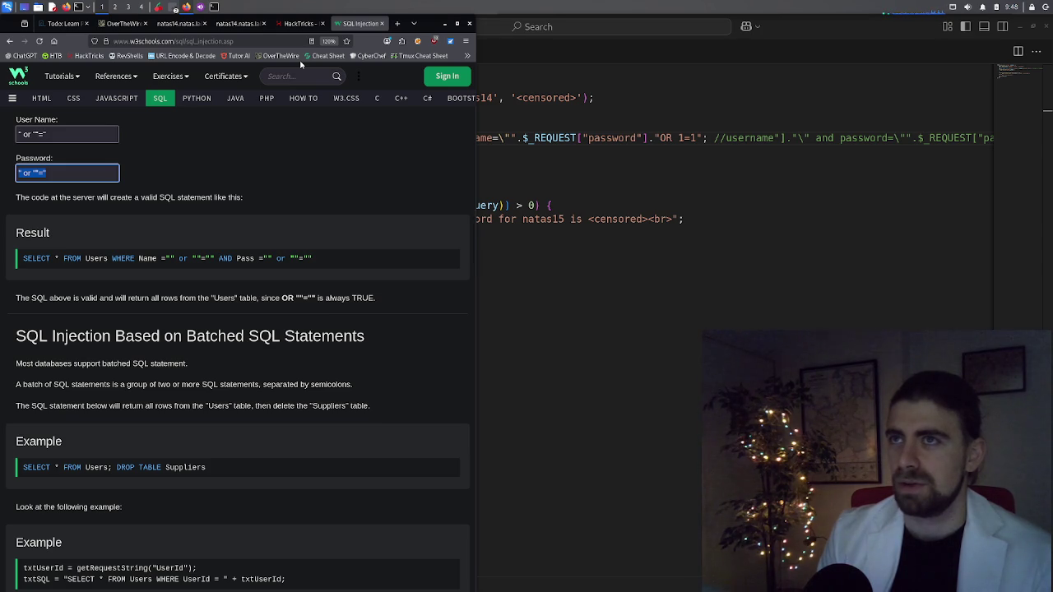
Cycle through the HackTricks, natas14 source and OverTheWire Natas browser tabs
{"action": "left_click", "coordinate": [301, 23]}
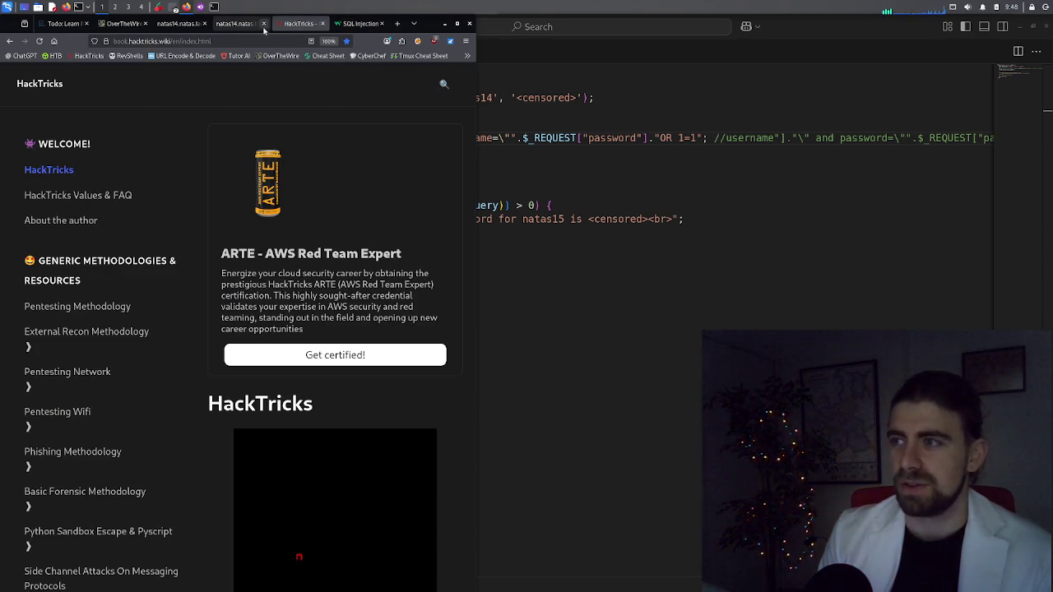
{"action": "left_click", "coordinate": [260, 27]}
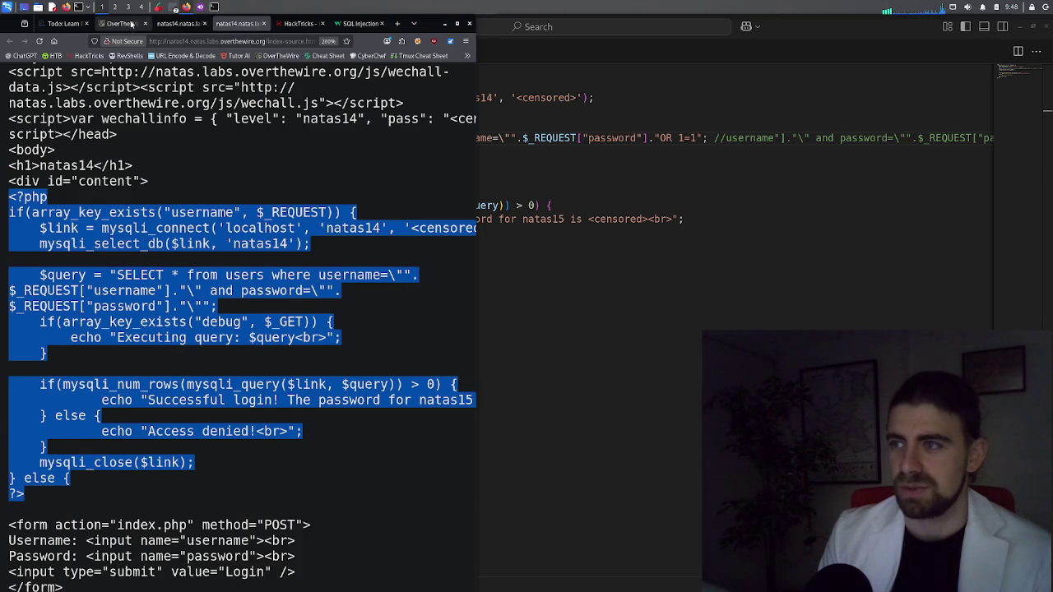
{"action": "left_click", "coordinate": [124, 23]}
Highlight the commented-out //username part of the query in VS Code, then raise the terminal and Firefox
{"action": "key", "text": "alt+Tab"}
{"action": "left_click_drag", "start_coordinate": [715, 141], "coordinate": [796, 142]}
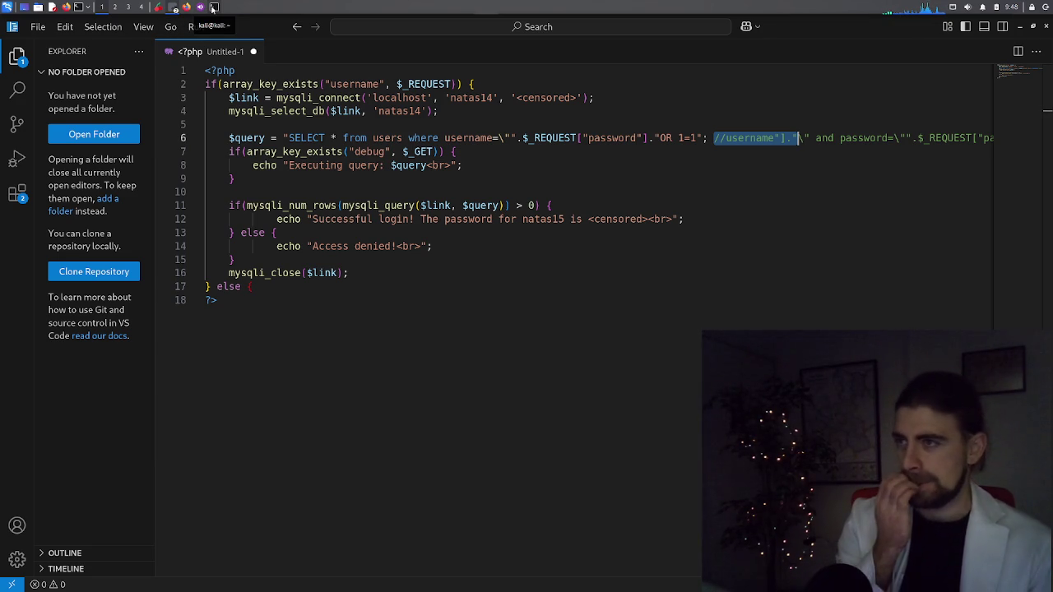
{"action": "left_click", "coordinate": [214, 7]}
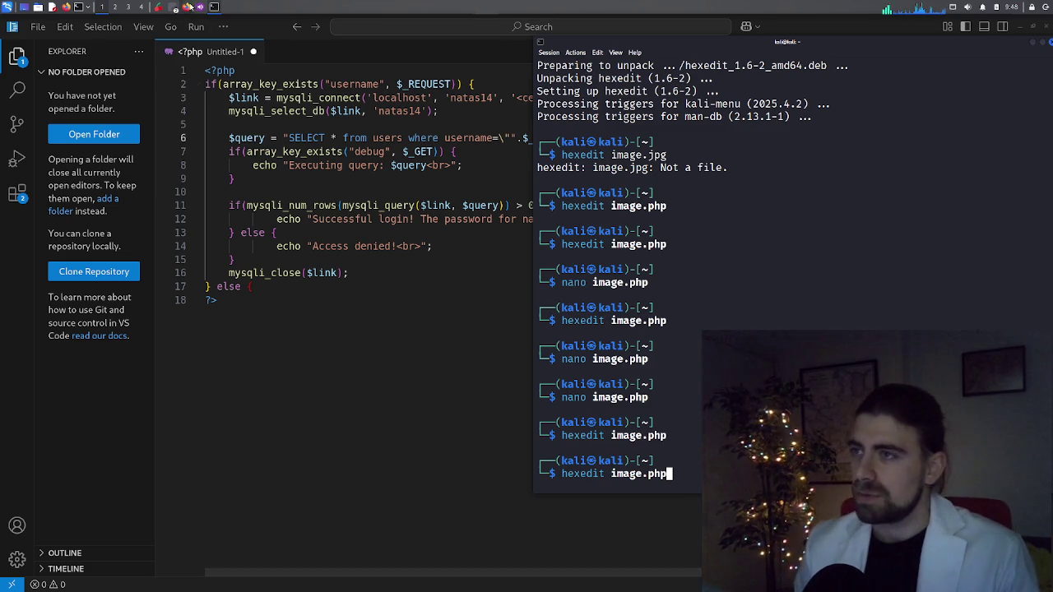
{"action": "left_click", "coordinate": [186, 8]}
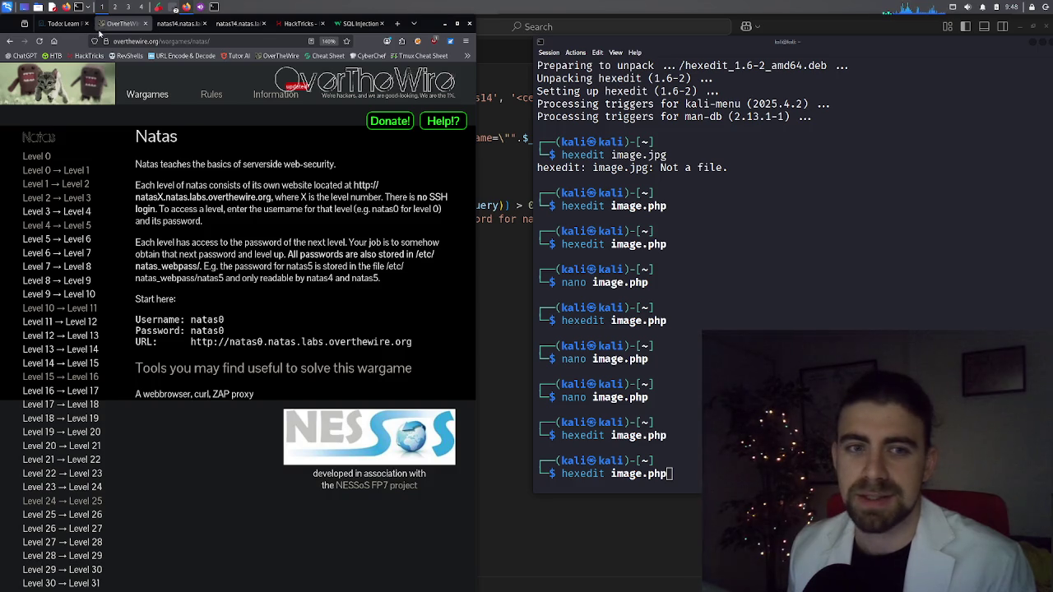
Flip between the browser tabs, re-reading the natas14 PHP source, and settle on the natas14 success page
{"action": "left_click", "coordinate": [175, 25]}
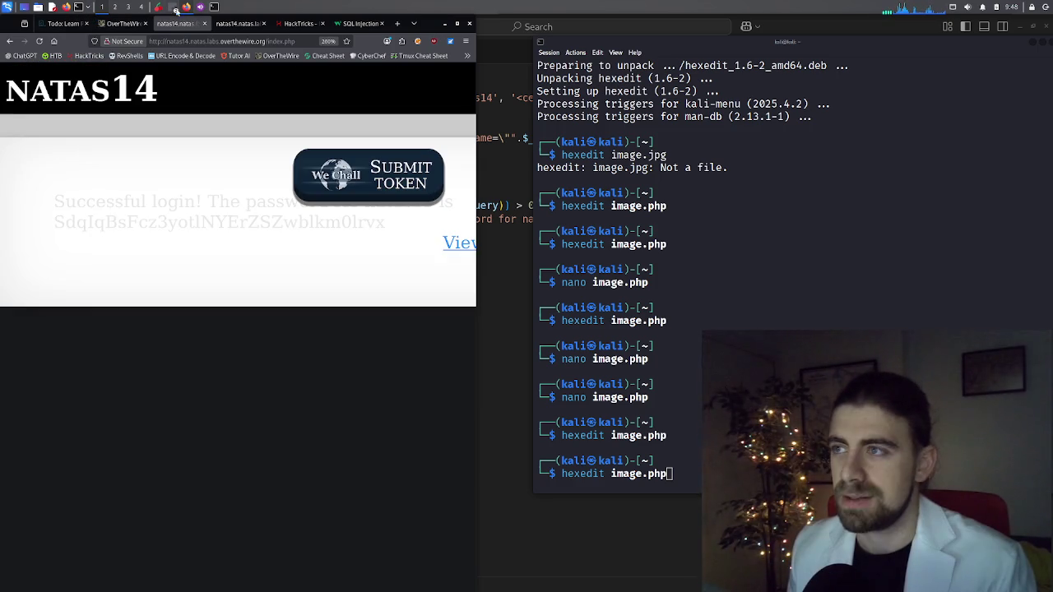
{"action": "mouse_move", "coordinate": [176, 8]}
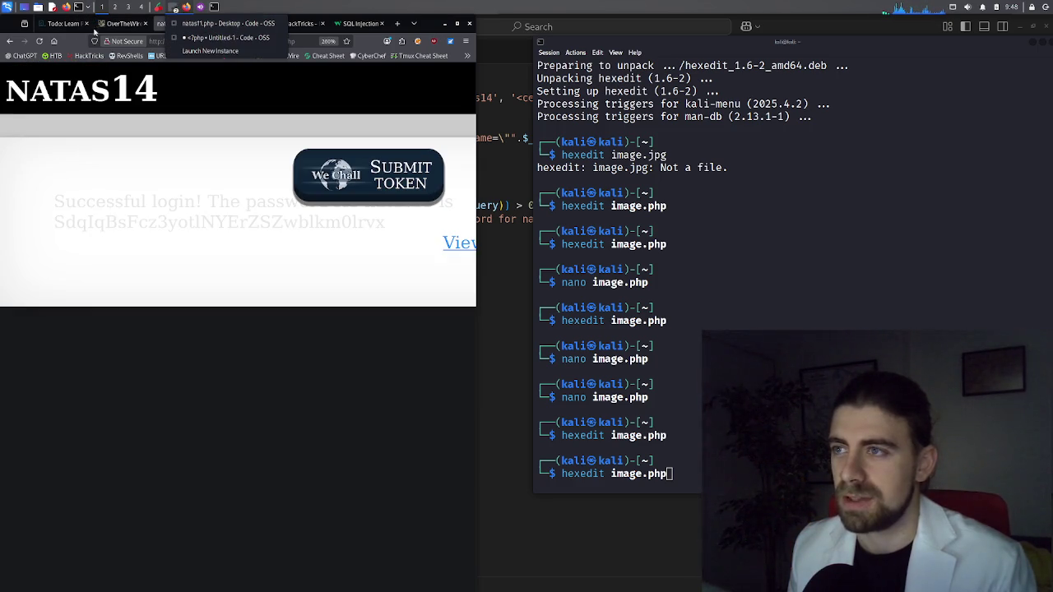
{"action": "left_click", "coordinate": [59, 25]}
{"action": "left_click", "coordinate": [121, 23]}
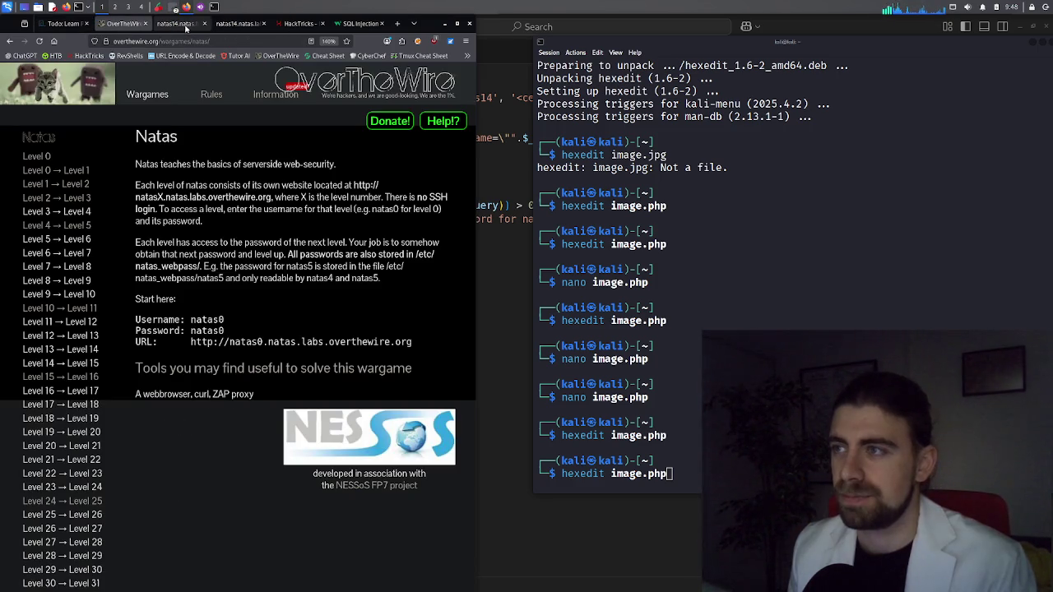
{"action": "left_click", "coordinate": [215, 25]}
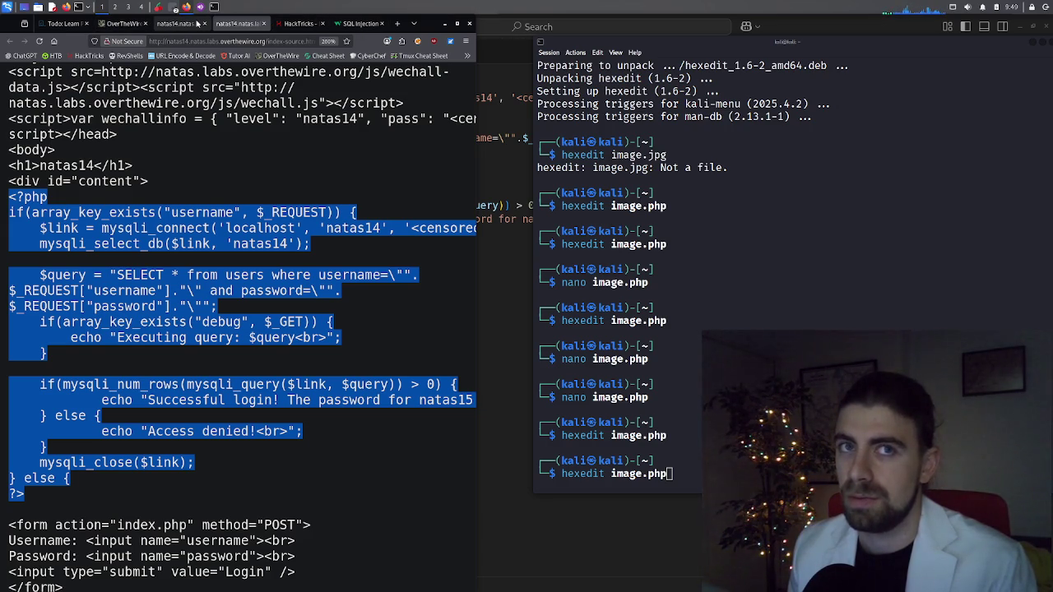
{"action": "left_click", "coordinate": [188, 23]}
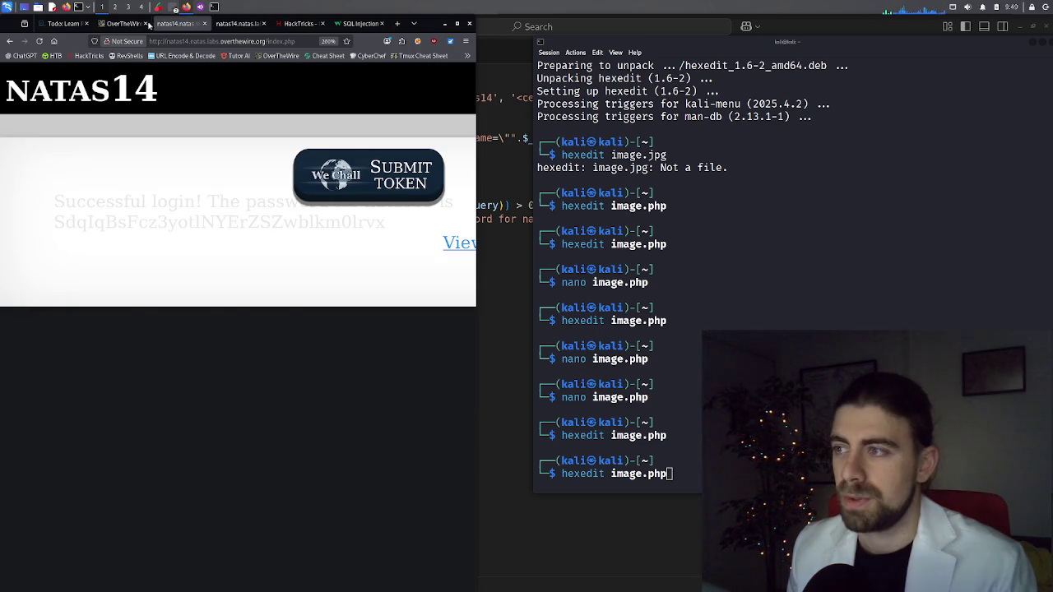
{"action": "left_click", "coordinate": [119, 24]}
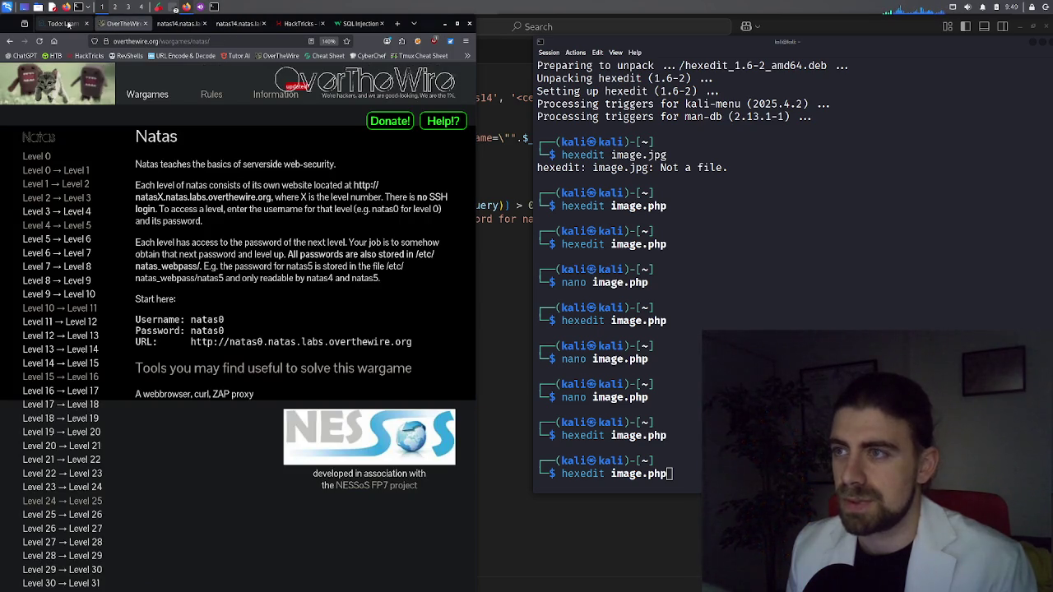
{"action": "left_click", "coordinate": [244, 24]}
{"action": "left_click", "coordinate": [299, 24]}
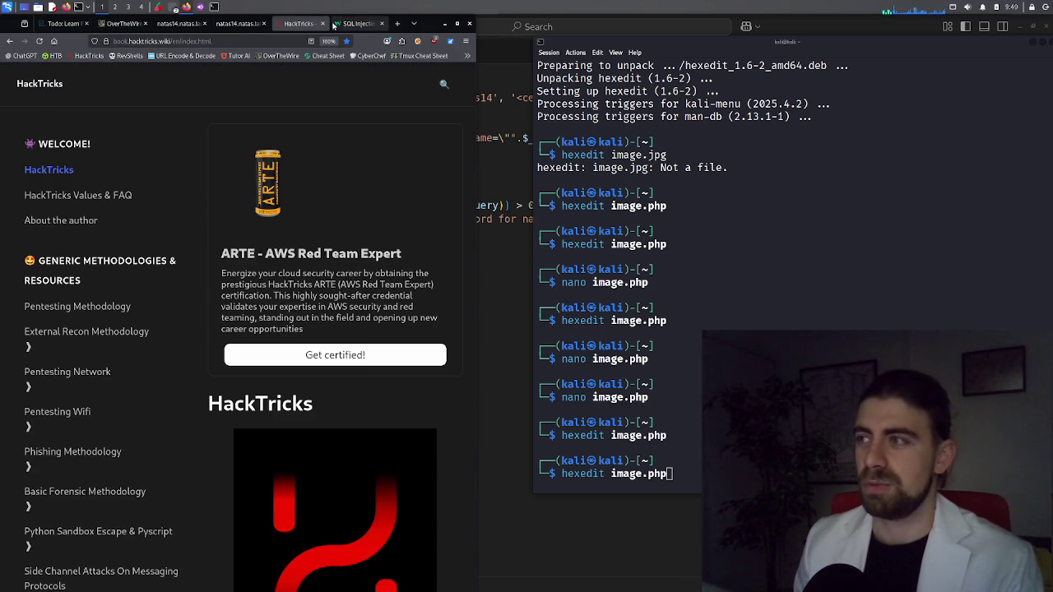
{"action": "left_click", "coordinate": [360, 24]}
{"action": "left_click", "coordinate": [176, 24]}
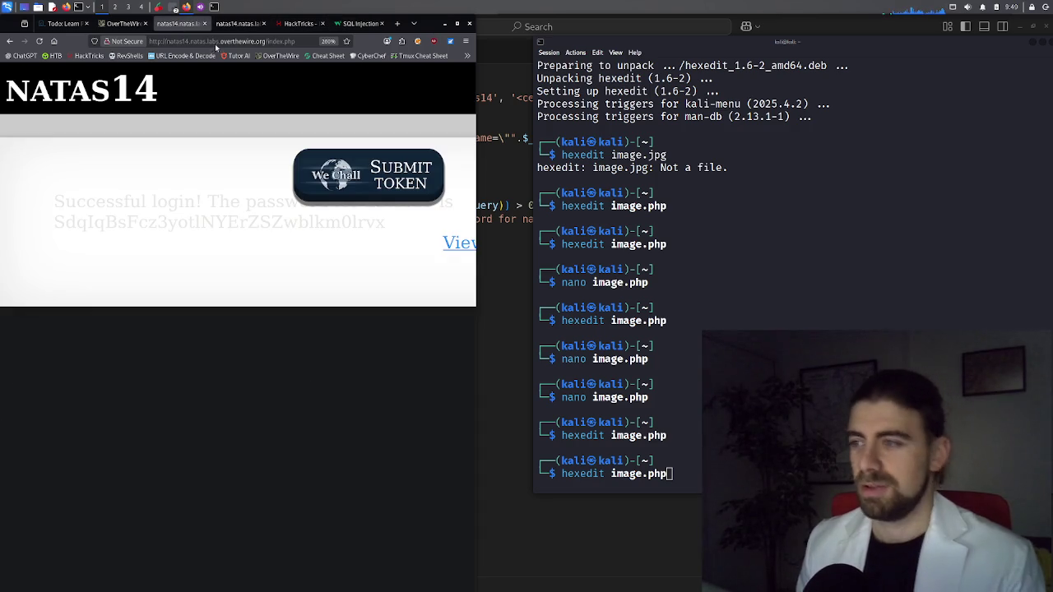
Select the natas15 password on the success page and bring up the CherryTree notes
{"action": "triple_click", "coordinate": [165, 222]}
{"action": "double_click", "coordinate": [164, 222]}
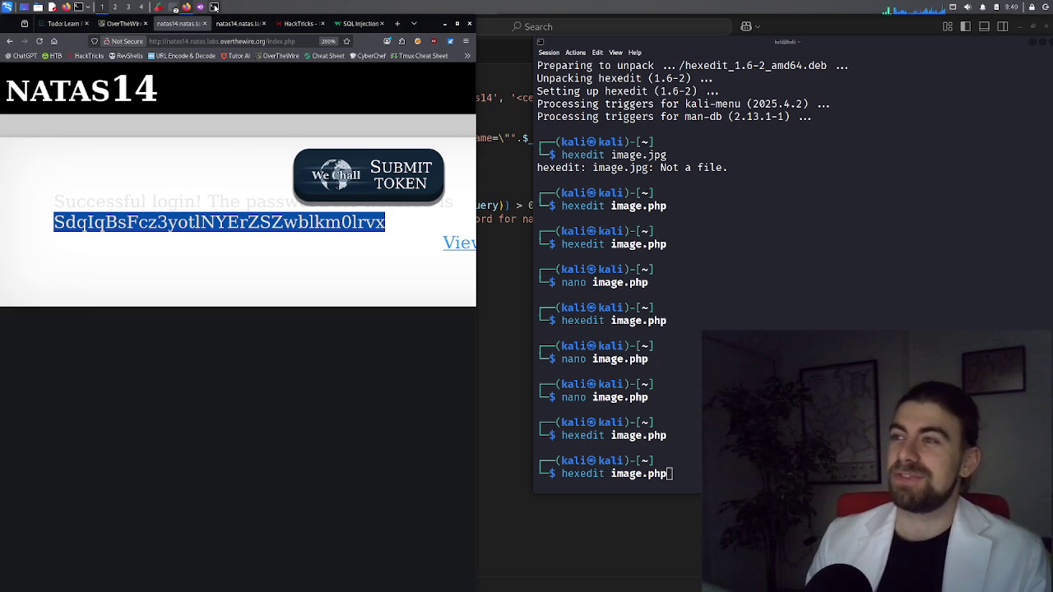
{"action": "left_click", "coordinate": [214, 6]}
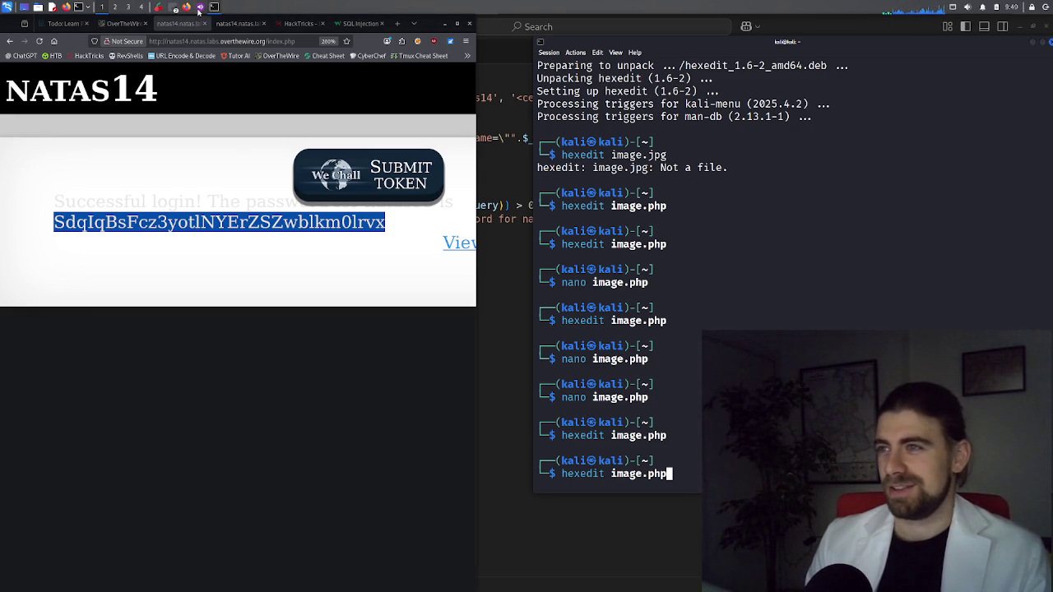
{"action": "left_click", "coordinate": [173, 8]}
Paste the natas15 password under Natas14, strip the trailing </body></html>, and prefix it with 'Natas15:'
{"action": "left_click", "coordinate": [697, 252]}
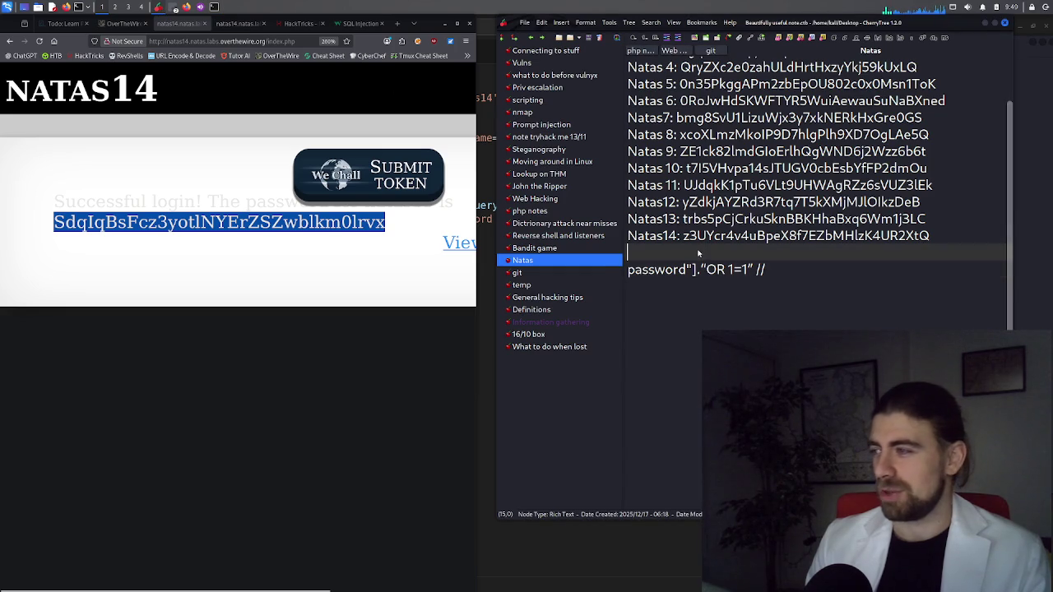
{"action": "key", "text": "ctrl+v"}
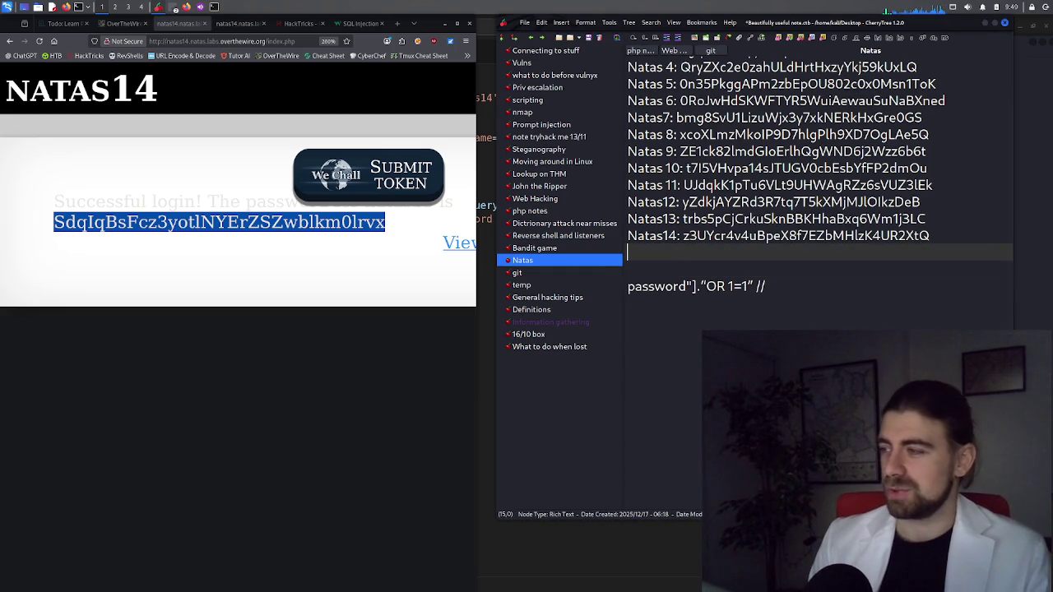
{"action": "key", "text": "Return"}
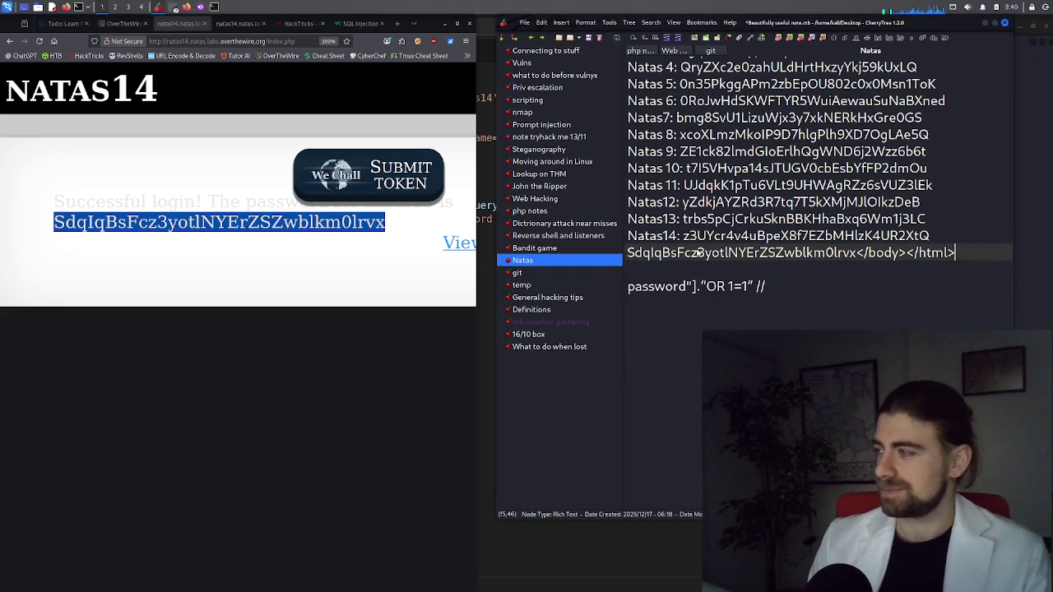
{"action": "key", "text": "ctrl+shift+Left"}
{"action": "key", "text": "shift+End"}
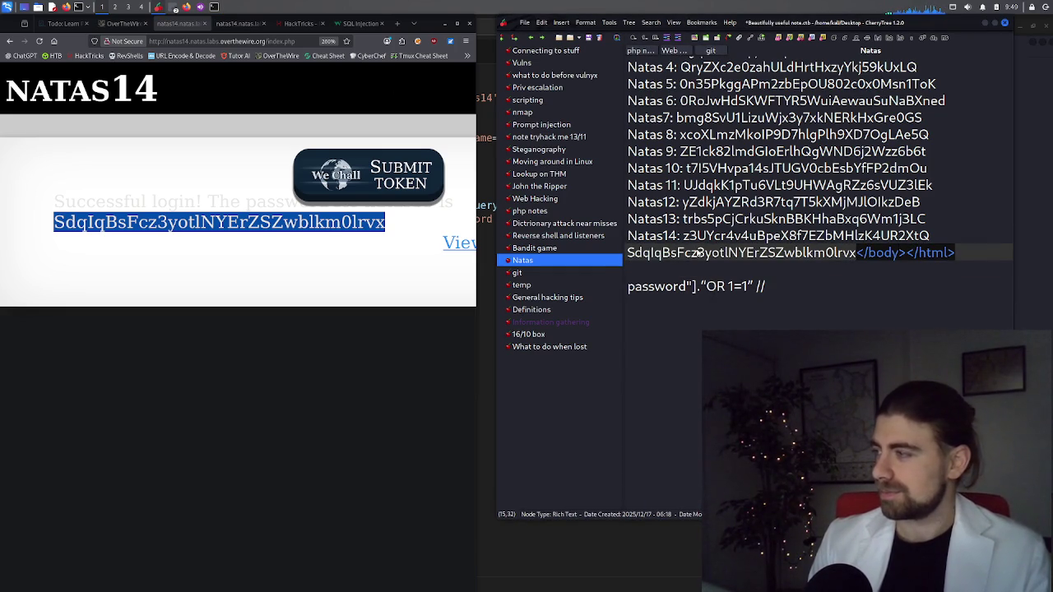
{"action": "key", "text": "BackSpace"}
{"action": "key", "text": "Home"}
{"action": "type", "text": "Natas"}
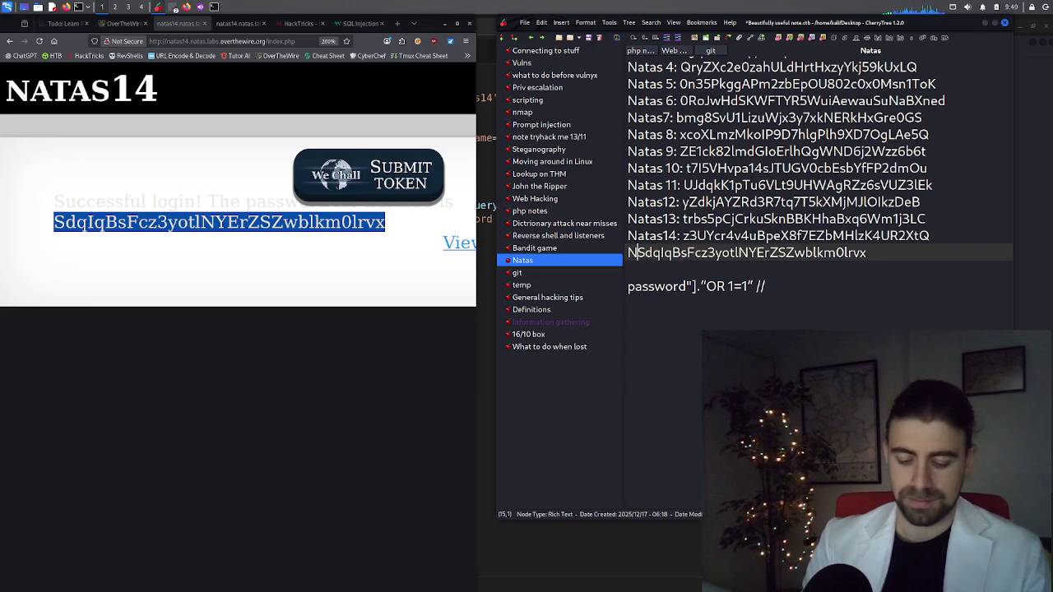
{"action": "type", "text": "15:"}
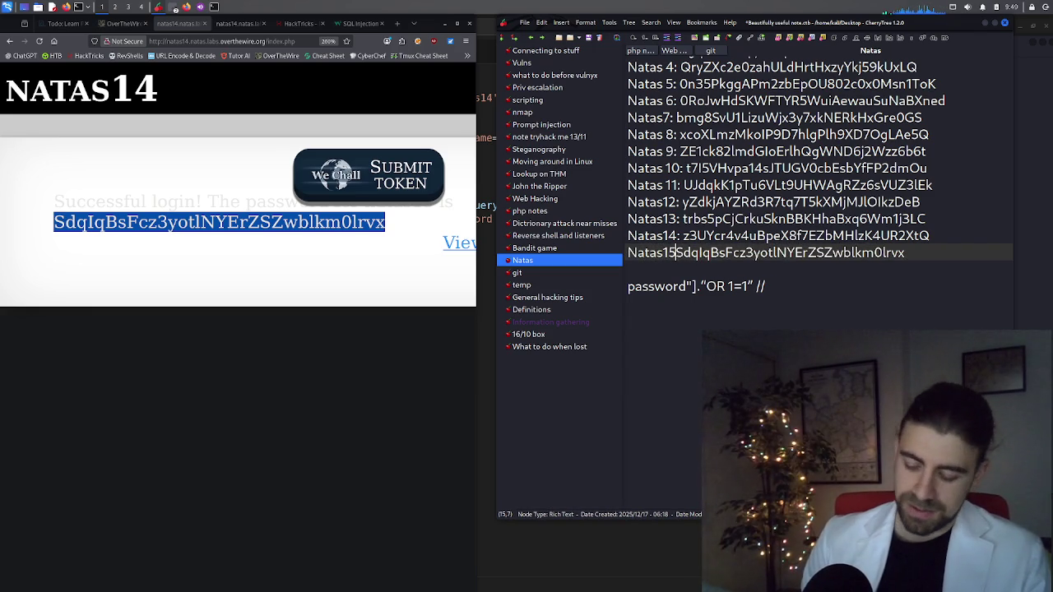
{"action": "key", "text": "shift+End"}
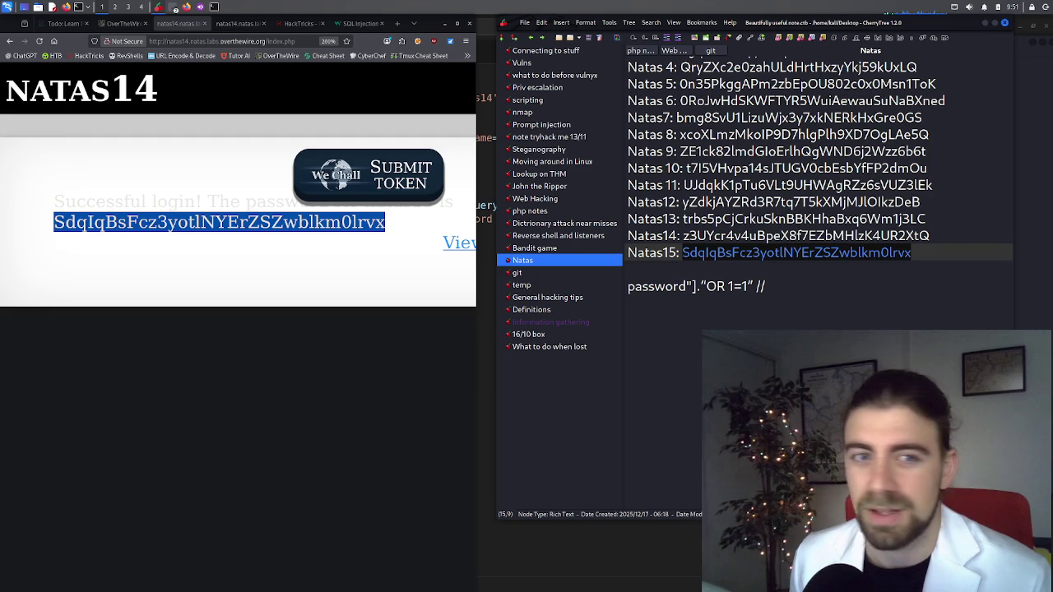
Copy the natas15 password and change the level URL from natas14 to natas15
{"action": "right_click", "coordinate": [205, 223]}
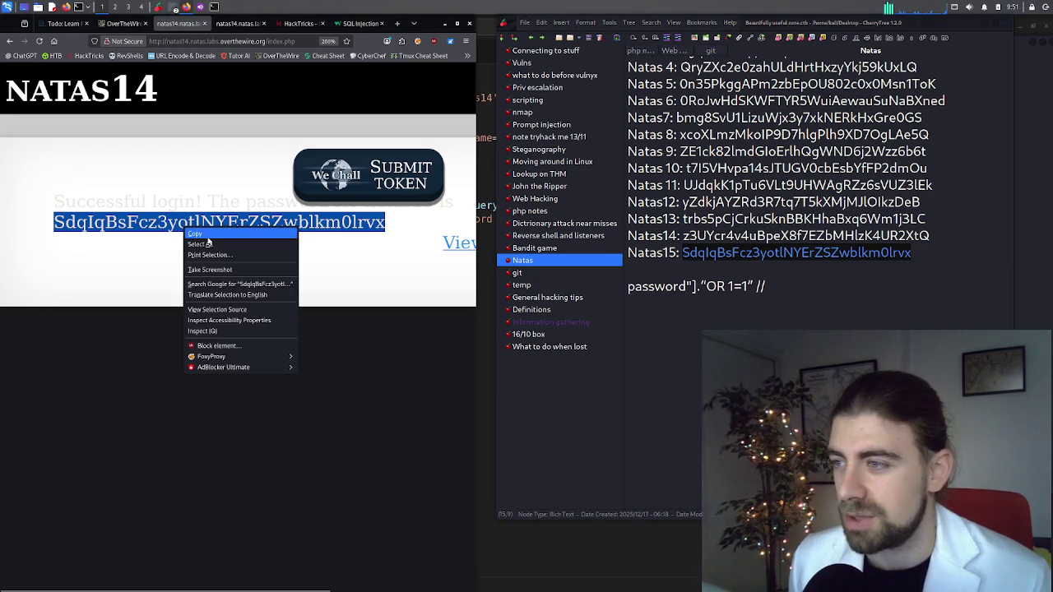
{"action": "left_click", "coordinate": [216, 240]}
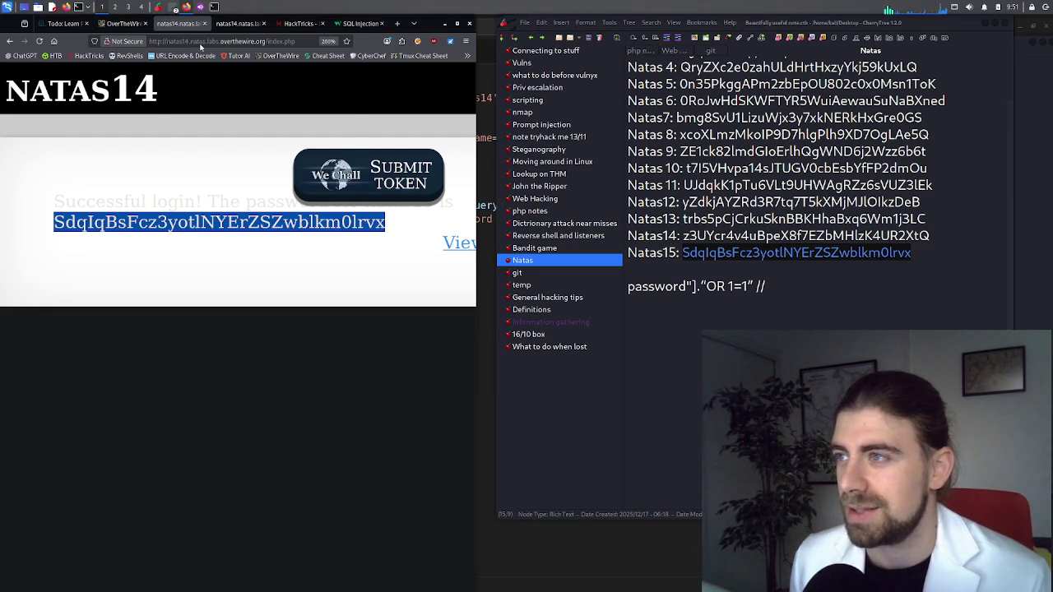
{"action": "left_click", "coordinate": [241, 42]}
{"action": "left_click", "coordinate": [260, 41]}
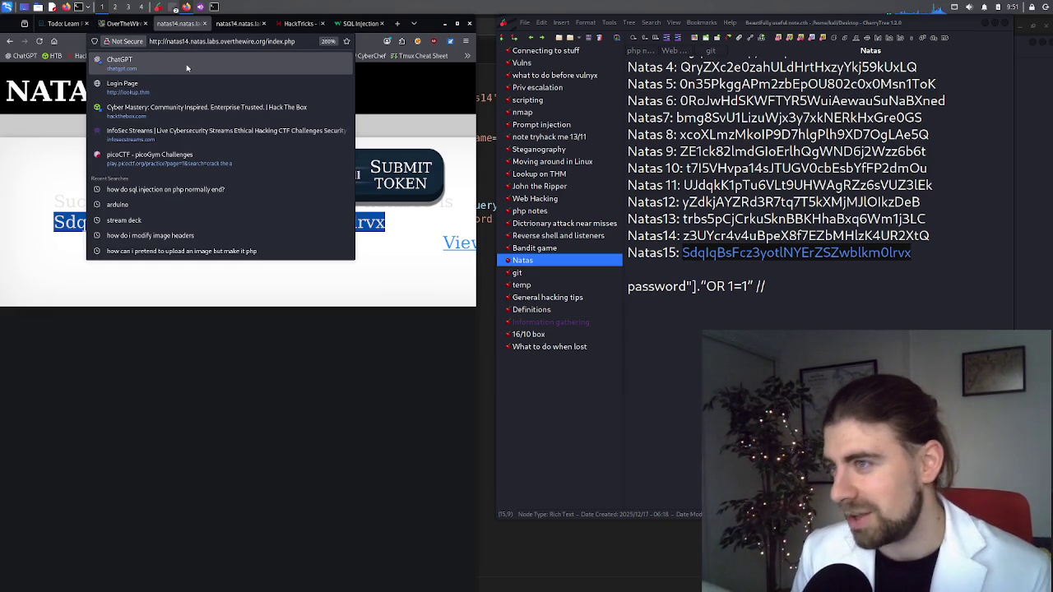
{"action": "key", "text": "BackSpace"}
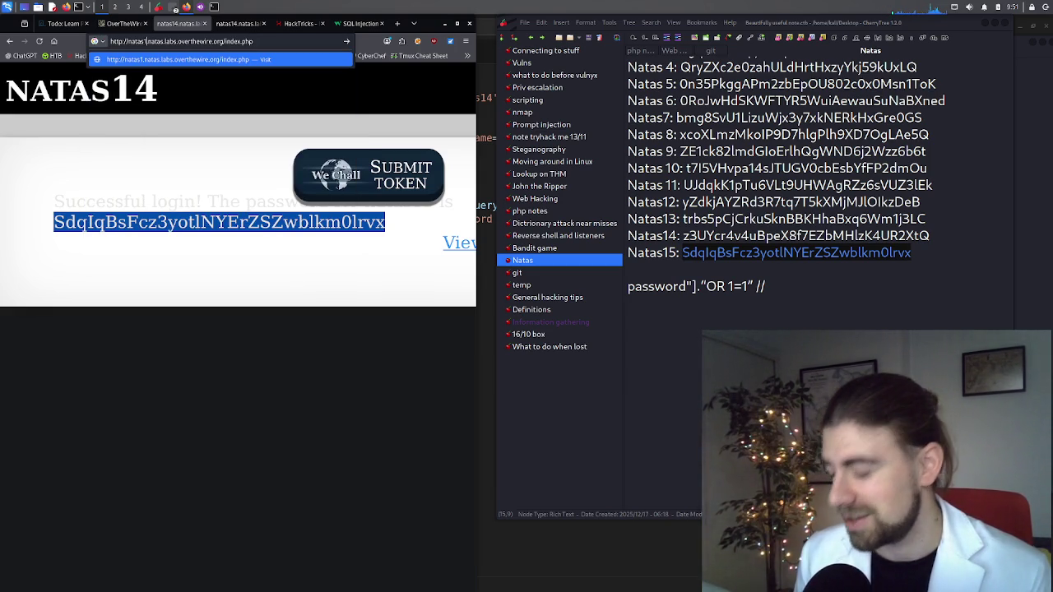
{"action": "type", "text": "5"}
{"action": "key", "text": "Return"}
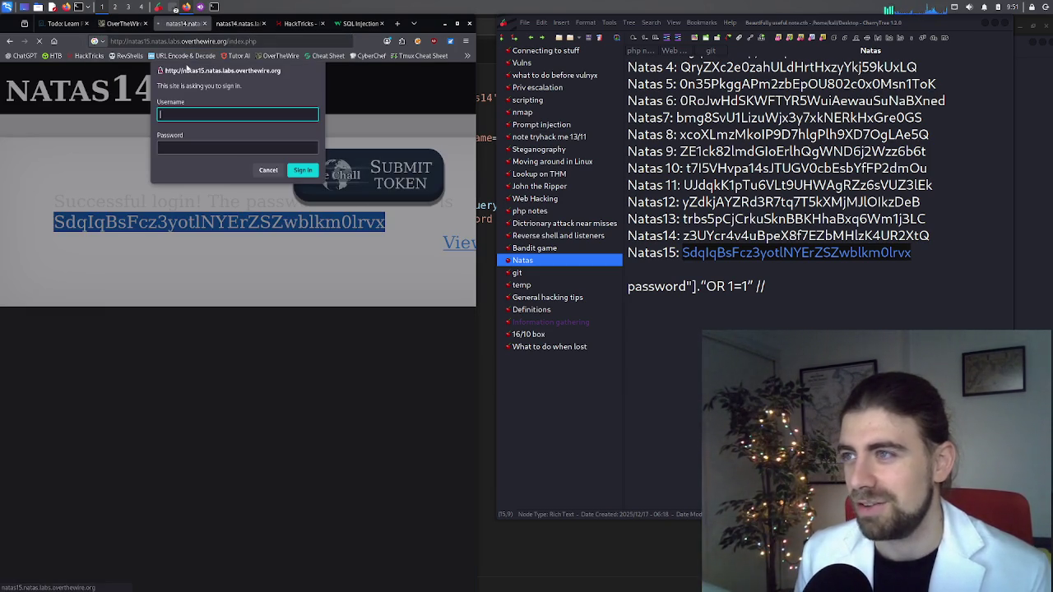
Log in as natas15 with the pasted password, declining to save it
{"action": "type", "text": "na"}
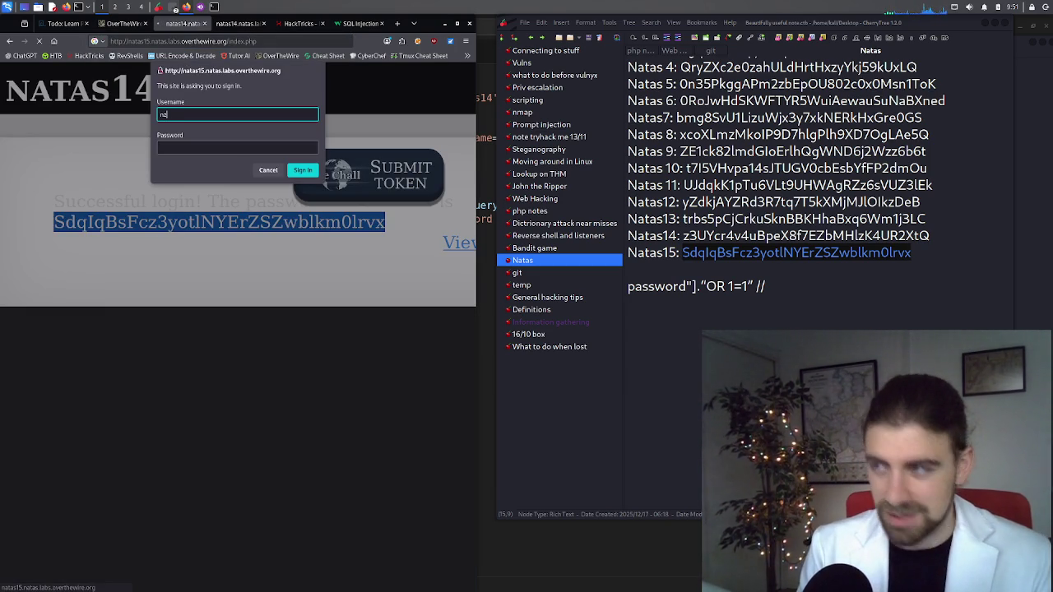
{"action": "type", "text": "tas15"}
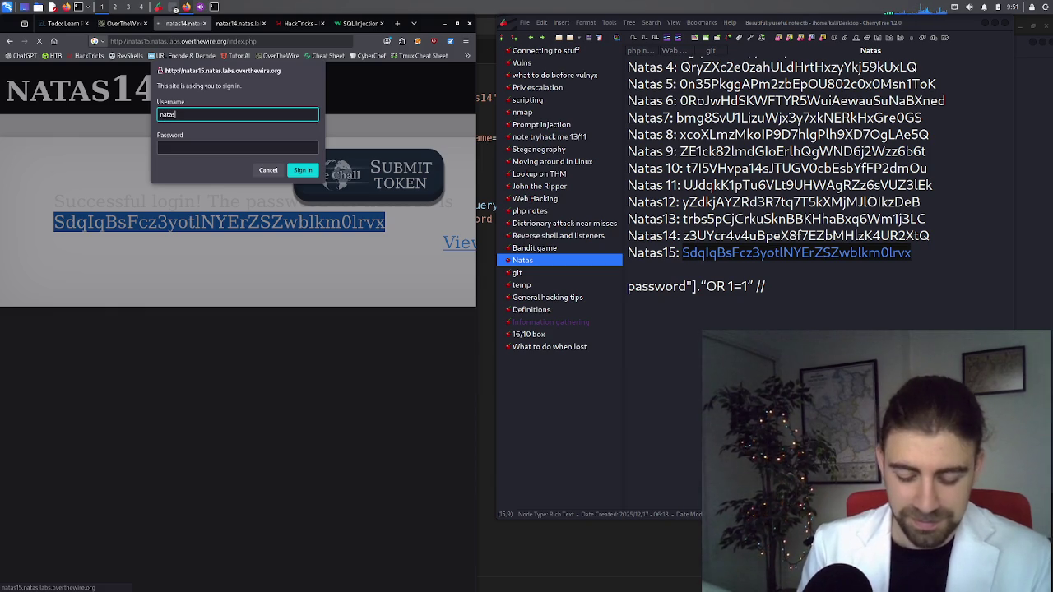
{"action": "key", "text": "Tab"}
{"action": "key", "text": "ctrl+v"}
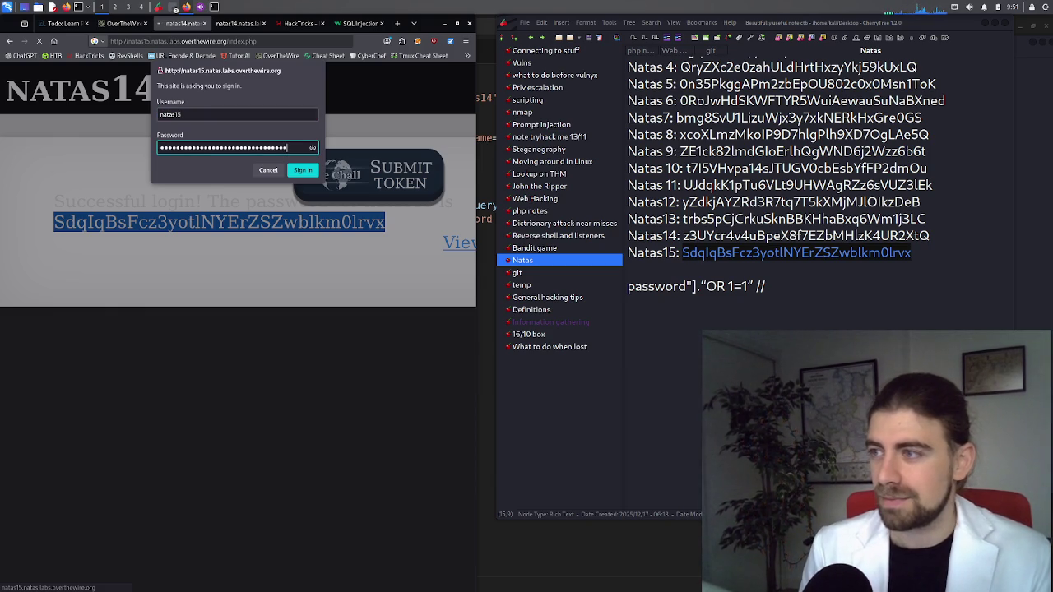
{"action": "key", "text": "Return"}
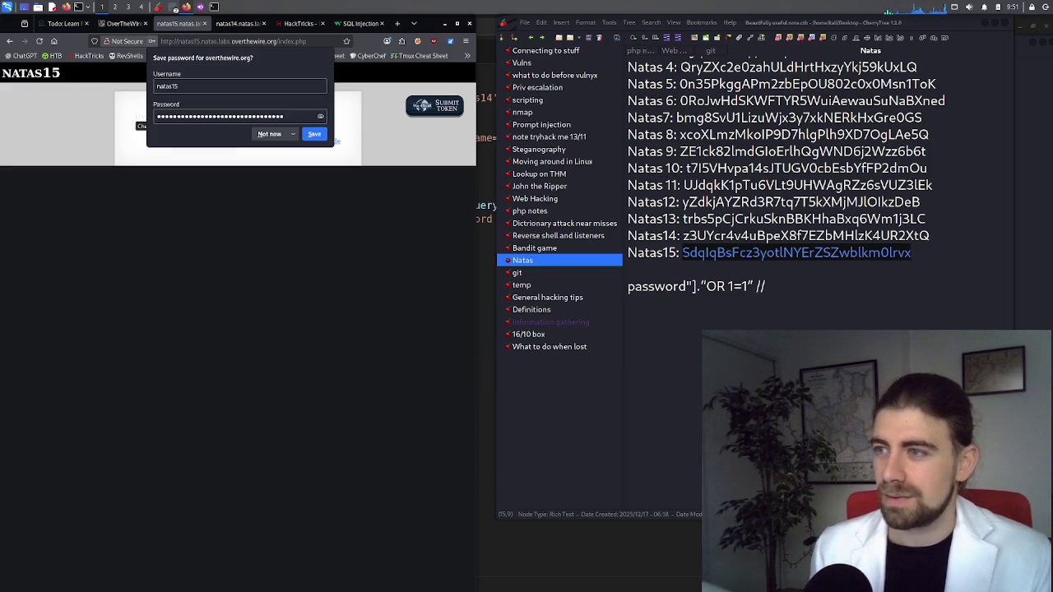
{"action": "left_click", "coordinate": [269, 133]}
Open the natas15 source code in a new tab
{"action": "left_click", "coordinate": [195, 119]}
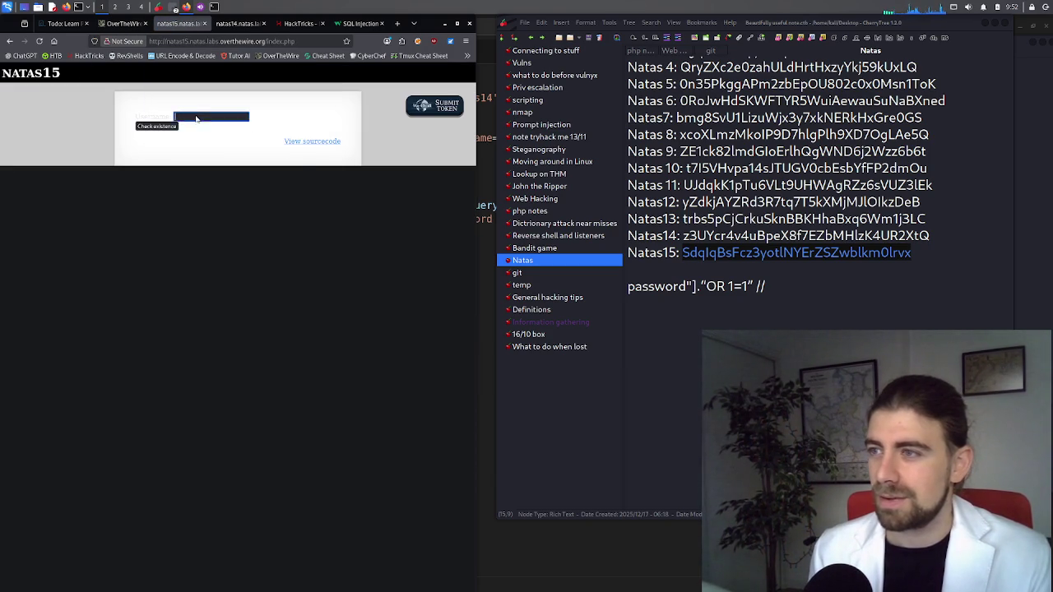
{"action": "left_click", "coordinate": [185, 136]}
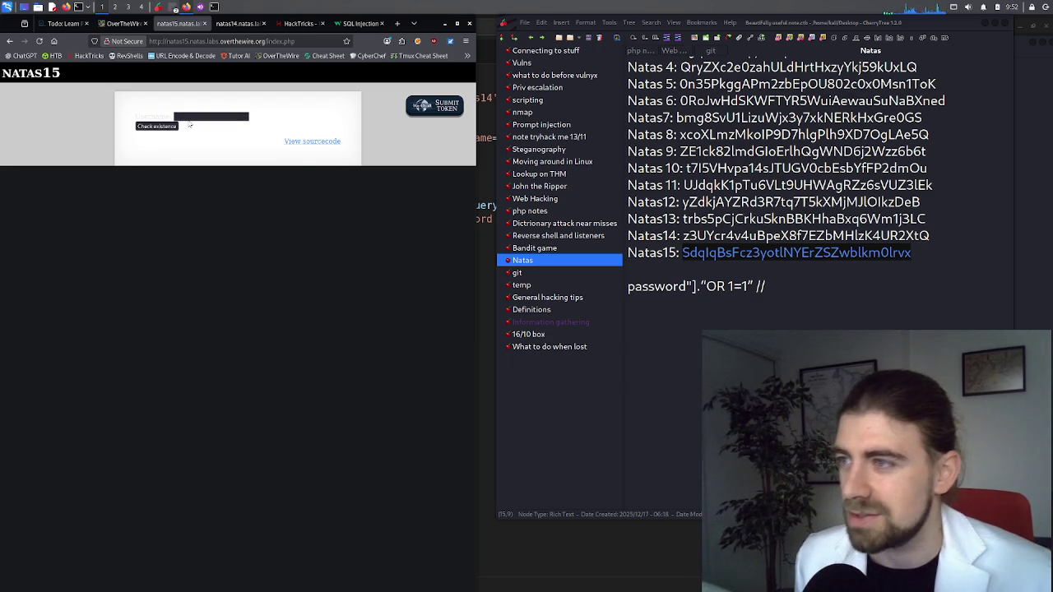
{"action": "left_click", "coordinate": [189, 124]}
{"action": "right_click", "coordinate": [162, 119]}
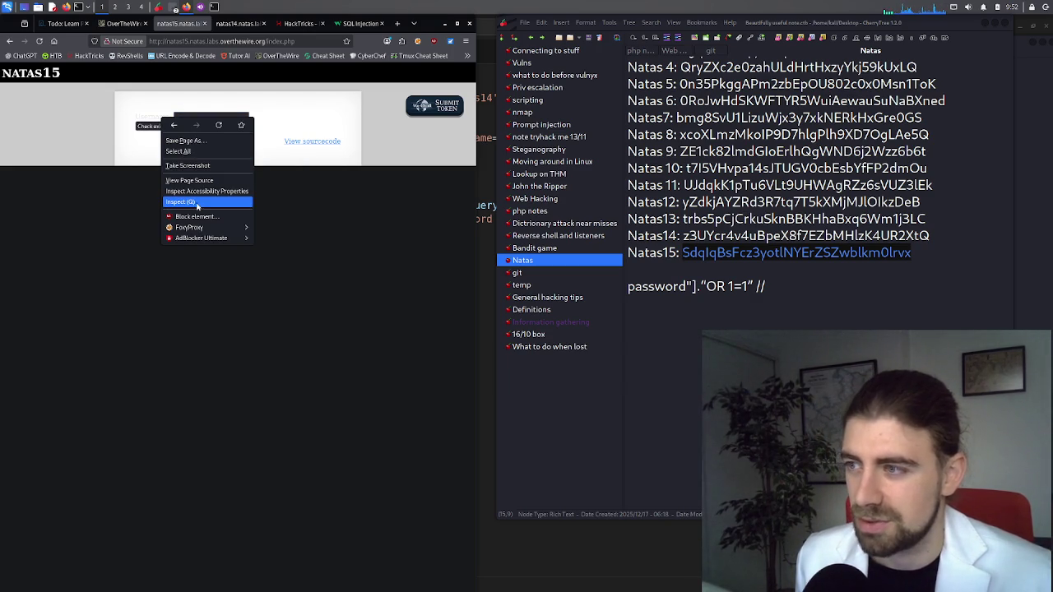
{"action": "left_click", "coordinate": [193, 180]}
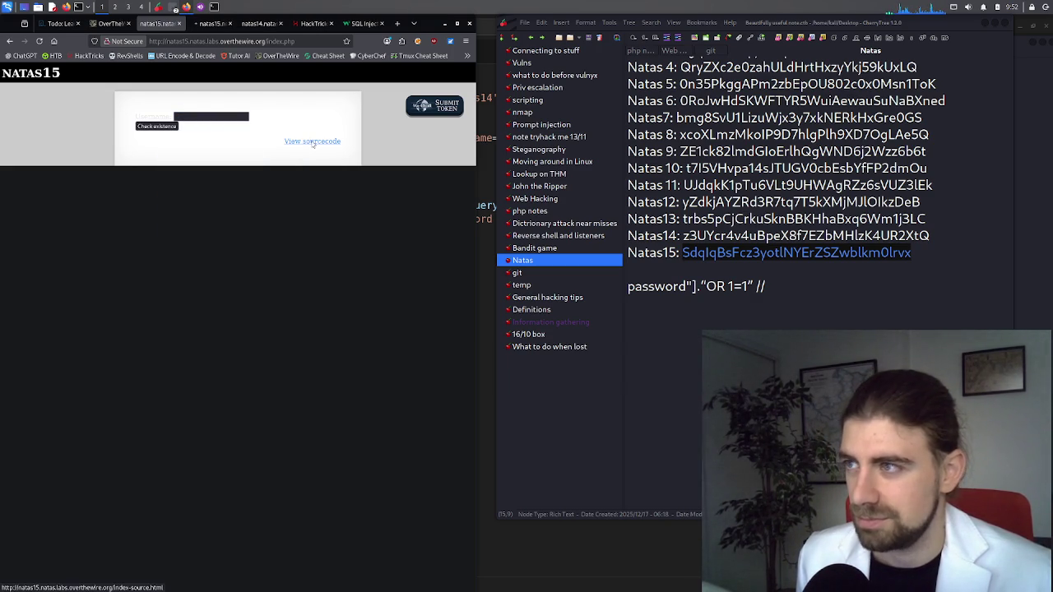
Zoom into the natas15 source and scroll to the /* comment above the CREATE TABLE users definition
{"action": "left_click", "coordinate": [212, 23]}
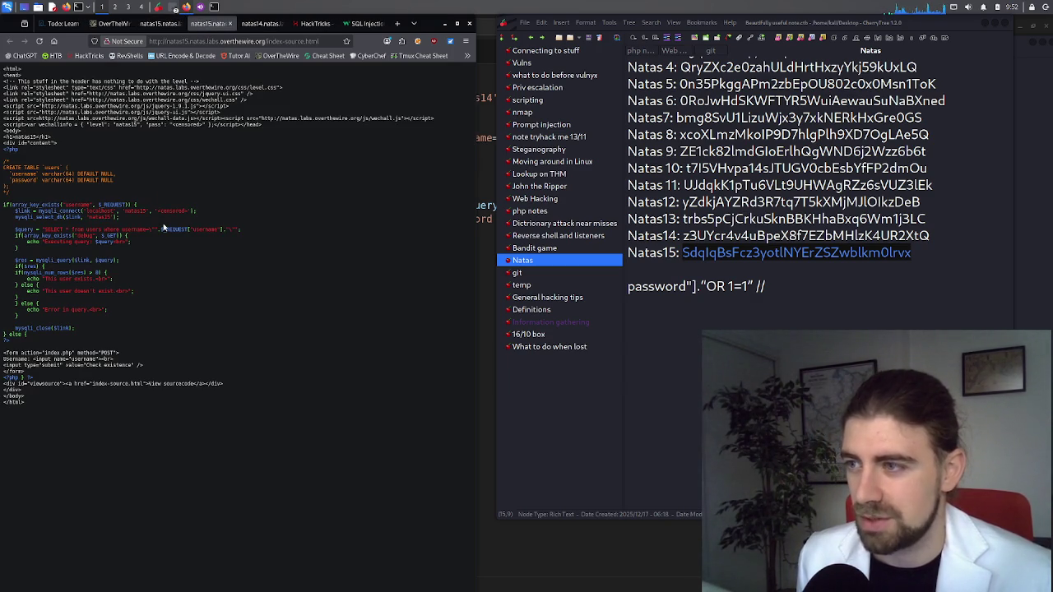
{"action": "key", "text": "ctrl+plus"}
{"action": "key", "text": "ctrl+plus"}
{"action": "key", "text": "ctrl+plus"}
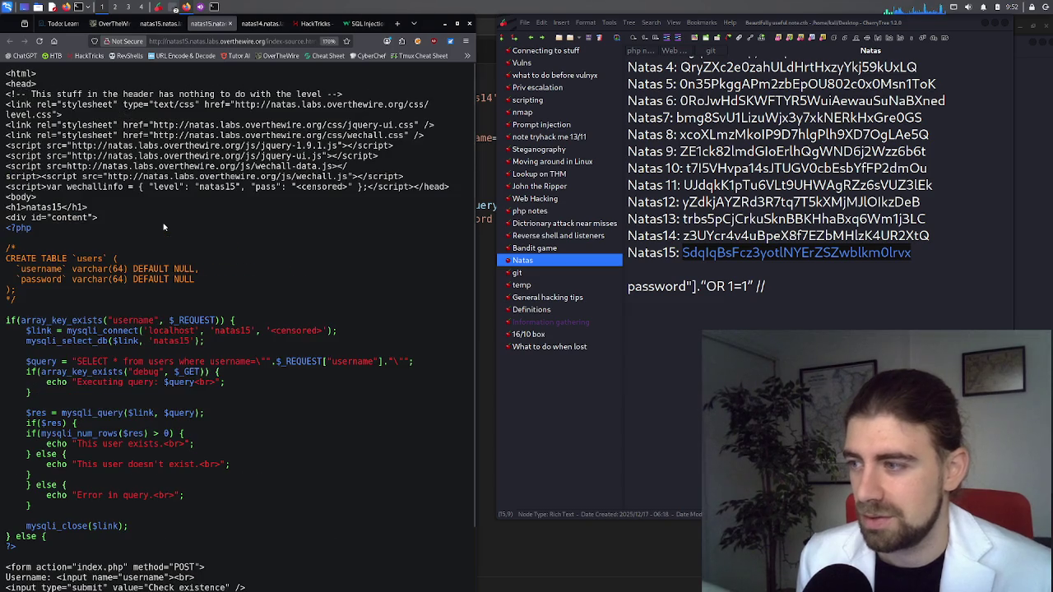
{"action": "scroll", "coordinate": [191, 210], "scroll_direction": "down", "scroll_amount": 2}
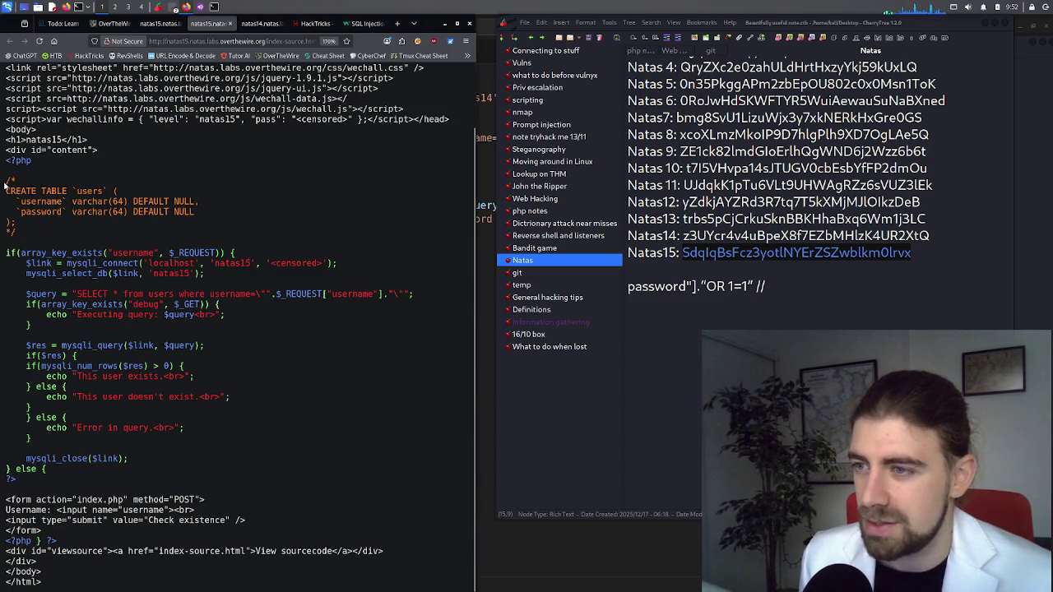
{"action": "mouse_move", "coordinate": [5, 181]}
{"action": "left_mouse_down"}
{"action": "mouse_move", "coordinate": [23, 183]}
{"action": "mouse_move", "coordinate": [26, 196]}
{"action": "mouse_move", "coordinate": [25, 183]}
{"action": "left_mouse_up"}
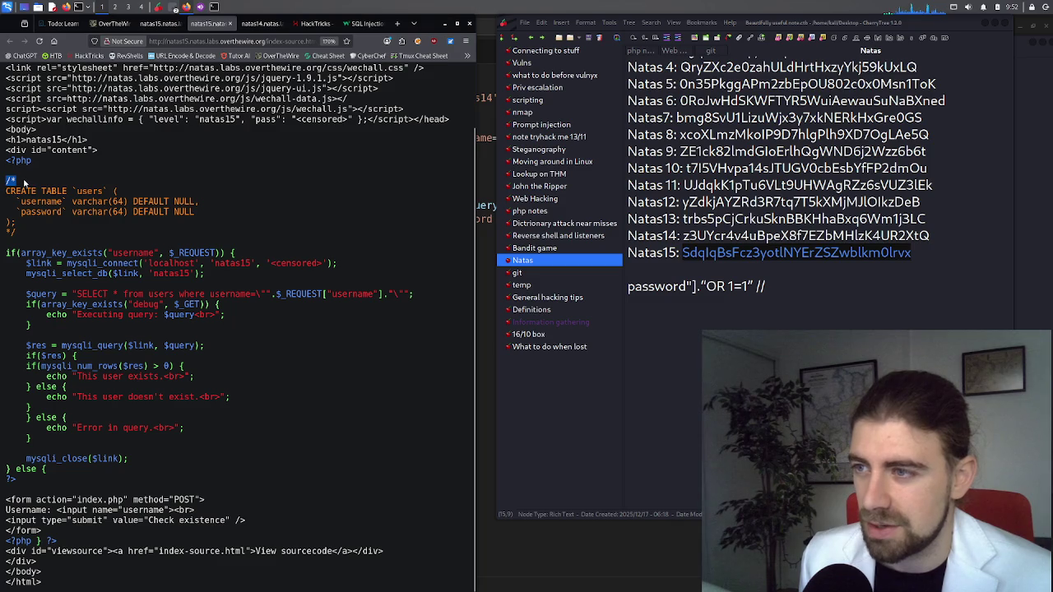
{"action": "left_click", "coordinate": [25, 176]}
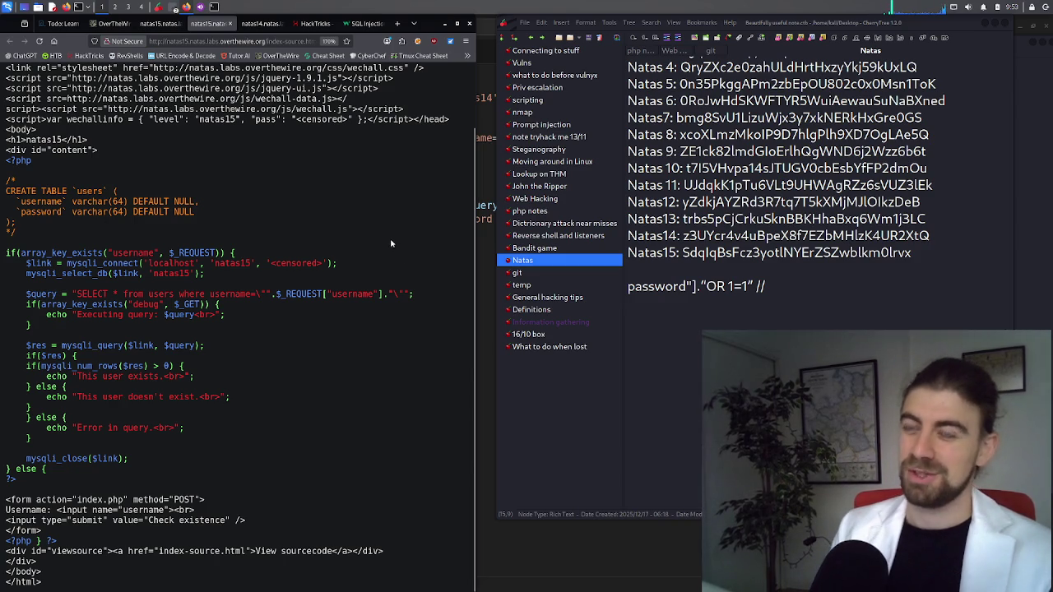
Insert a blank line above the OR 1=1 note in CherryTree, then return to the Untitled-1 PHP file
{"action": "triple_click", "coordinate": [679, 287]}
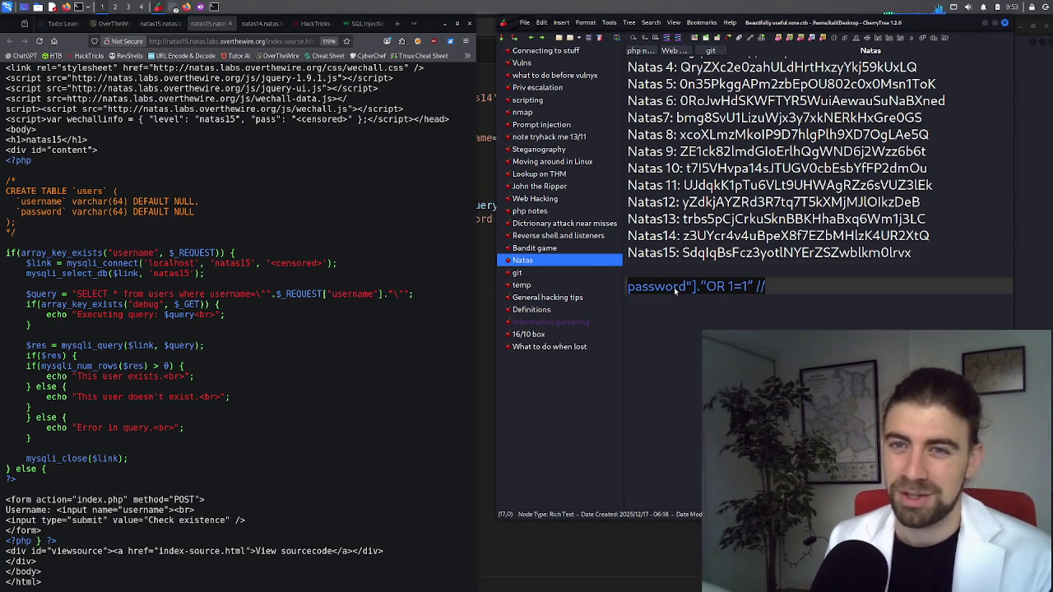
{"action": "key", "text": "Up"}
{"action": "key", "text": "Return"}
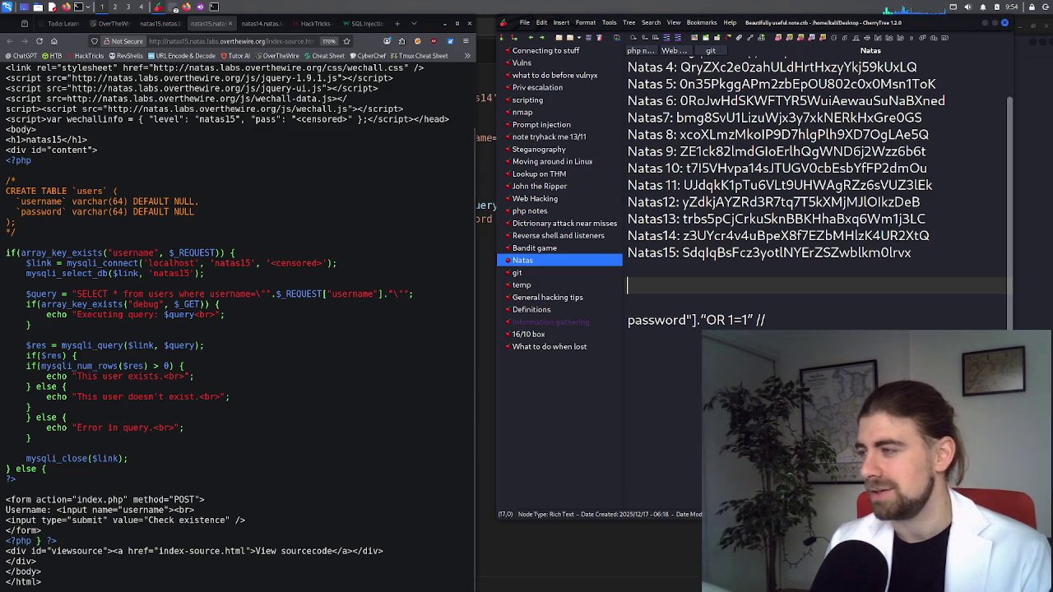
{"action": "left_click", "coordinate": [665, 272]}
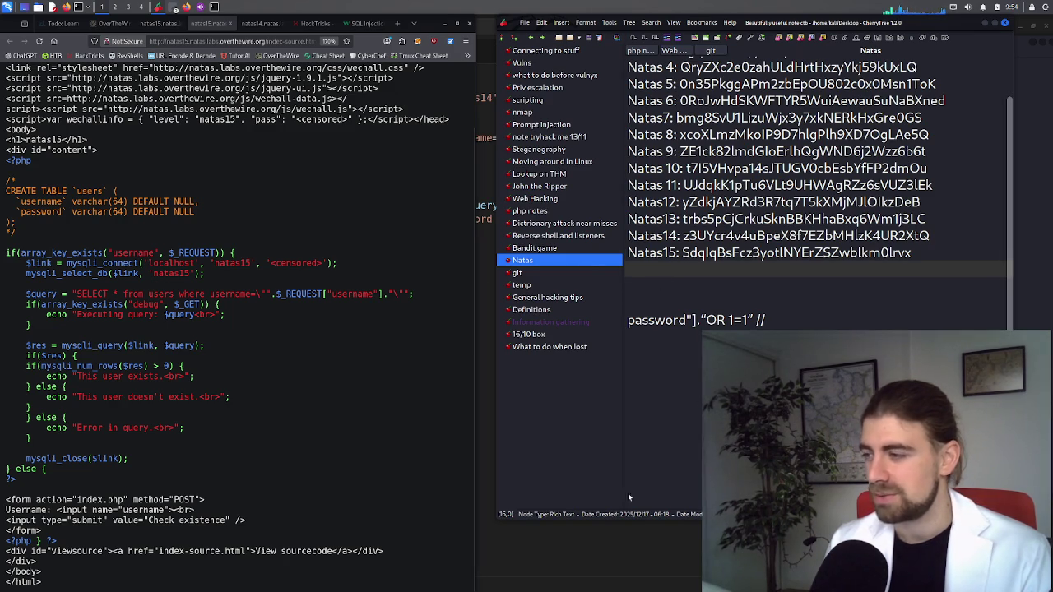
{"action": "key", "text": "alt+Tab"}
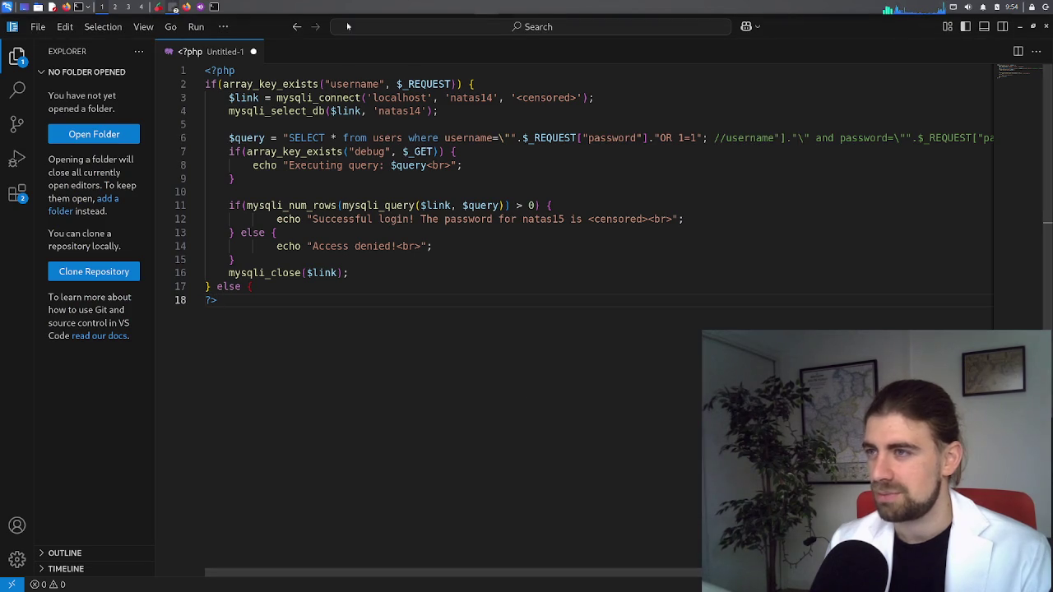
Minimize the Visual Studio Code window
{"action": "left_click", "coordinate": [1020, 27]}
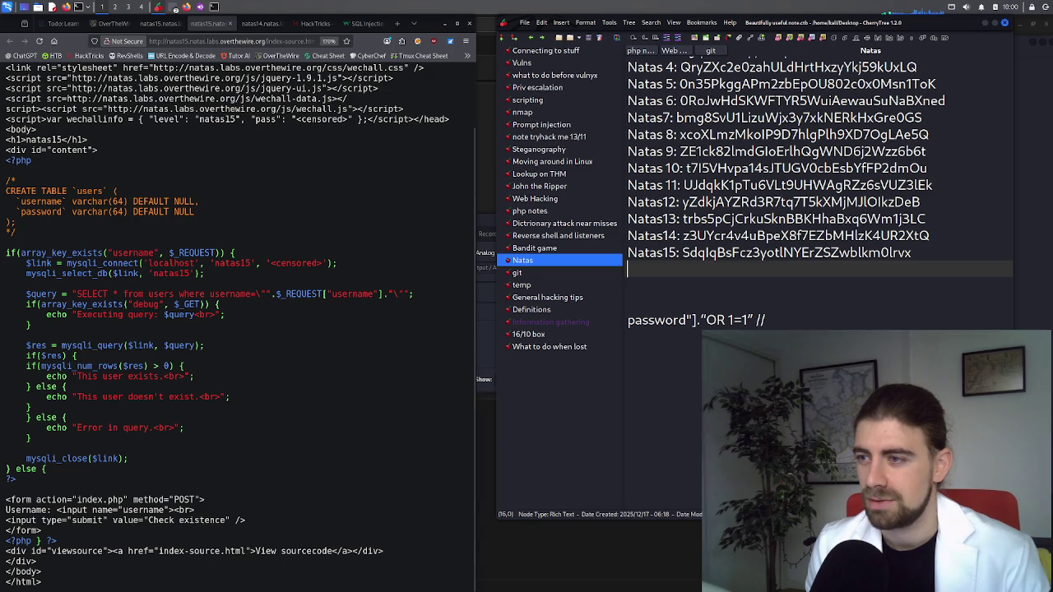
Highlight the source's connection details (localhost, natas15 user, censored password, database) and the escaped quote
{"action": "left_click_drag", "start_coordinate": [158, 263], "coordinate": [199, 265]}
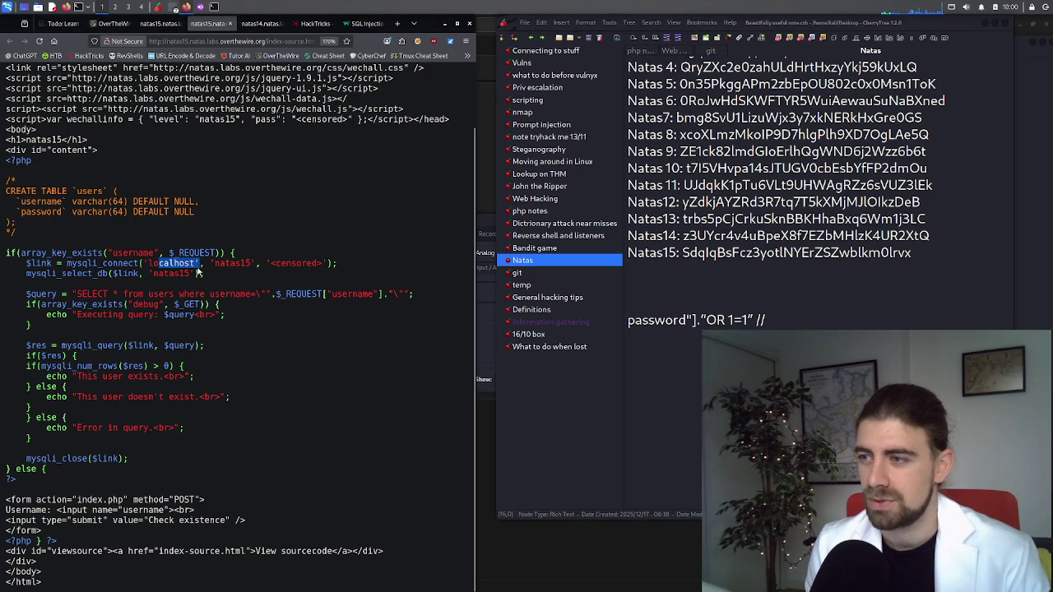
{"action": "left_click", "coordinate": [220, 269]}
{"action": "mouse_move", "coordinate": [217, 271]}
{"action": "left_mouse_down"}
{"action": "mouse_move", "coordinate": [322, 265]}
{"action": "mouse_move", "coordinate": [271, 266]}
{"action": "left_mouse_up"}
{"action": "left_click", "coordinate": [322, 264]}
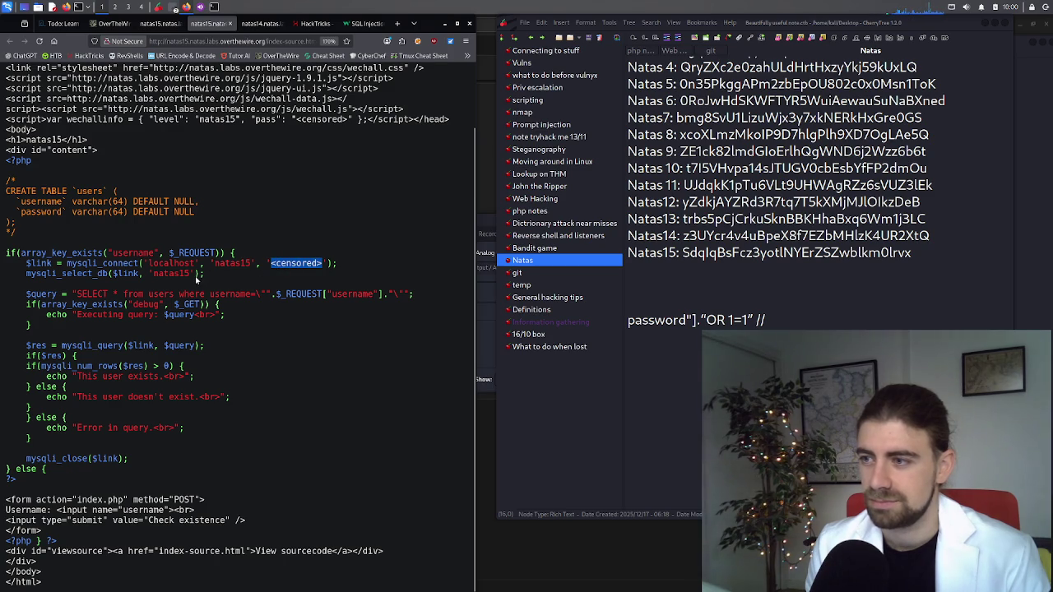
{"action": "left_click_drag", "start_coordinate": [190, 276], "coordinate": [155, 276]}
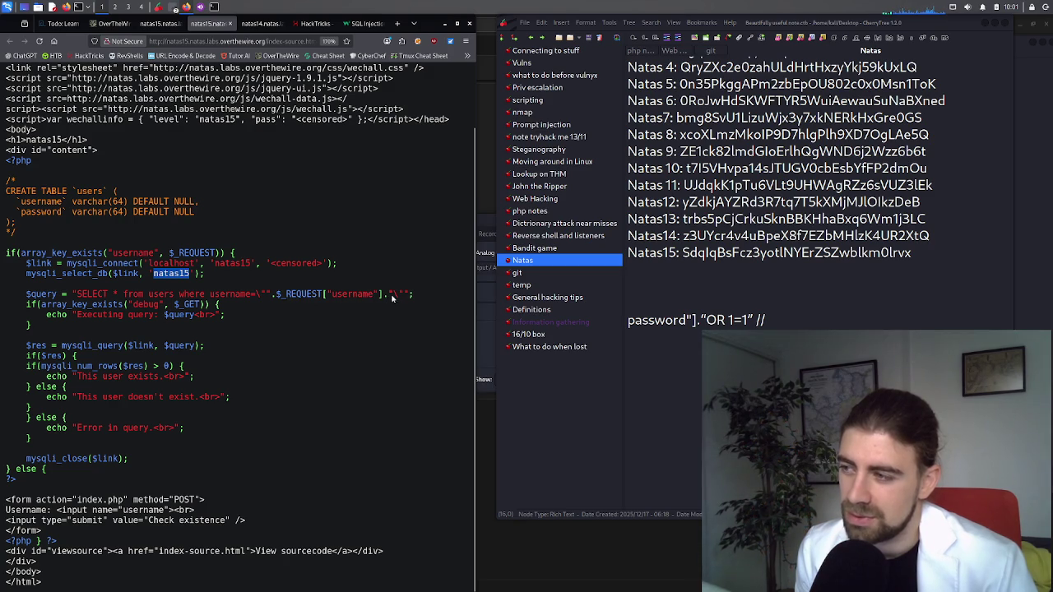
{"action": "left_click_drag", "start_coordinate": [392, 294], "coordinate": [398, 294]}
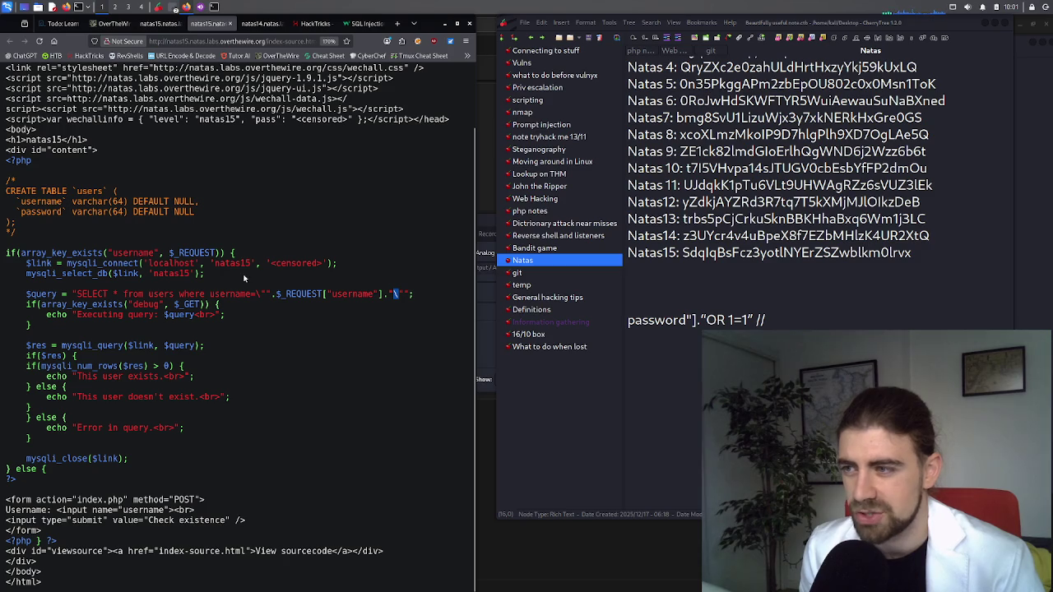
Check whether user natas15 exists via the Username form, then go back
{"action": "left_click", "coordinate": [156, 23]}
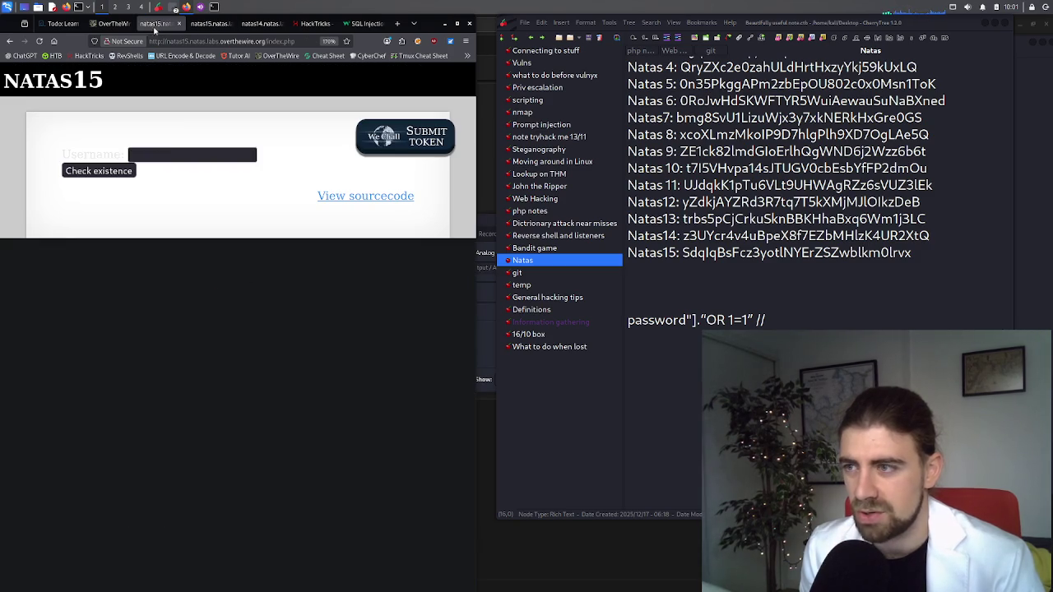
{"action": "left_click", "coordinate": [165, 151]}
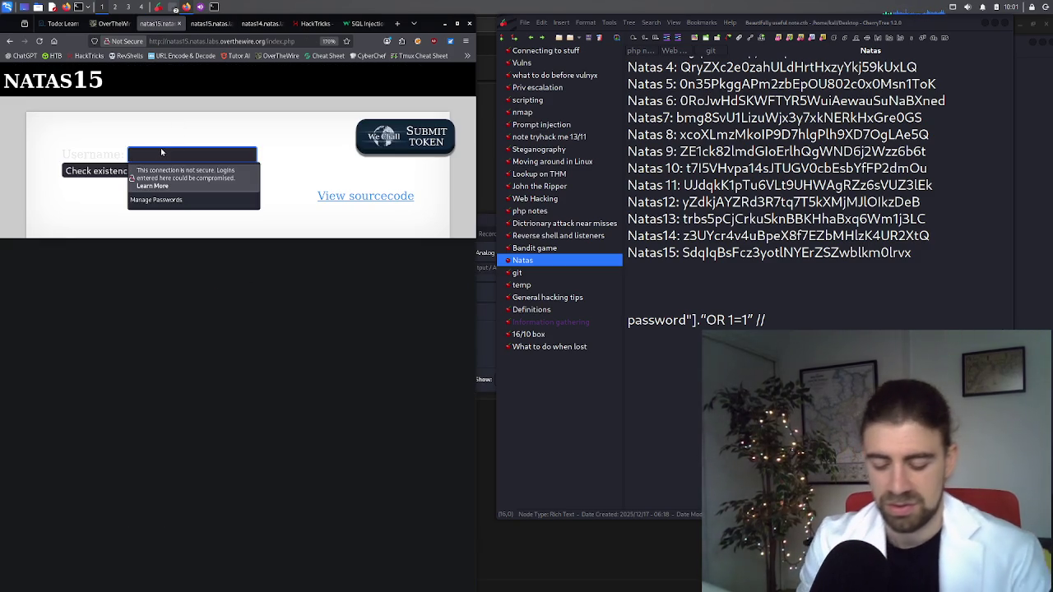
{"action": "type", "text": "natas1"}
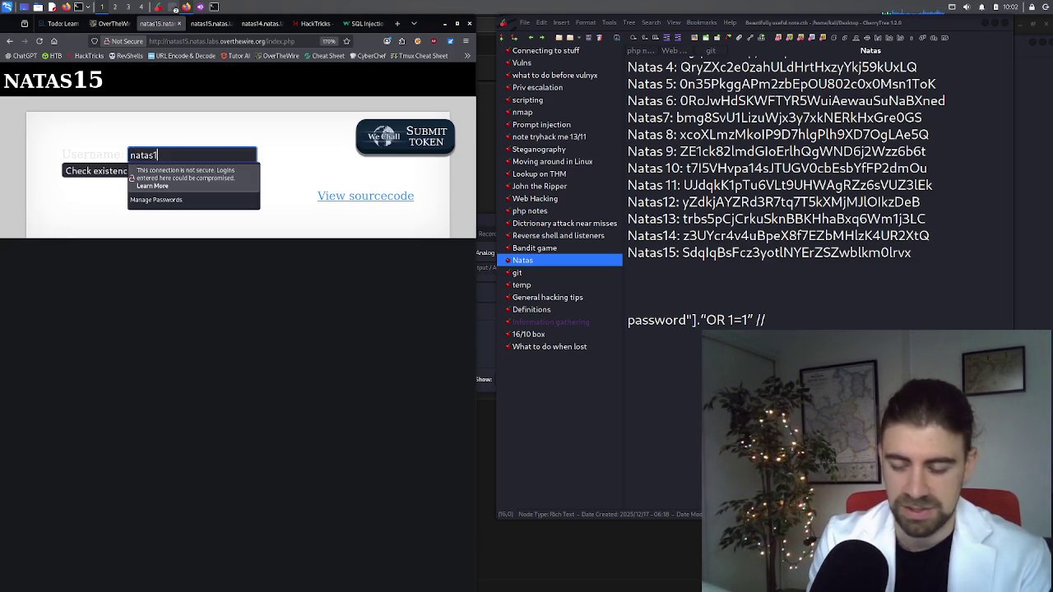
{"action": "key", "text": "Return"}
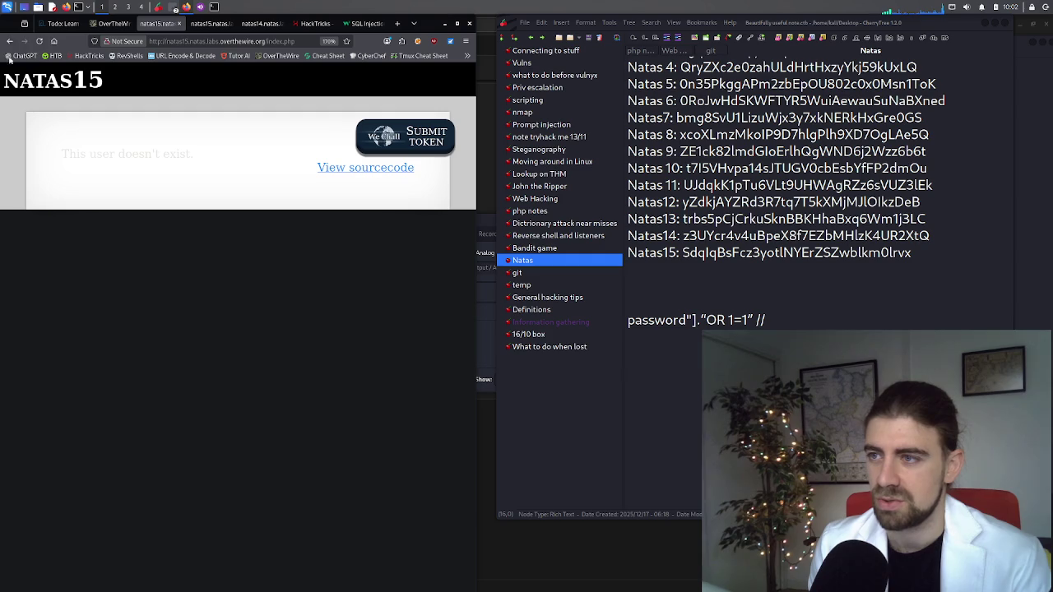
{"action": "left_click", "coordinate": [9, 42]}
Replace the username with admin and check whether that user exists
{"action": "double_click", "coordinate": [150, 157]}
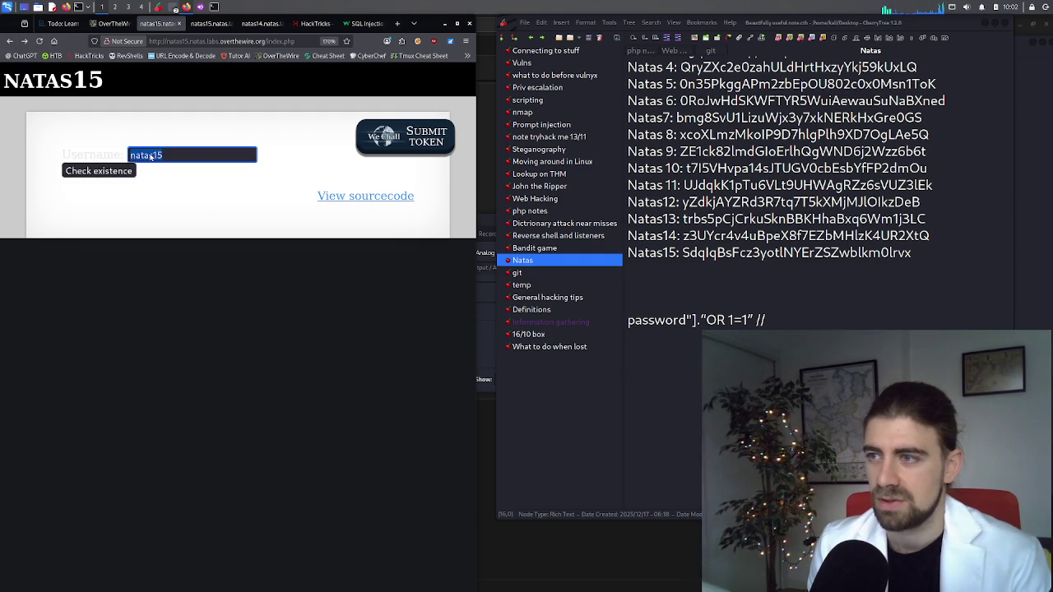
{"action": "type", "text": "he"}
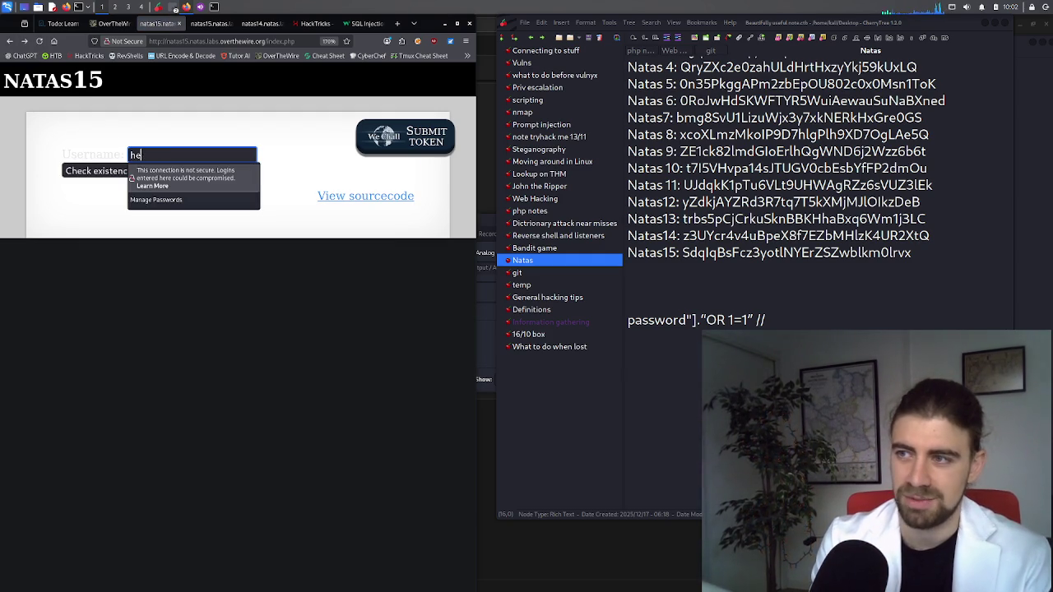
{"action": "key", "text": "BackSpace"}
{"action": "key", "text": "BackSpace"}
{"action": "type", "text": "ad,in"}
{"action": "key", "text": "BackSpace"}
{"action": "key", "text": "BackSpace"}
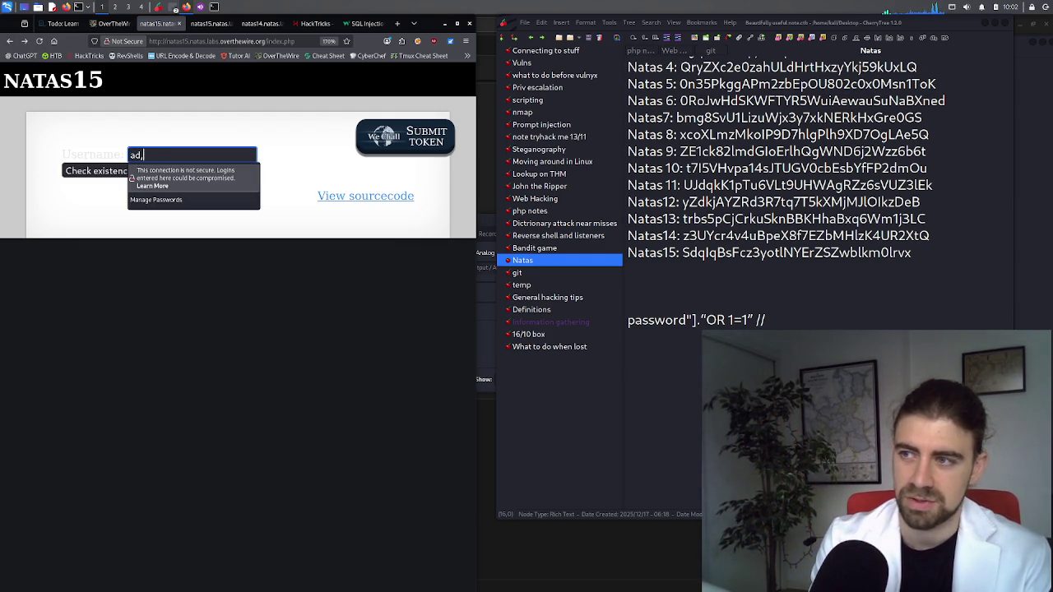
{"action": "key", "text": "BackSpace"}
{"action": "type", "text": "min"}
{"action": "key", "text": "Return"}
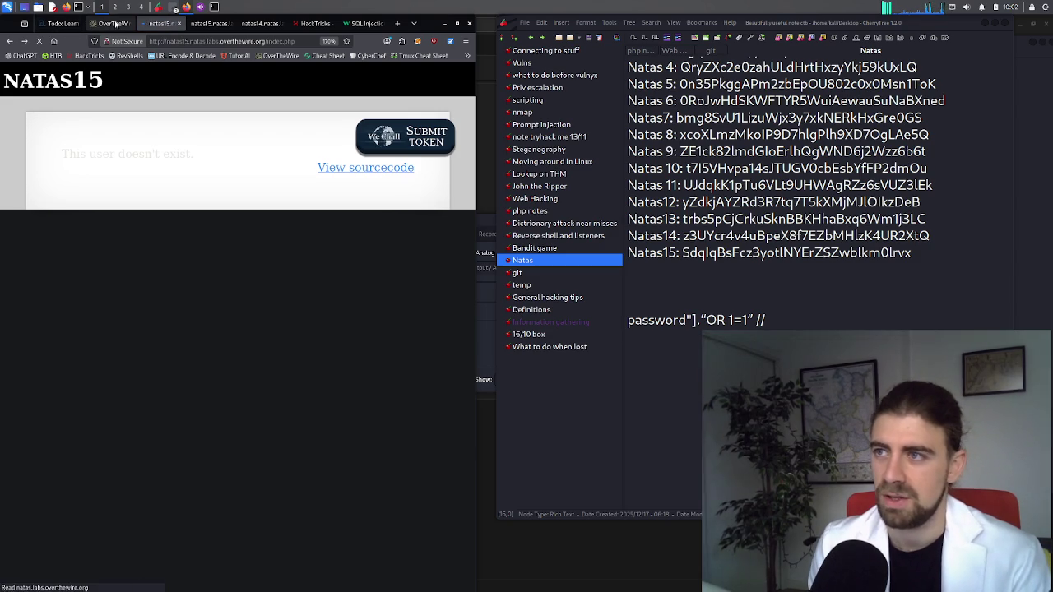
Close the Code - OSS window from the taskbar
{"action": "key", "text": "alt+Tab"}
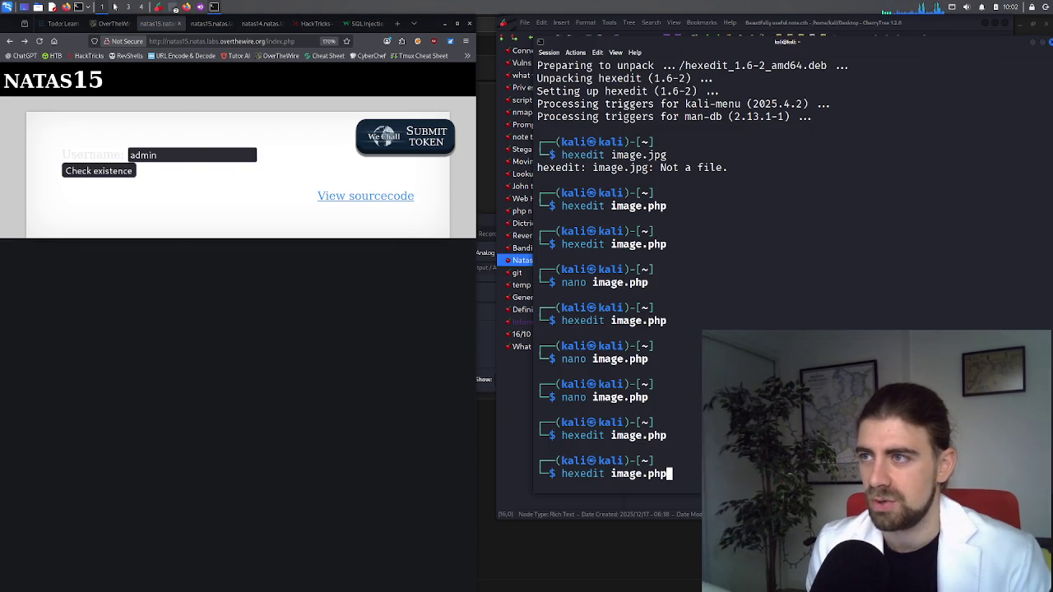
{"action": "left_click", "coordinate": [177, 9]}
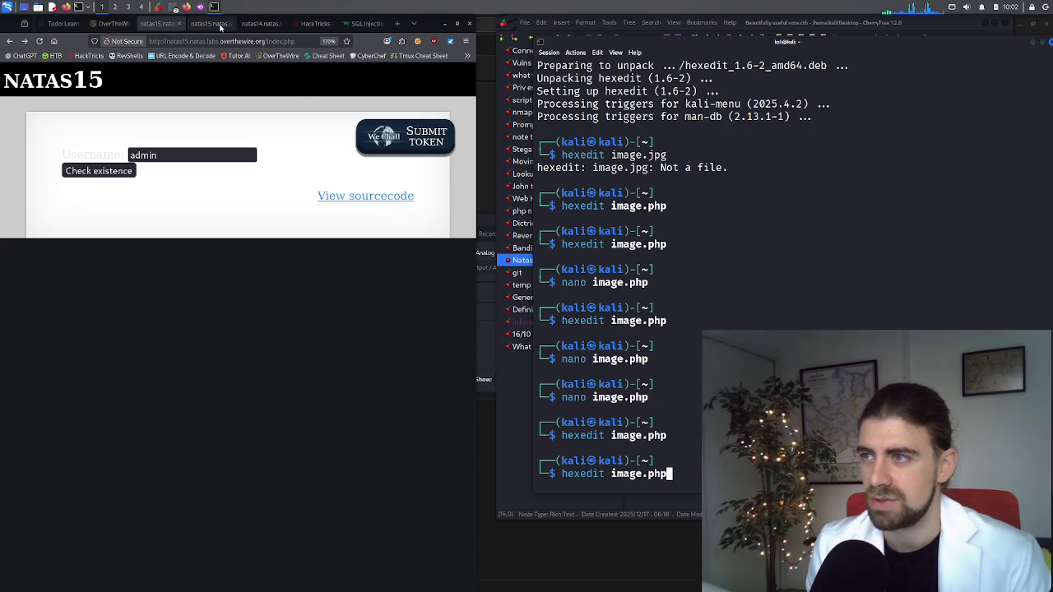
{"action": "right_click", "coordinate": [200, 7]}
{"action": "left_click", "coordinate": [233, 135]}
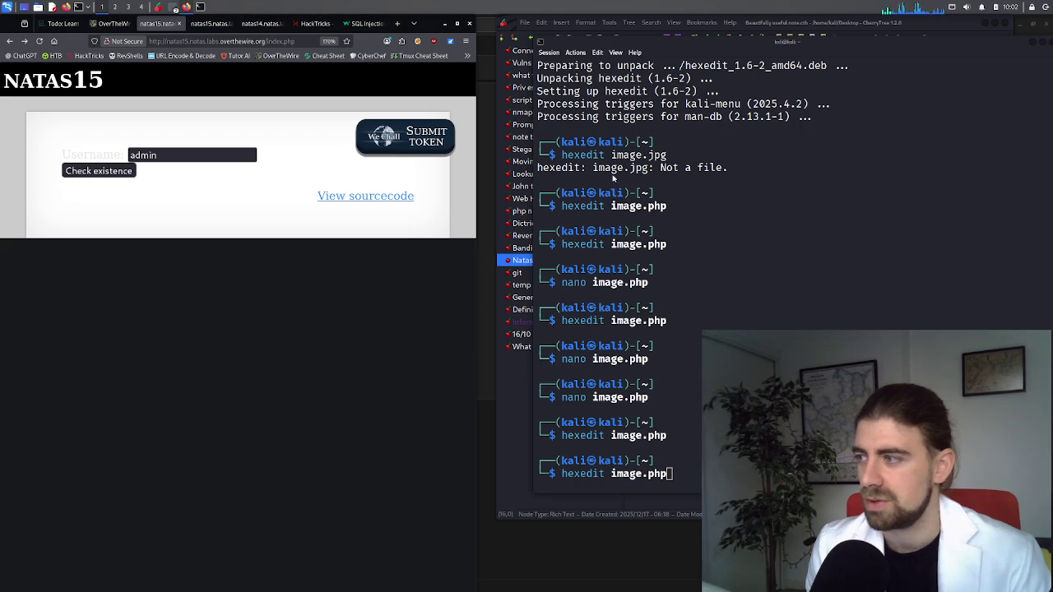
Re-check user admin on the login form and return to the natas15 source
{"action": "left_click", "coordinate": [207, 23]}
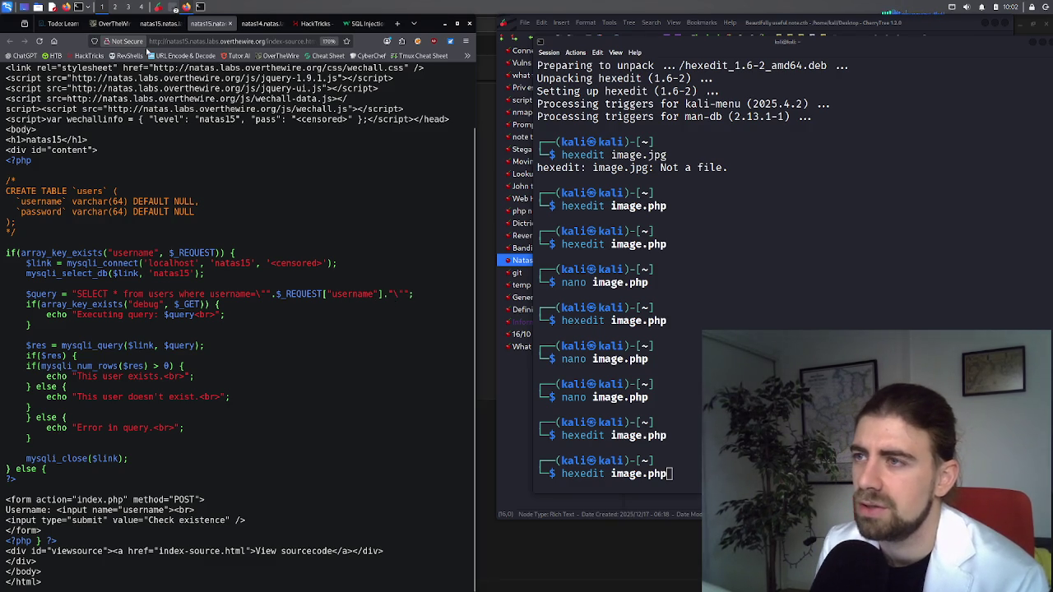
{"action": "left_click", "coordinate": [158, 25]}
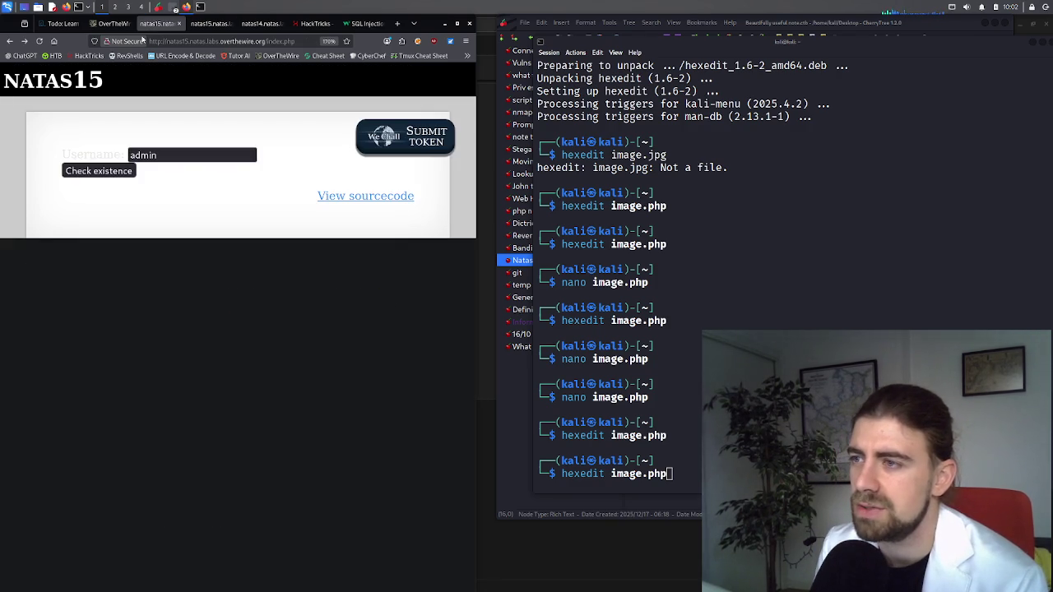
{"action": "left_click", "coordinate": [111, 171]}
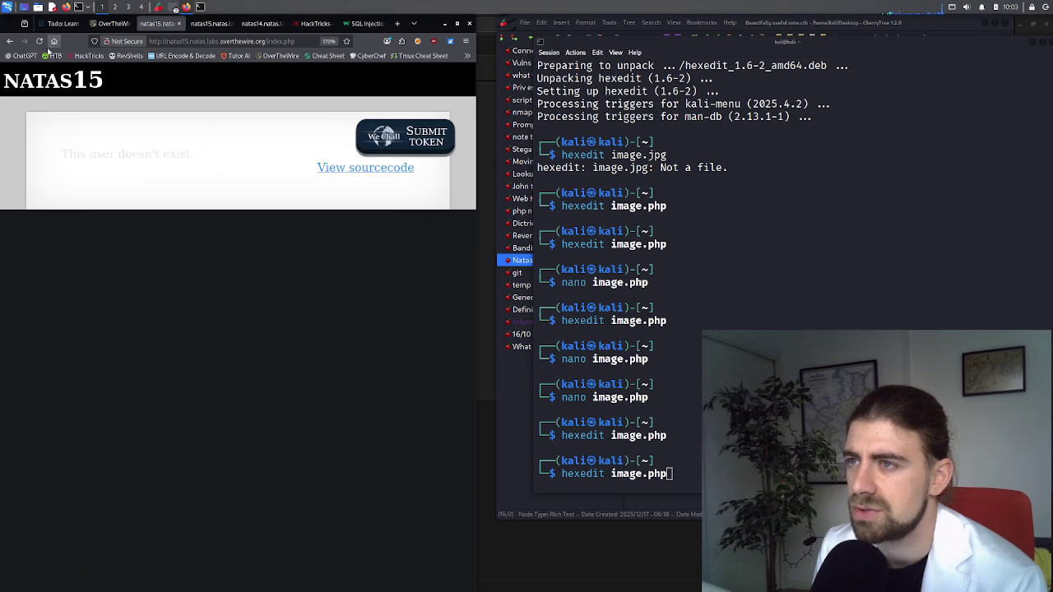
{"action": "left_click", "coordinate": [9, 40]}
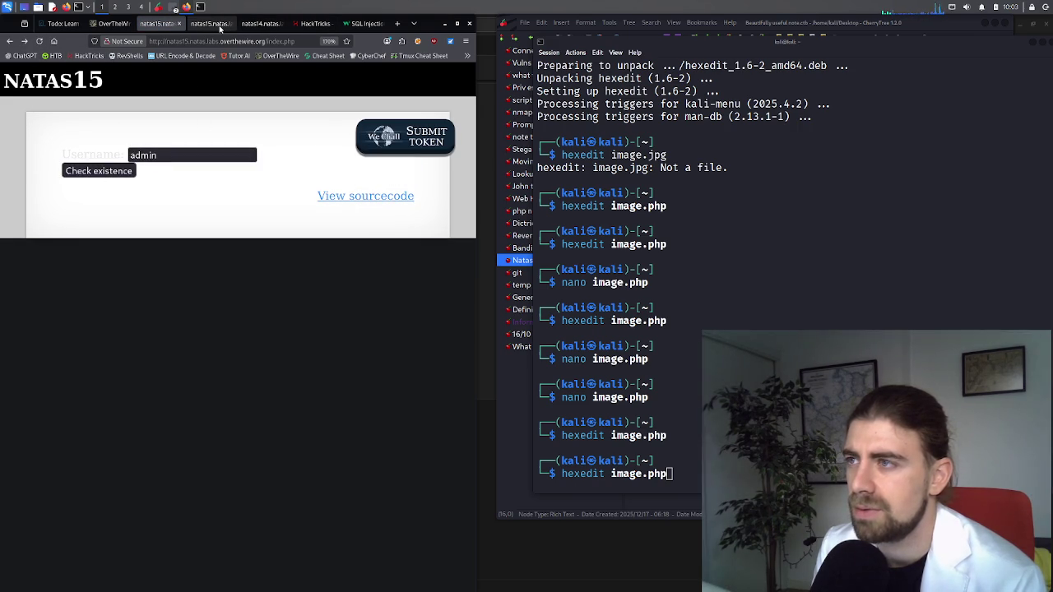
{"action": "left_click", "coordinate": [219, 25]}
Close the natas14 tab and highlight $query in Natas15's debug echo line
{"action": "left_click", "coordinate": [283, 24]}
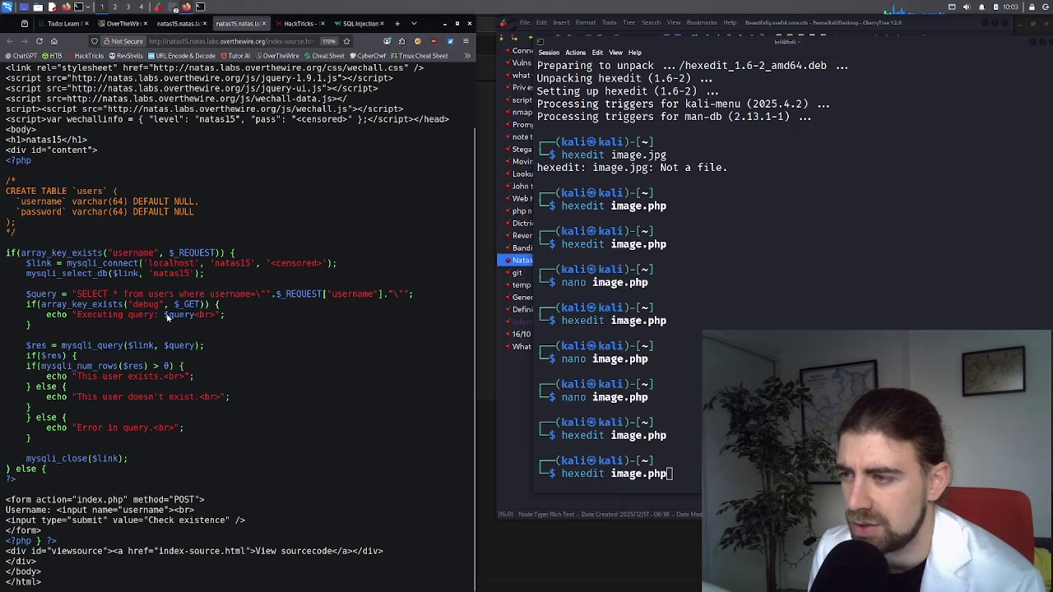
{"action": "left_click_drag", "start_coordinate": [164, 316], "coordinate": [194, 318]}
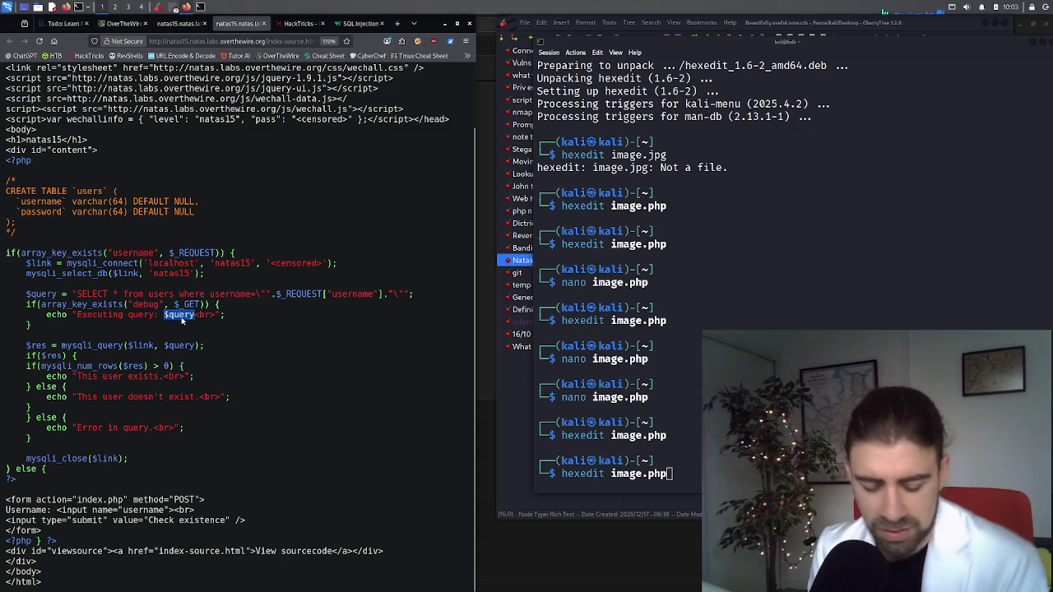
{"action": "key", "text": "ctrl+f"}
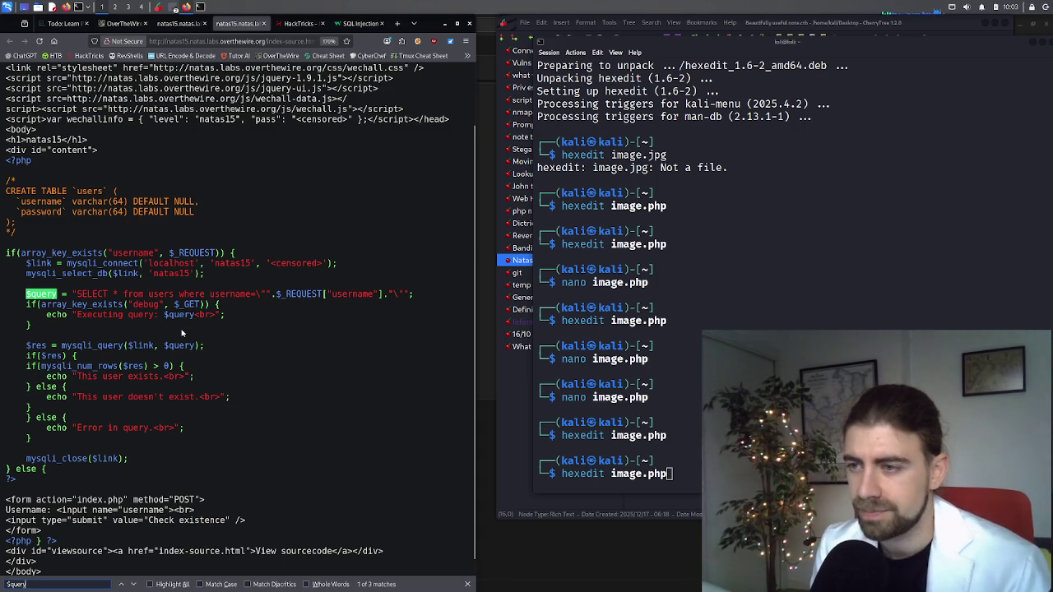
{"action": "key", "text": "Return"}
{"action": "key", "text": "Return"}
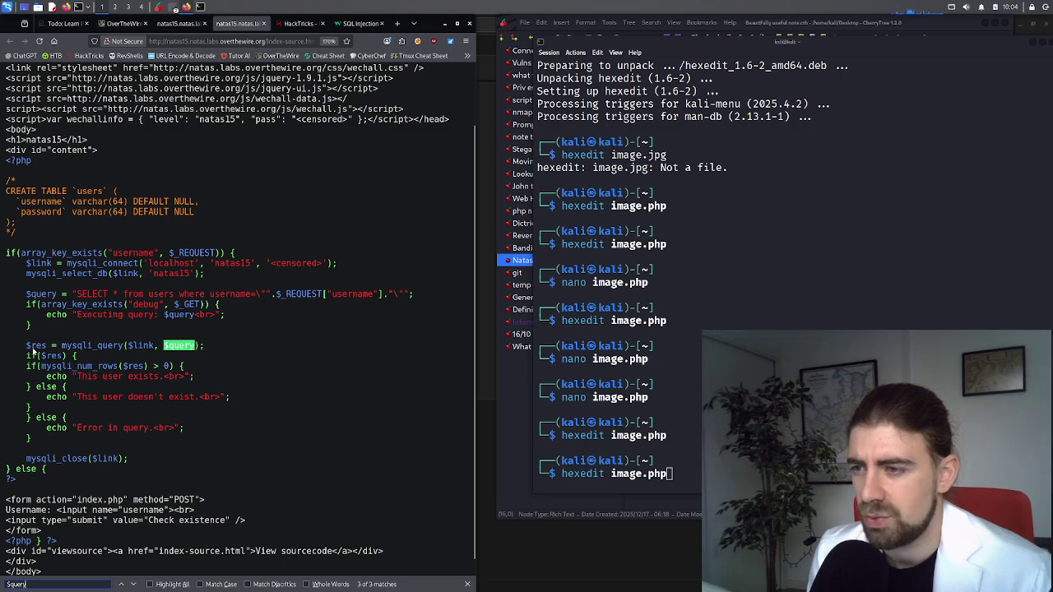
{"action": "key", "text": "Escape"}
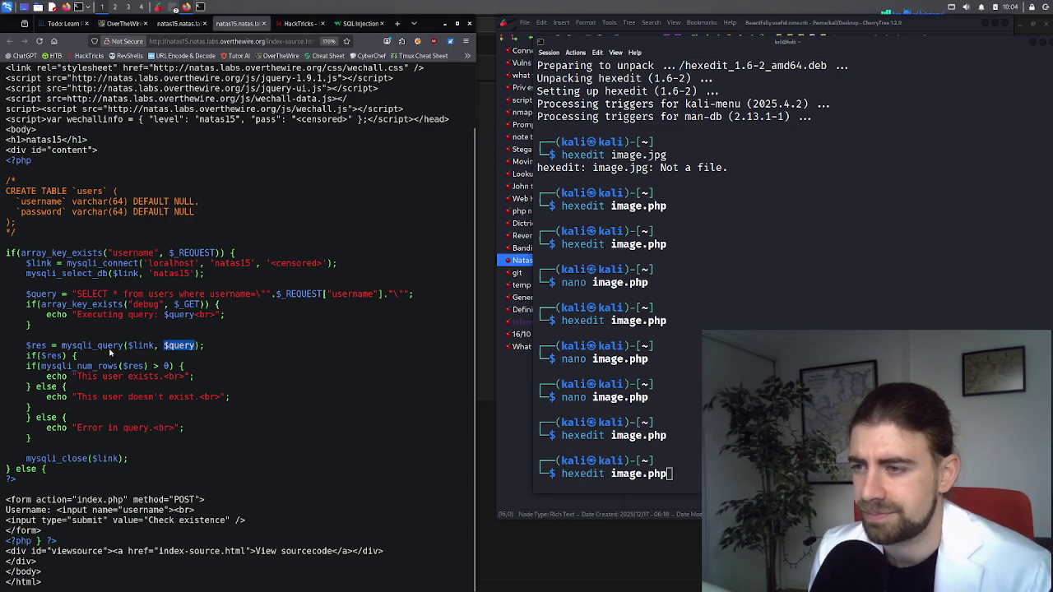
{"action": "left_click", "coordinate": [119, 336]}
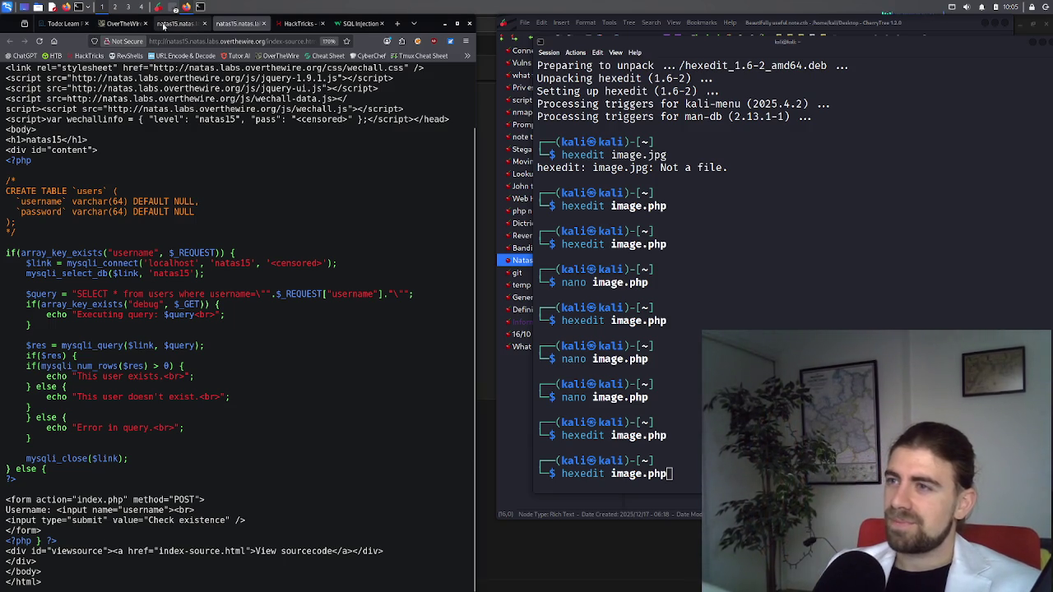
Open chatgpt.com in a new Firefox tab and maximize the browser window
{"action": "left_click", "coordinate": [188, 23]}
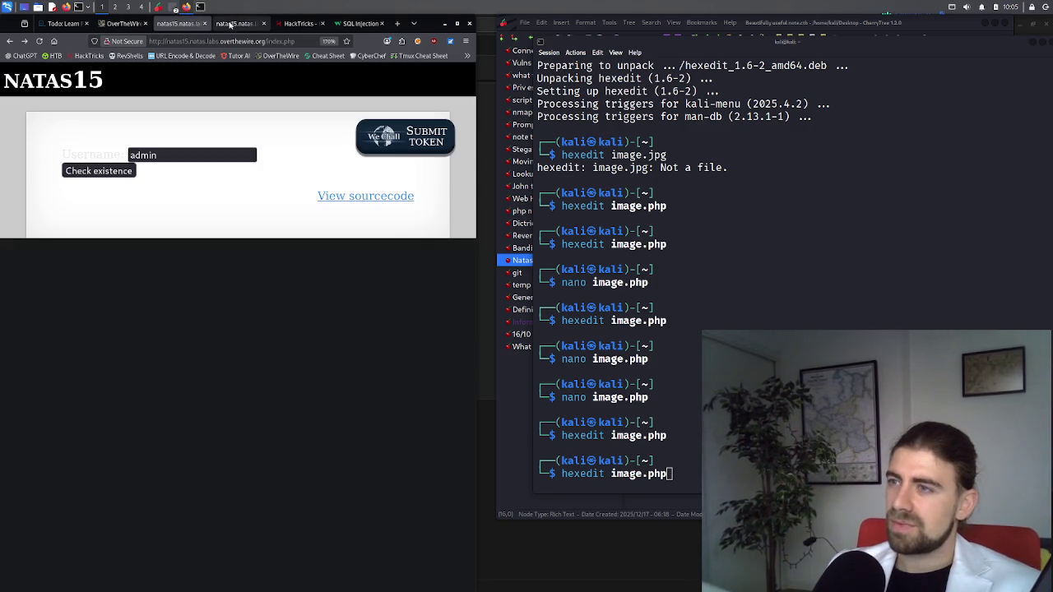
{"action": "left_click", "coordinate": [255, 23]}
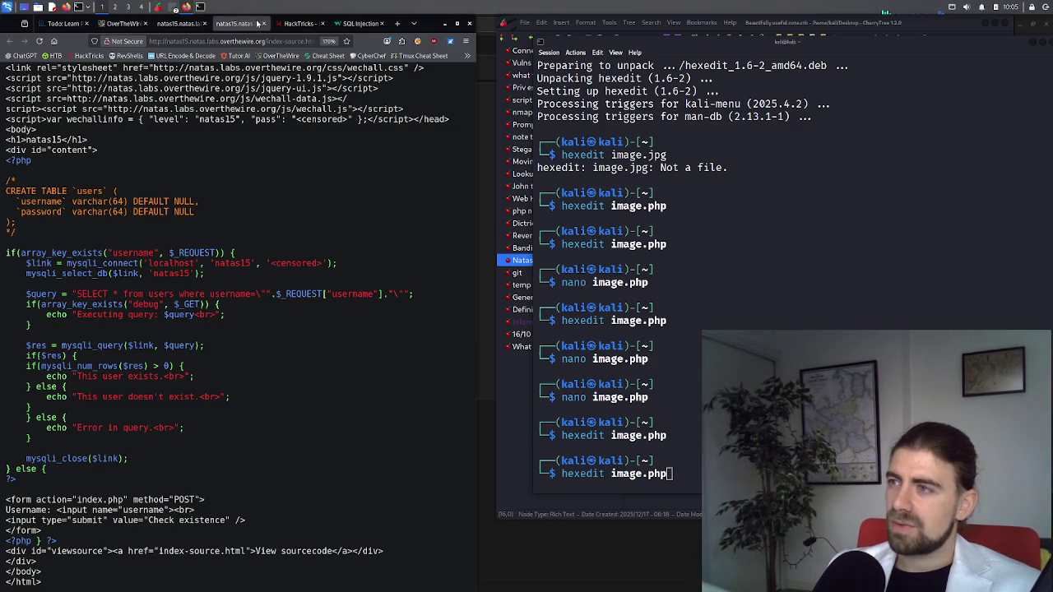
{"action": "left_click", "coordinate": [397, 23]}
{"action": "type", "text": "chatgpt.com/"}
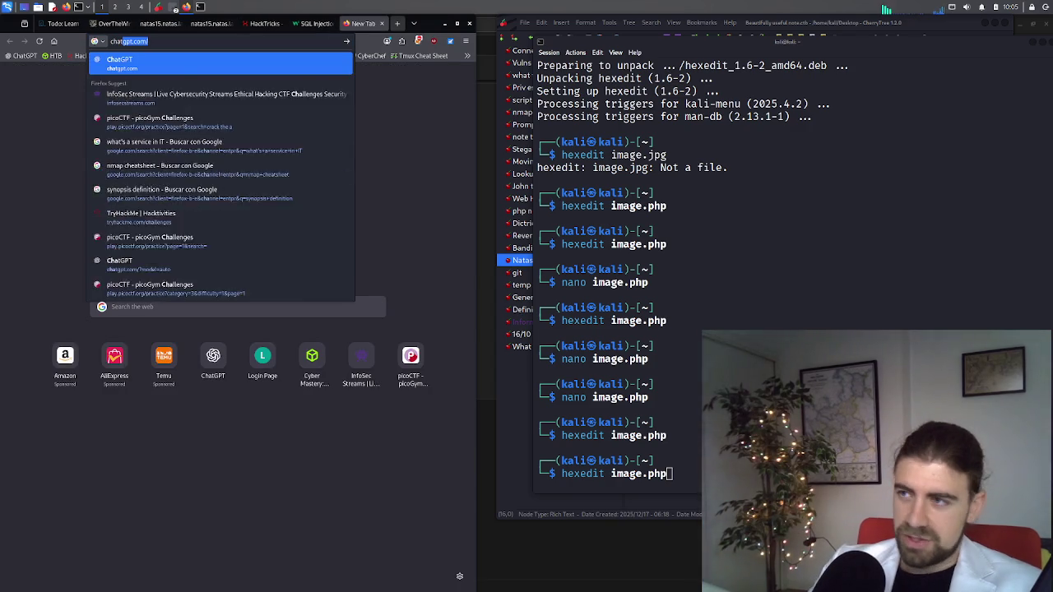
{"action": "key", "text": "Return"}
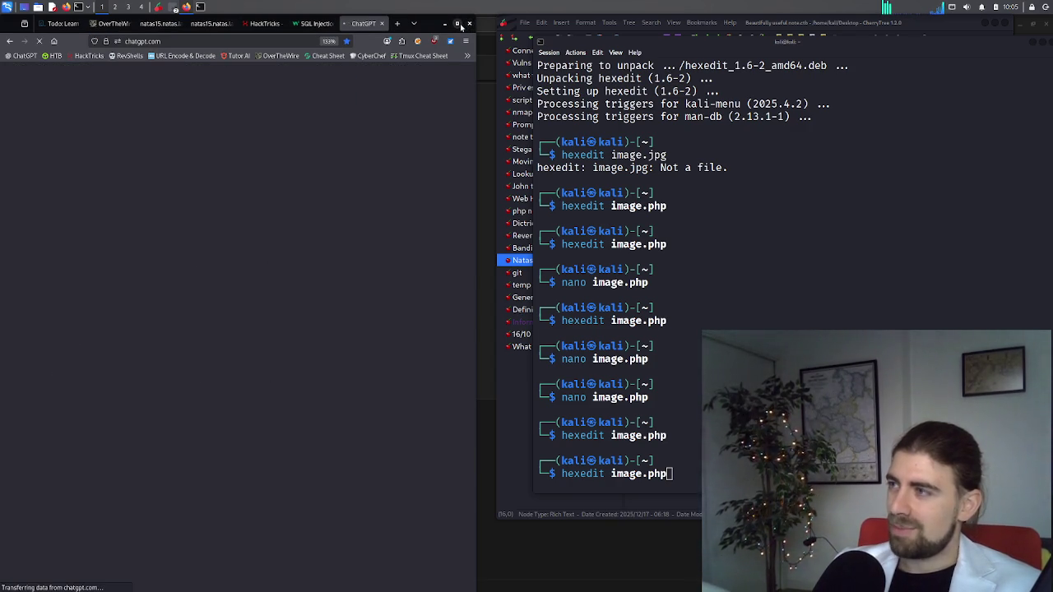
{"action": "left_click", "coordinate": [457, 23]}
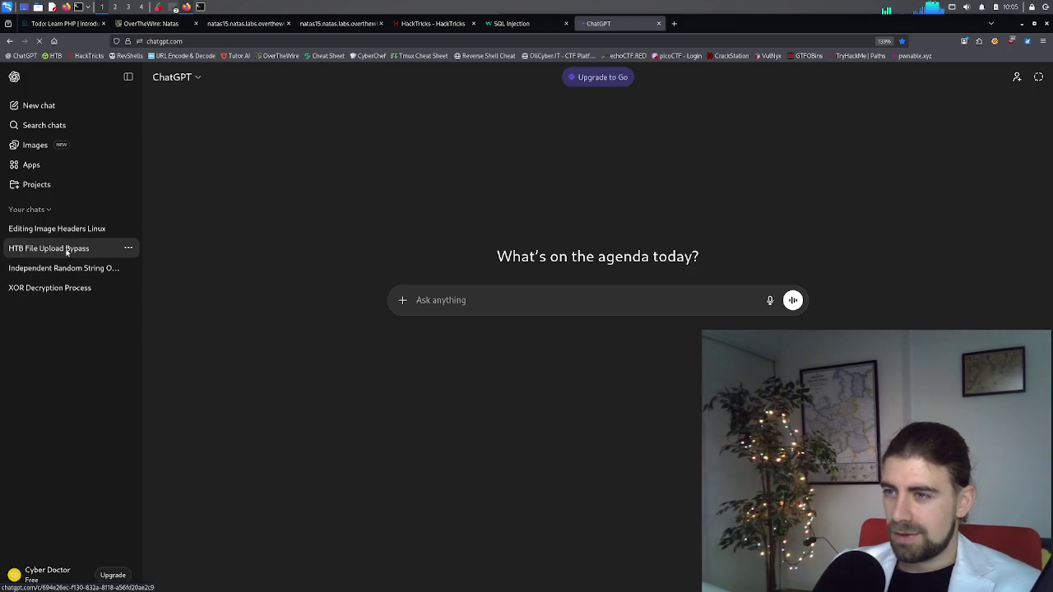
Ask ChatGPT 'How can i escape SQL to launch a system command'
{"action": "left_click", "coordinate": [466, 310]}
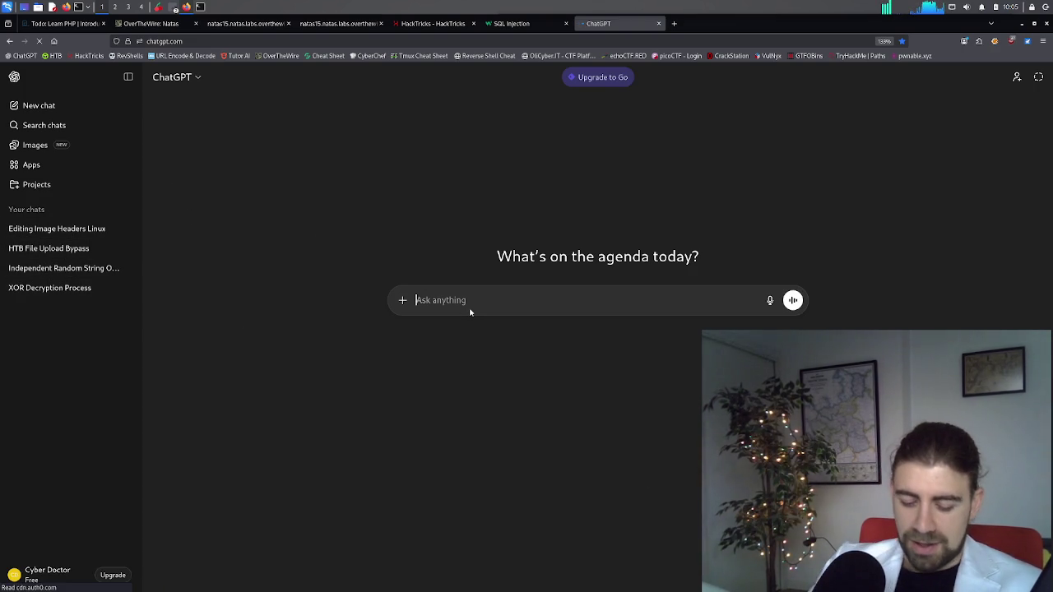
{"action": "type", "text": "How can i escape "}
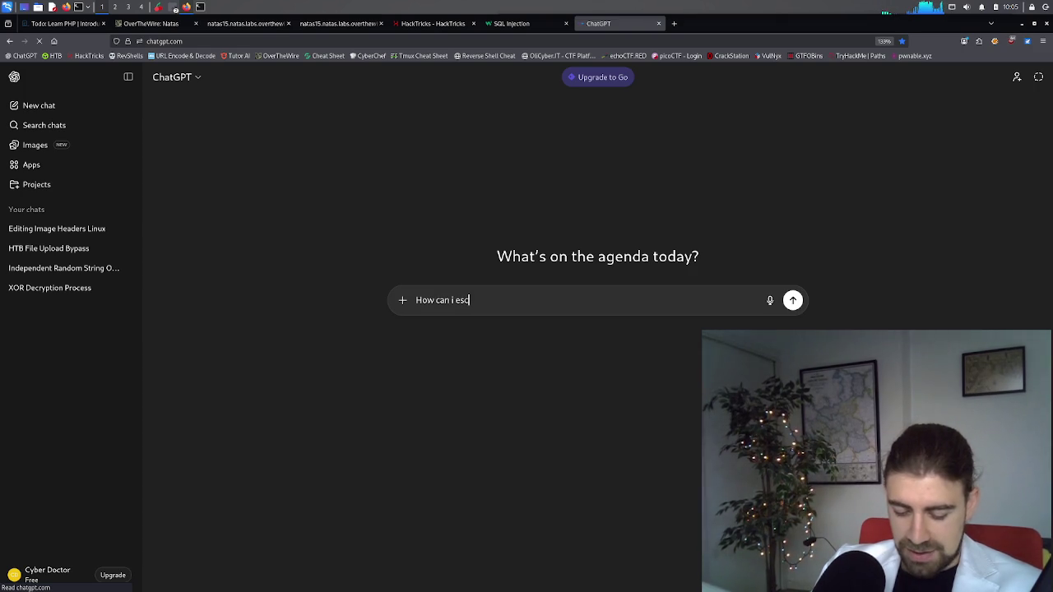
{"action": "type", "text": "S"}
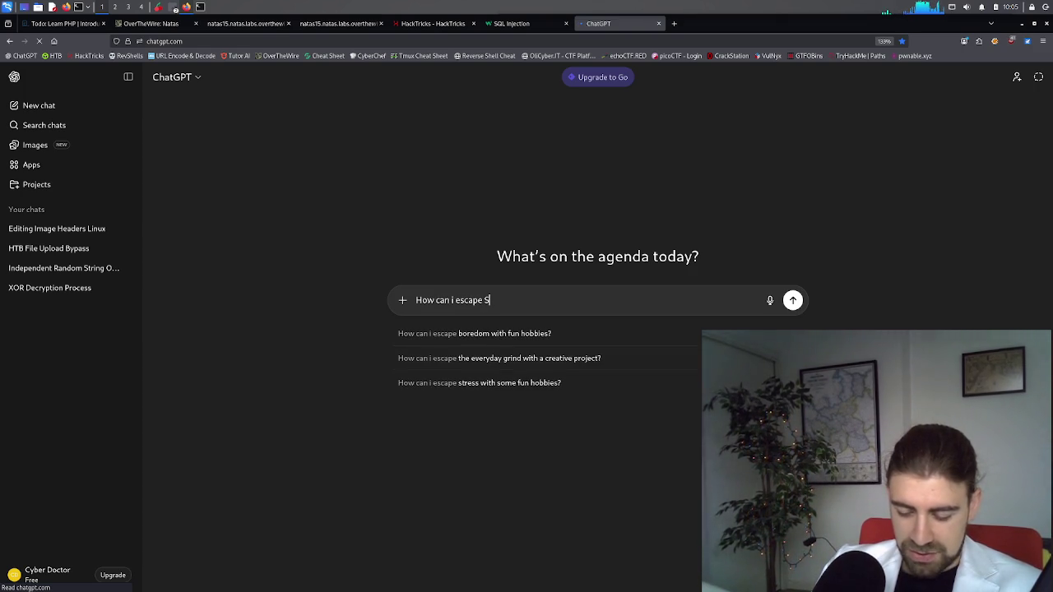
{"action": "type", "text": "QL to "}
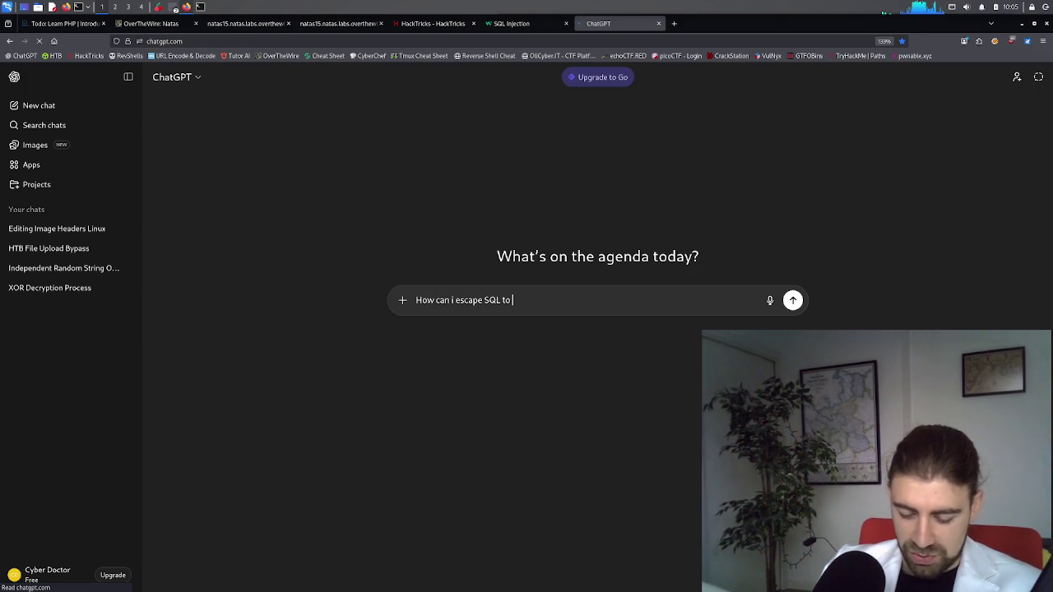
{"action": "type", "text": "launch a "}
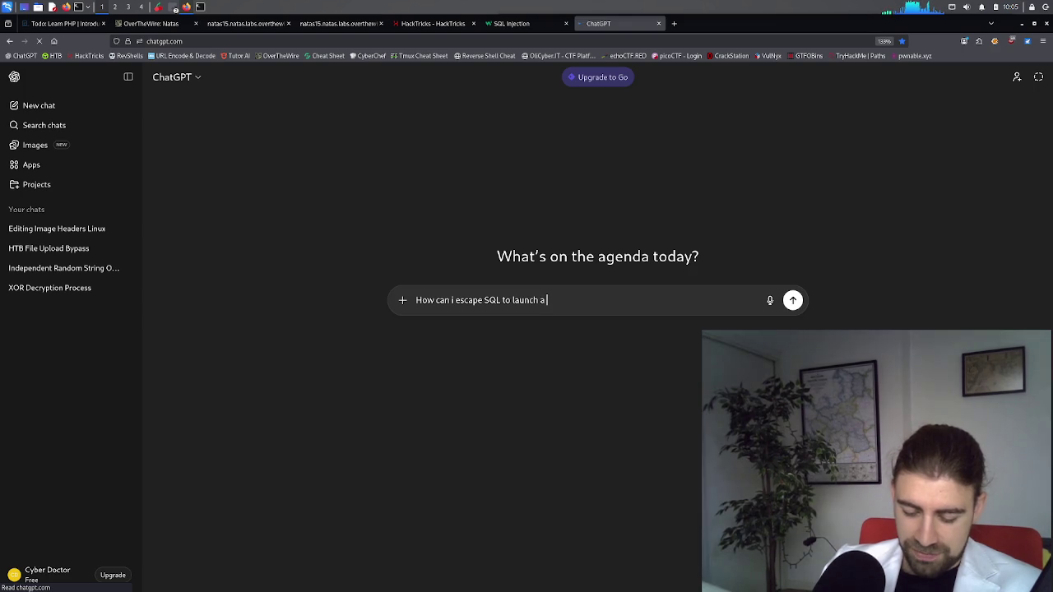
{"action": "type", "text": "system command"}
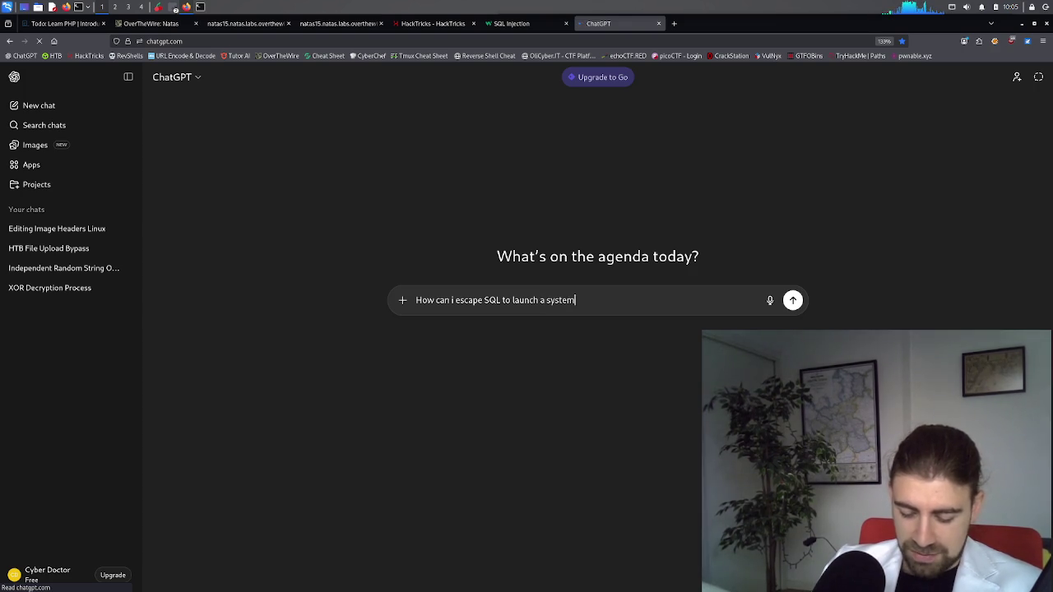
{"action": "key", "text": "Return"}
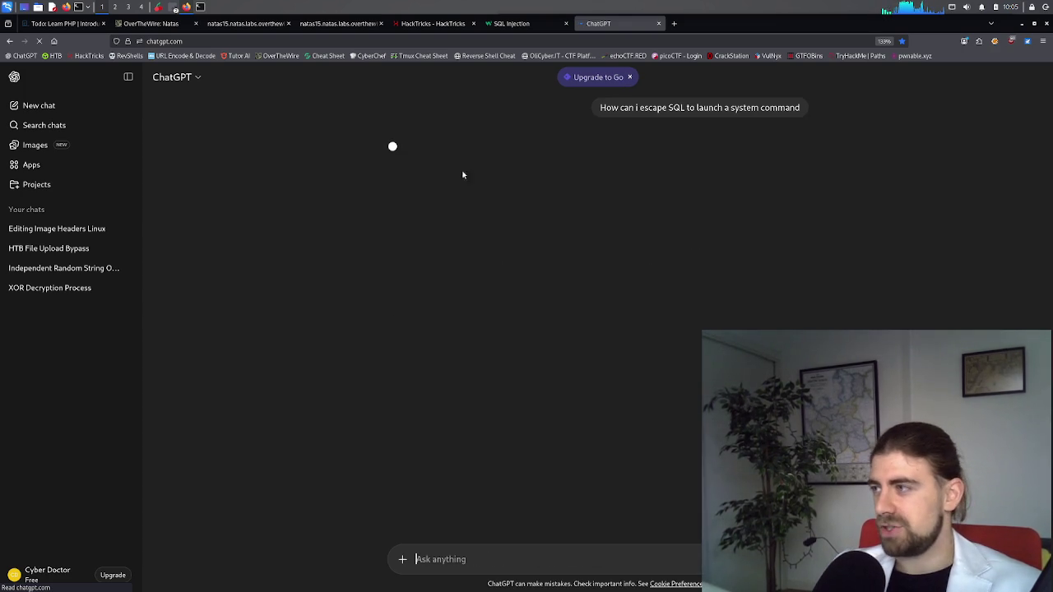
Select natas15's PHP block from the if statement to ?>, then bring Untitled-1 forward
{"action": "left_click", "coordinate": [247, 23]}
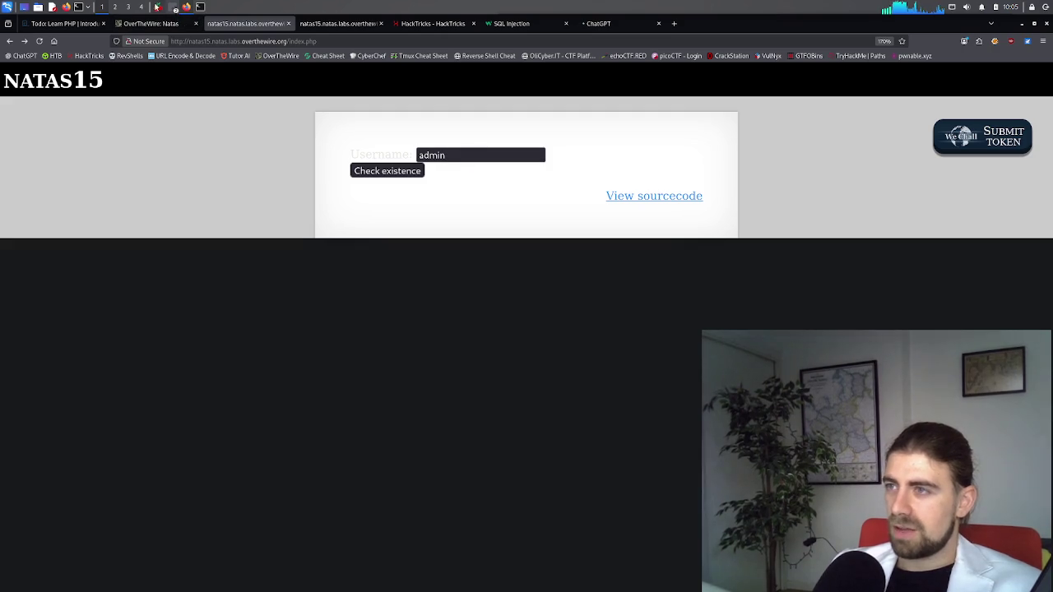
{"action": "left_click", "coordinate": [156, 25]}
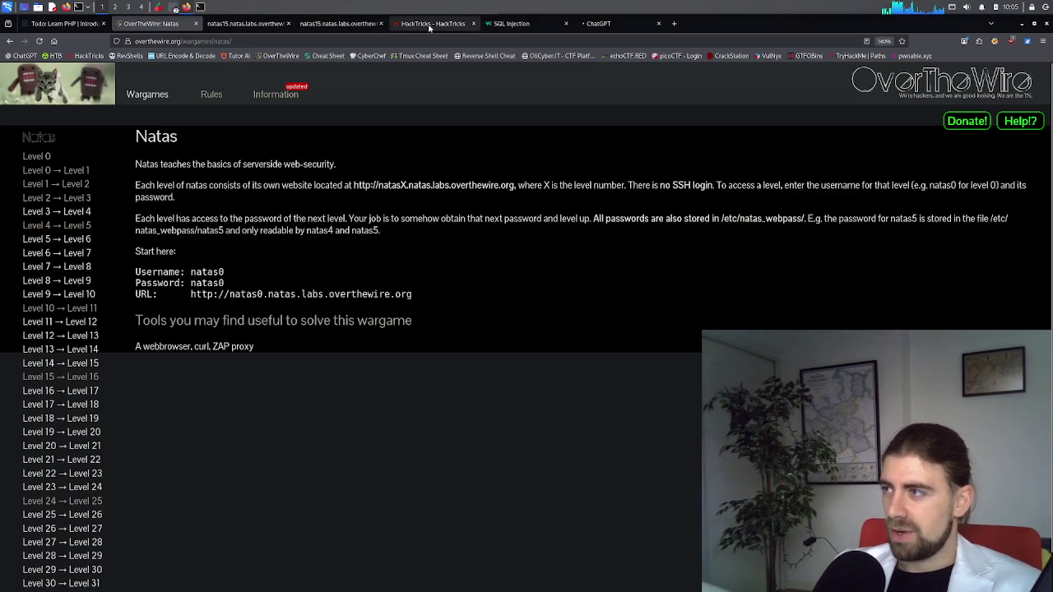
{"action": "left_click", "coordinate": [494, 25]}
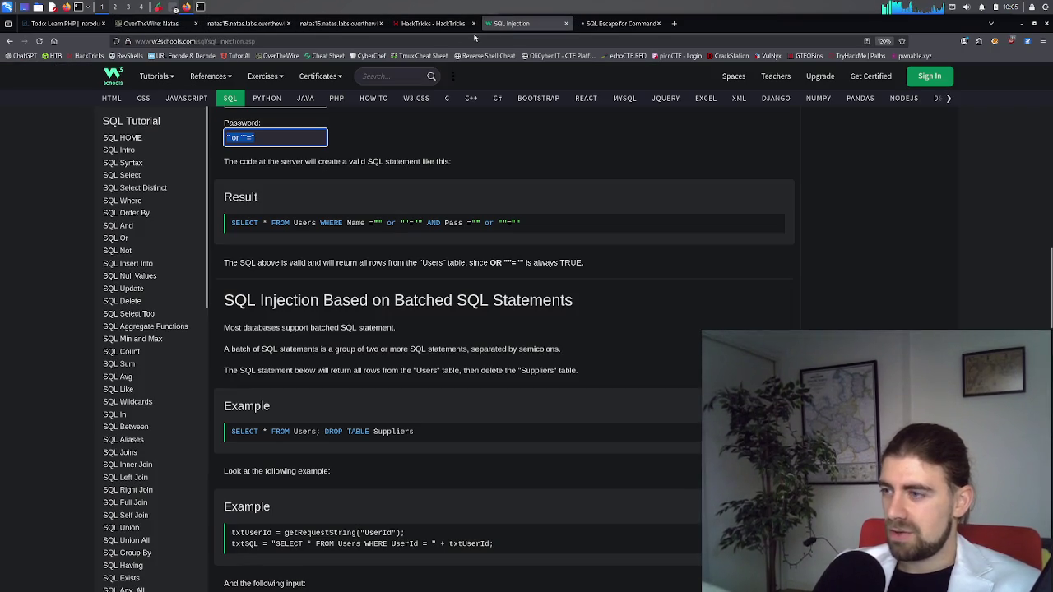
{"action": "left_click", "coordinate": [337, 23]}
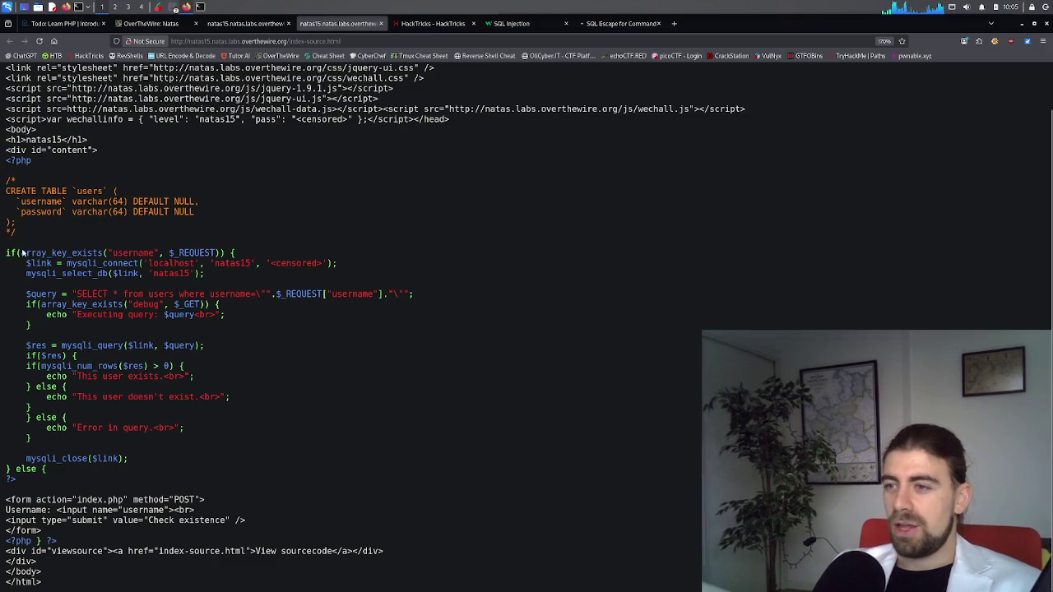
{"action": "mouse_move", "coordinate": [8, 253]}
{"action": "left_mouse_down"}
{"action": "mouse_move", "coordinate": [205, 348]}
{"action": "mouse_move", "coordinate": [75, 478]}
{"action": "left_mouse_up"}
{"action": "key", "text": "ctrl+c"}
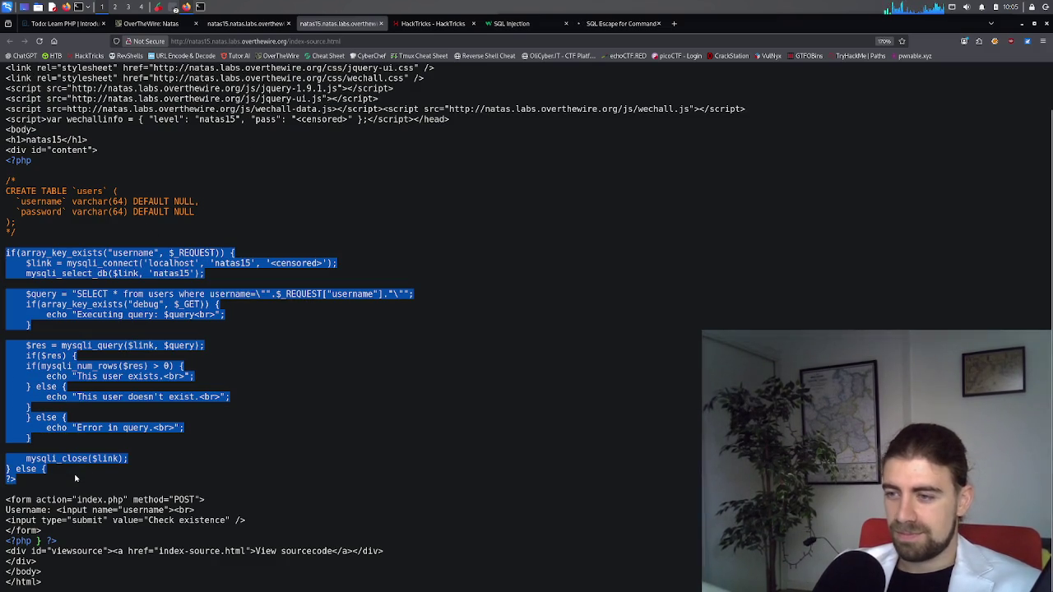
{"action": "left_click", "coordinate": [175, 6]}
{"action": "left_click", "coordinate": [213, 37]}
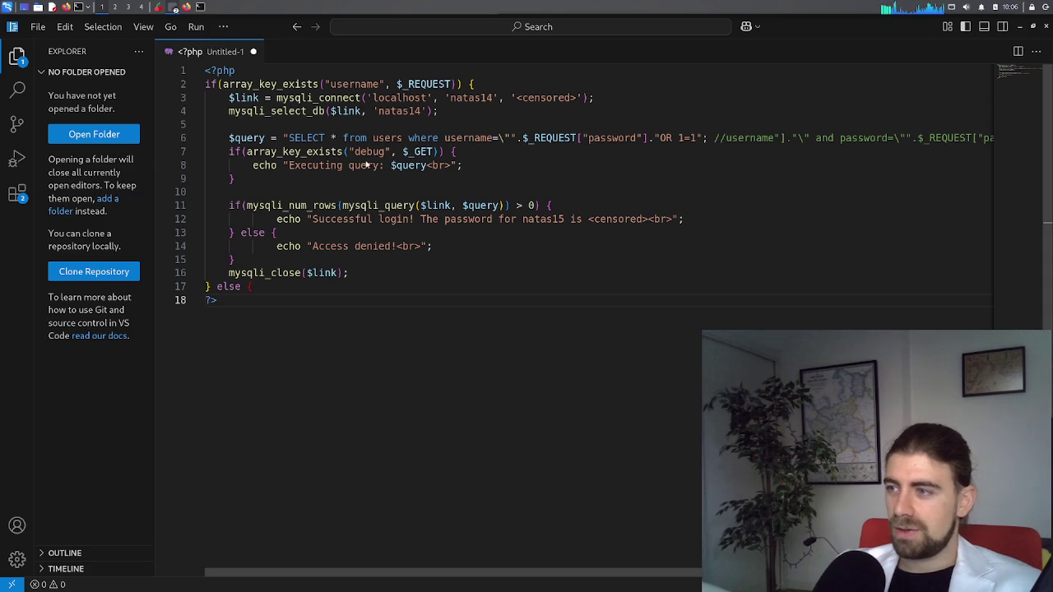
Replace the Untitled-1 contents with the copied natas15 PHP block
{"action": "key", "text": "ctrl+a"}
{"action": "key", "text": "ctrl+v"}
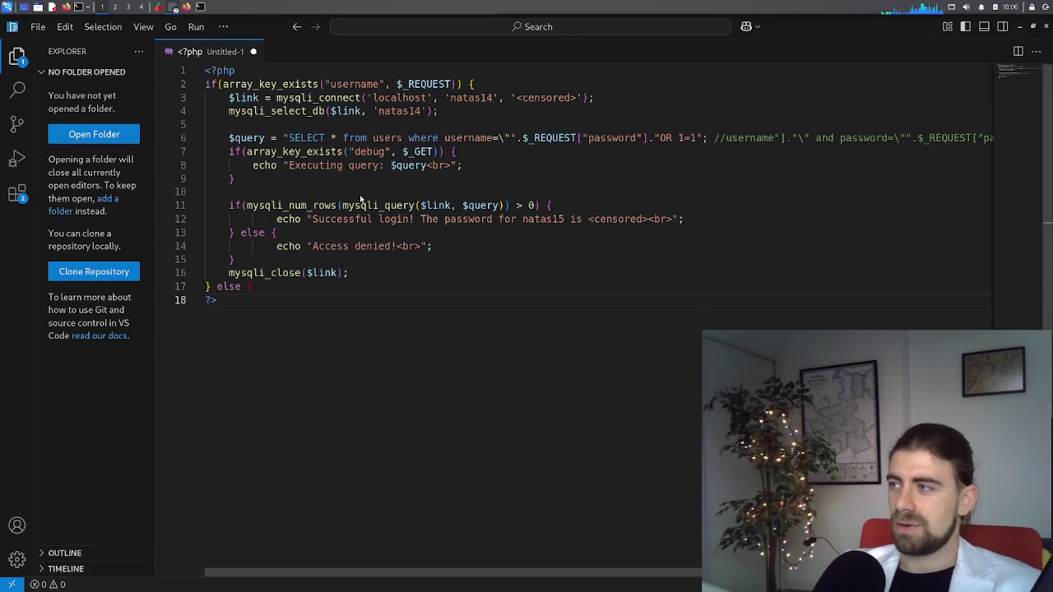
{"action": "key", "text": "ctrl+a"}
{"action": "key", "text": "ctrl+v"}
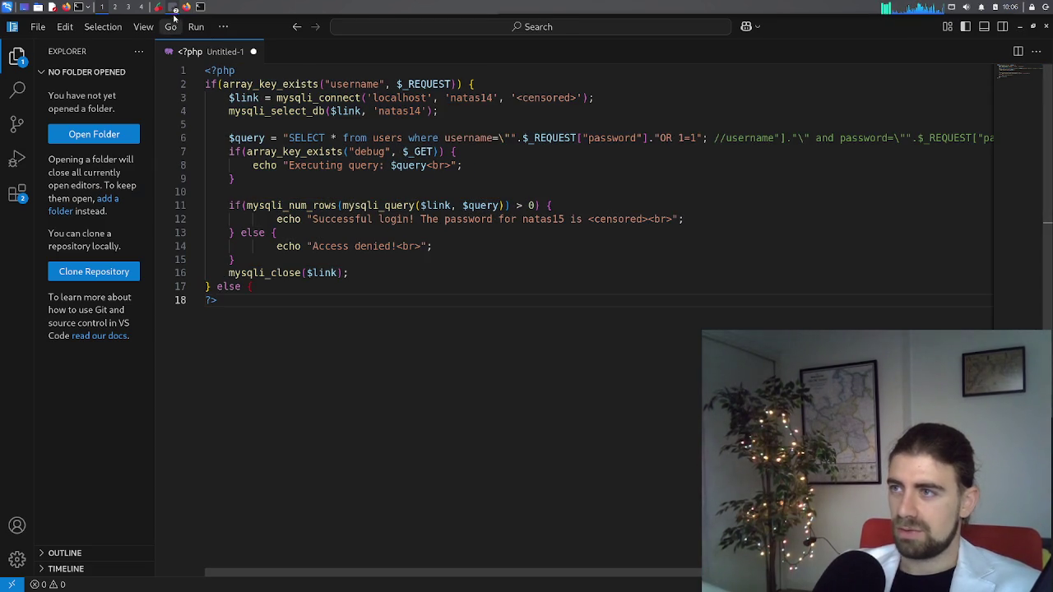
{"action": "left_click", "coordinate": [174, 10]}
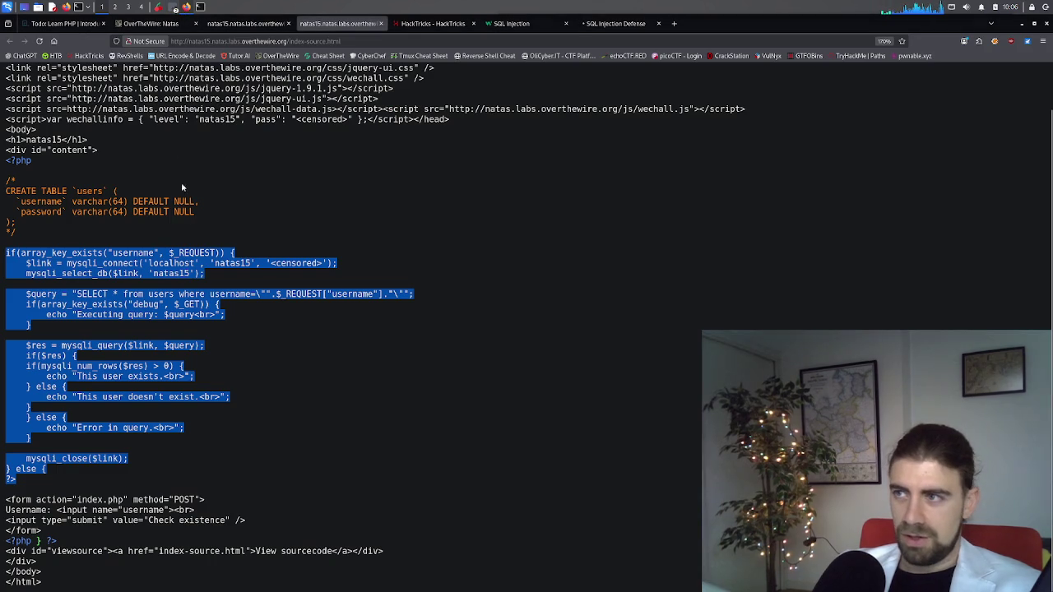
{"action": "mouse_move", "coordinate": [173, 10]}
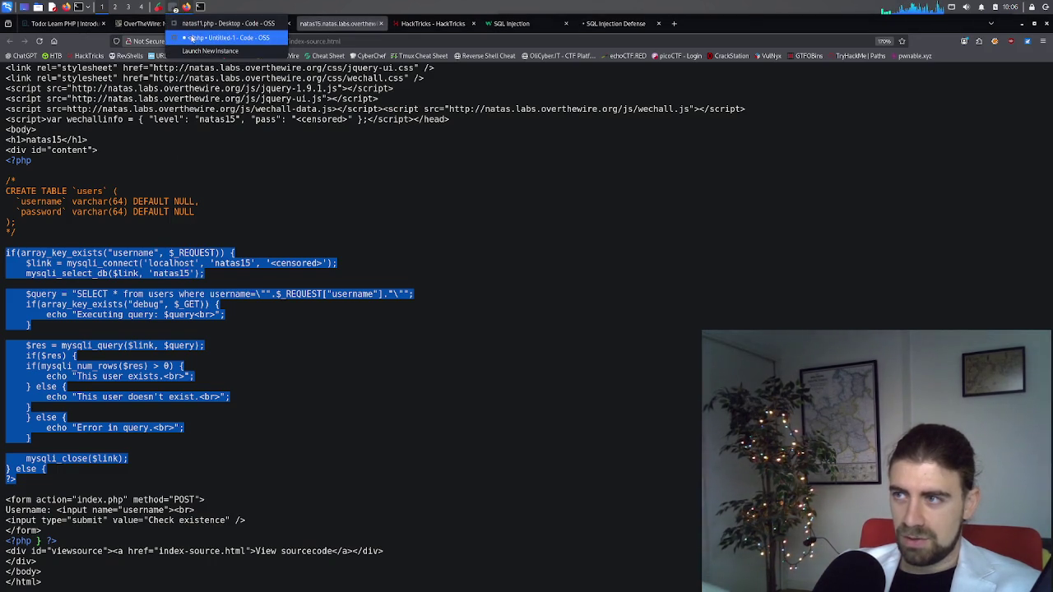
{"action": "left_click", "coordinate": [206, 37]}
{"action": "key", "text": "ctrl+v"}
{"action": "key", "text": "ctrl+z"}
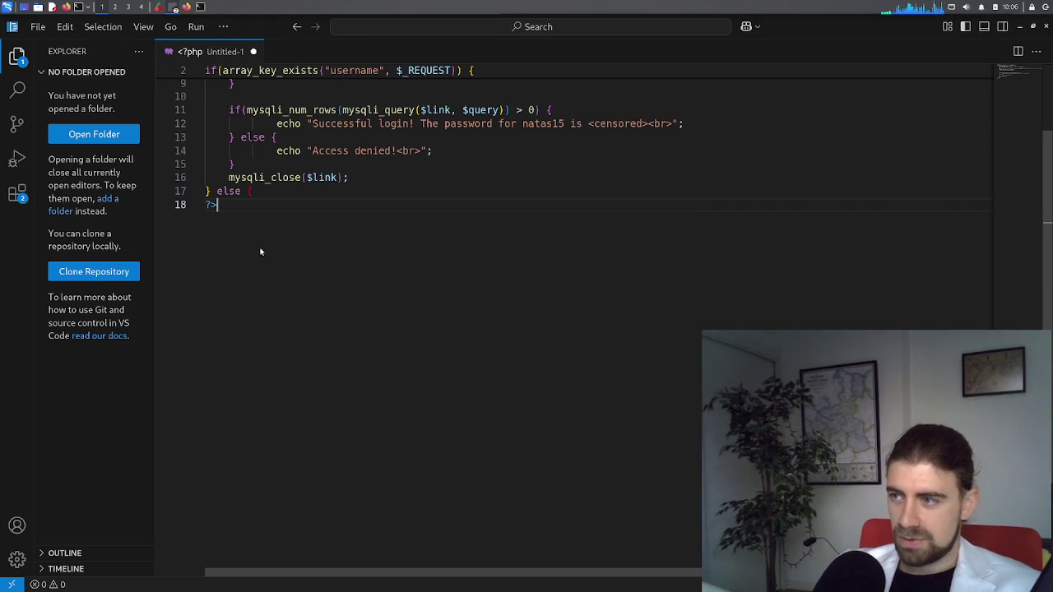
{"action": "key", "text": "ctrl+a"}
{"action": "key", "text": "ctrl+v"}
Inspect the query line and highlight the mysqli_connect and array_key_exists uses
{"action": "scroll", "coordinate": [259, 238], "scroll_direction": "up", "scroll_amount": 2}
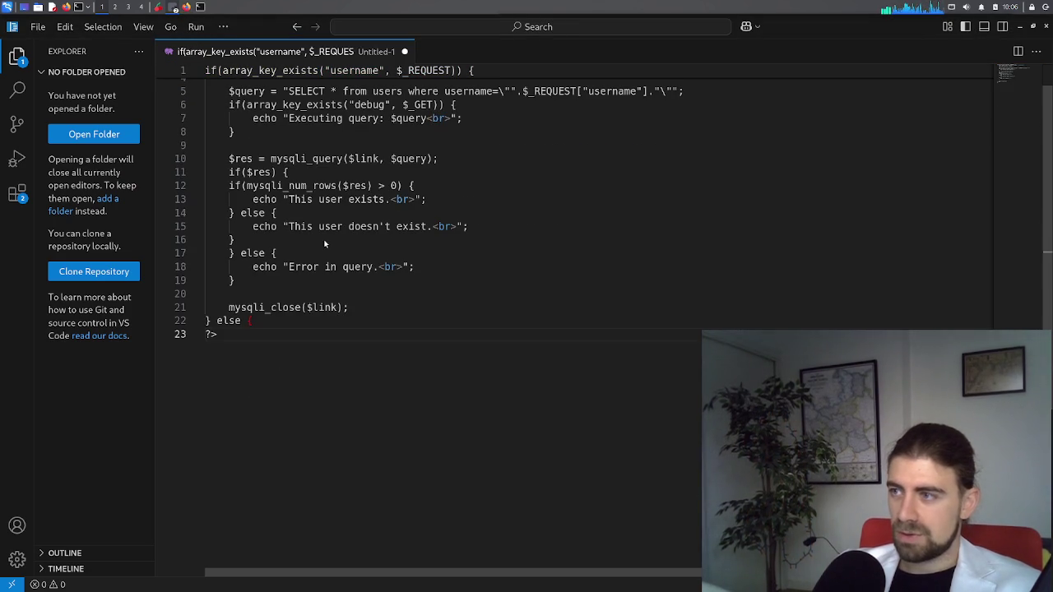
{"action": "scroll", "coordinate": [325, 234], "scroll_direction": "up", "scroll_amount": 2}
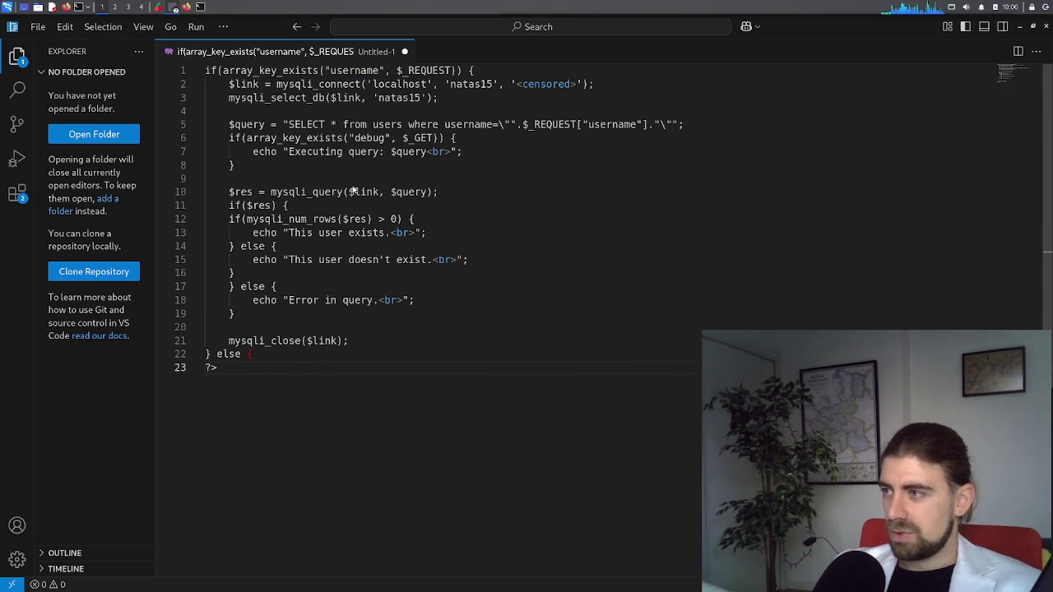
{"action": "left_click", "coordinate": [352, 125]}
{"action": "left_click", "coordinate": [304, 84]}
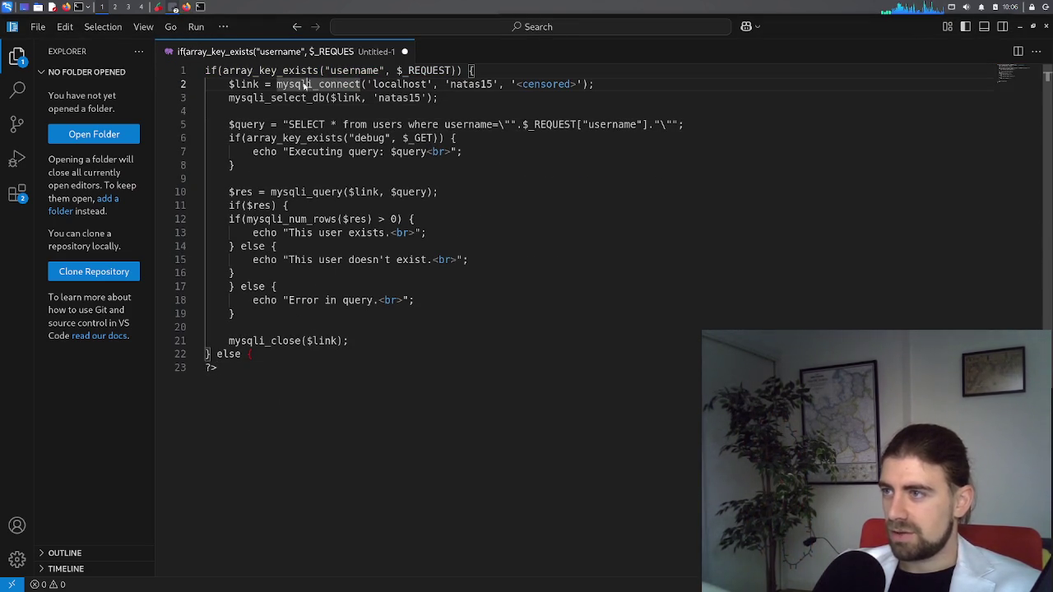
{"action": "left_click", "coordinate": [221, 71]}
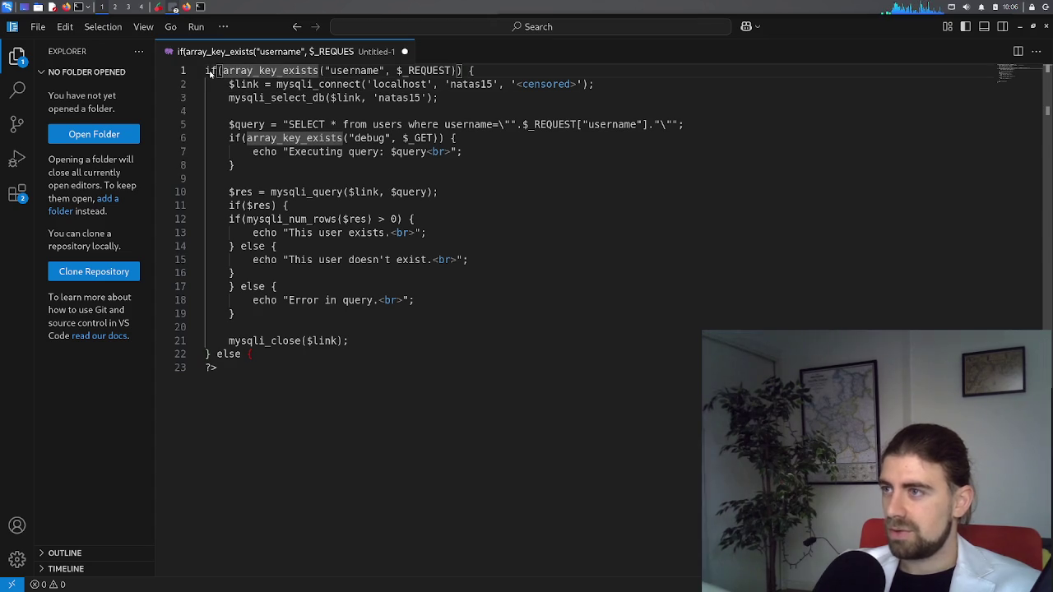
Complete the <?php opening tag on line 1, dismissing the autocomplete suggestions
{"action": "left_click", "coordinate": [209, 70]}
{"action": "key", "text": "Return"}
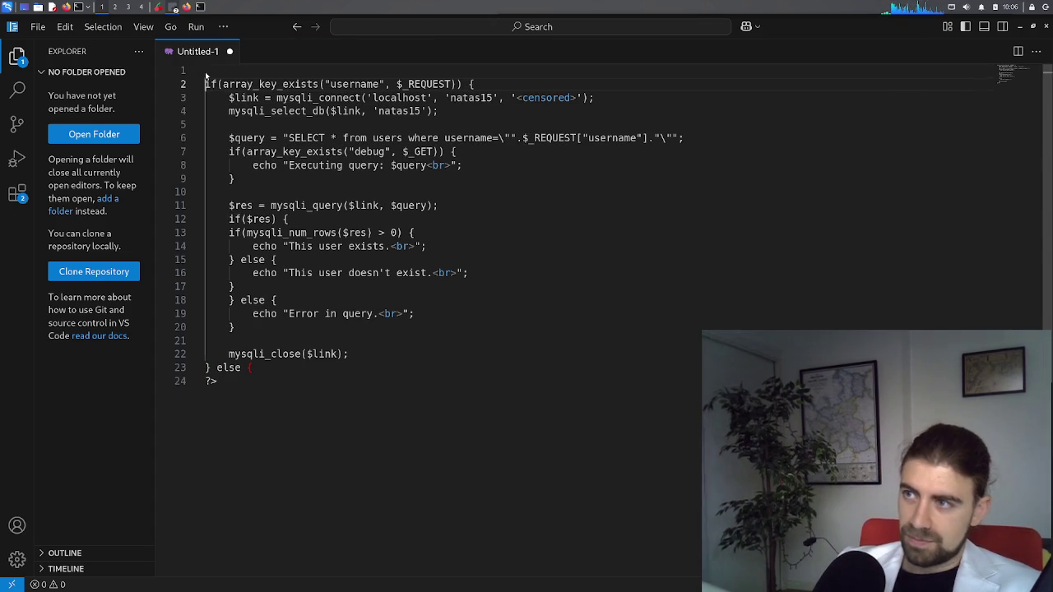
{"action": "type", "text": "?"}
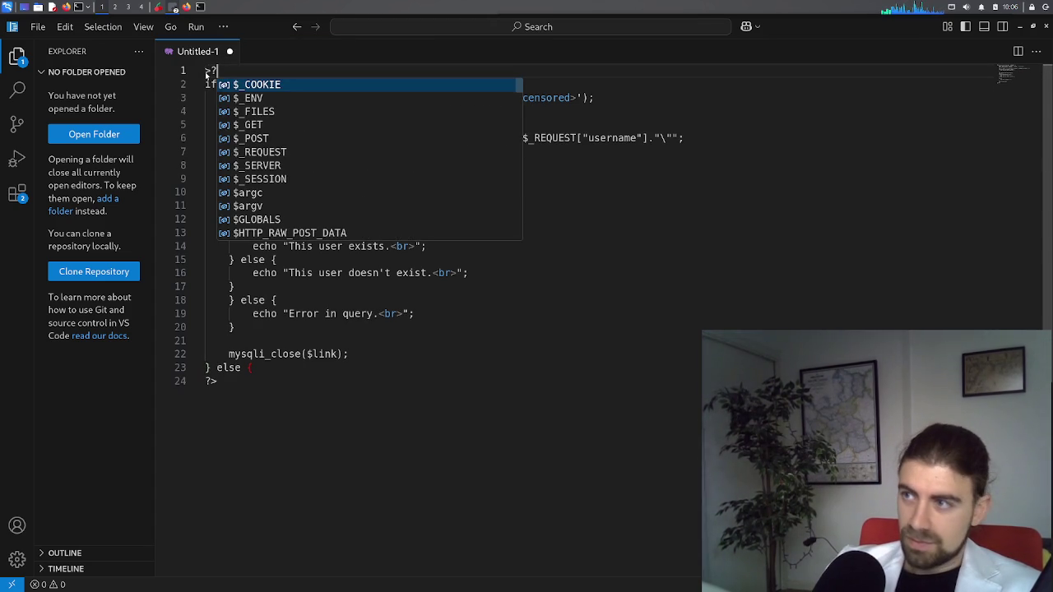
{"action": "key", "text": "Escape"}
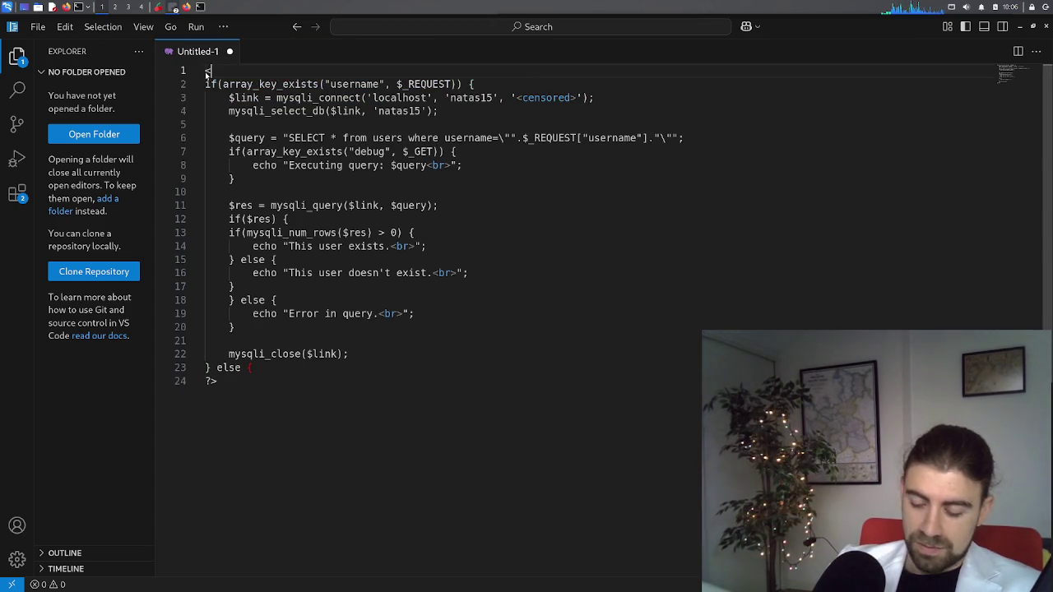
{"action": "key", "text": "ctrl+space"}
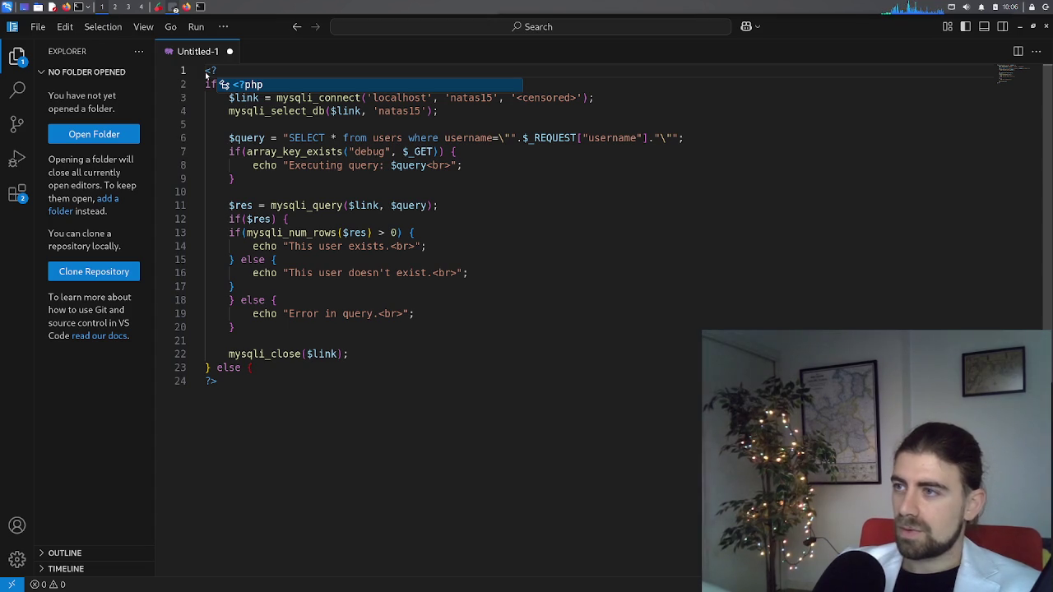
{"action": "key", "text": "Escape"}
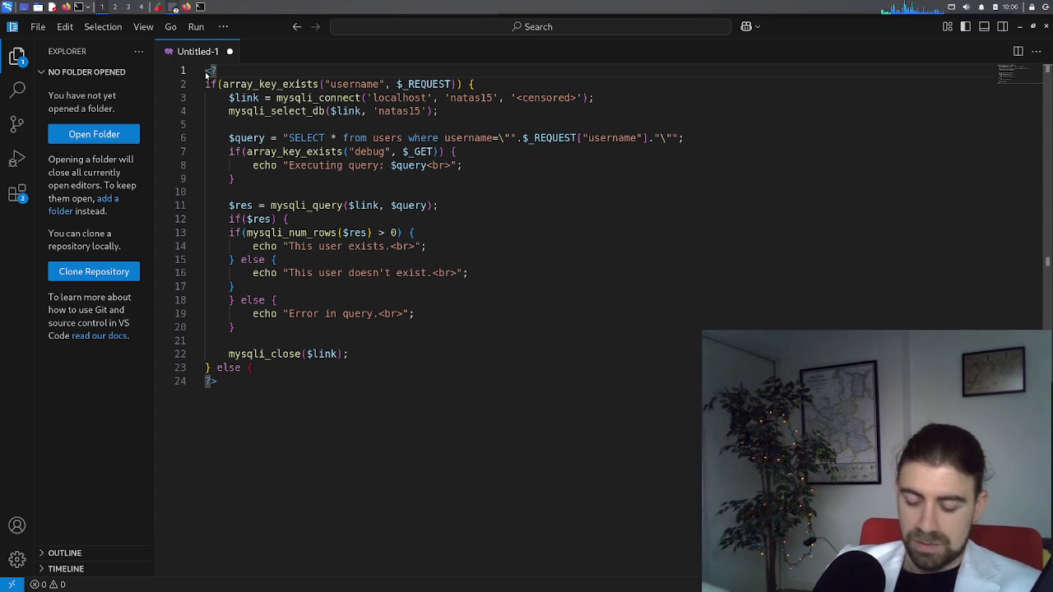
{"action": "type", "text": "php"}
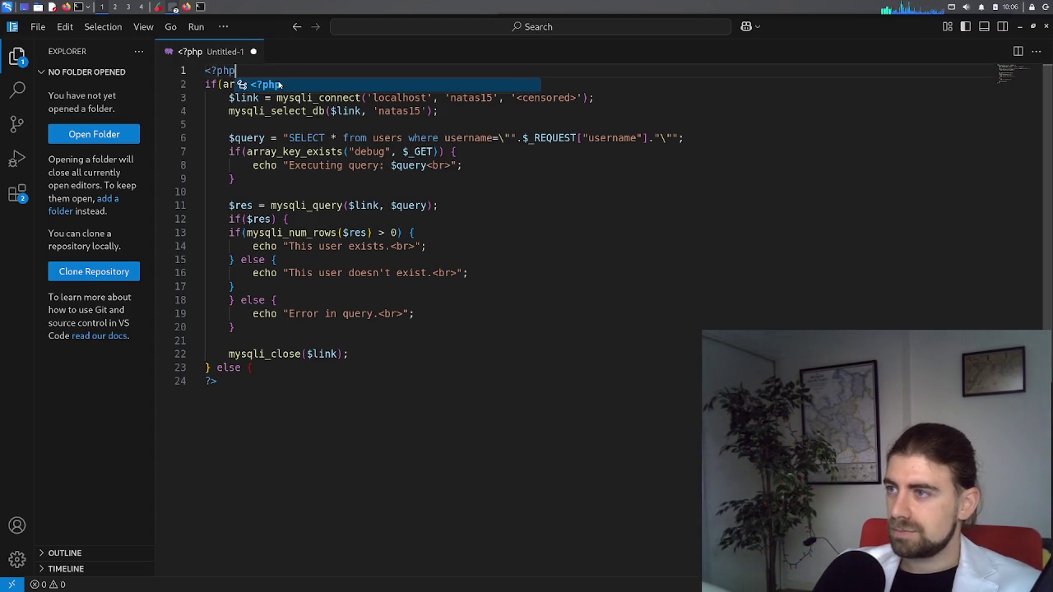
{"action": "left_click", "coordinate": [361, 130]}
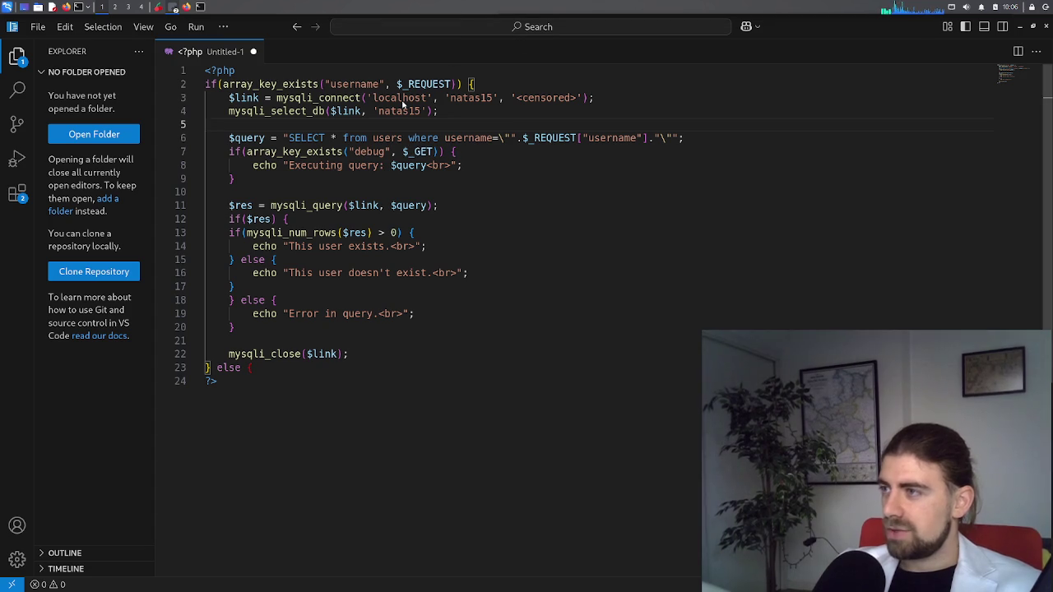
Highlight every username occurrence and examine the username column in the line 6 query
{"action": "left_click", "coordinate": [346, 85]}
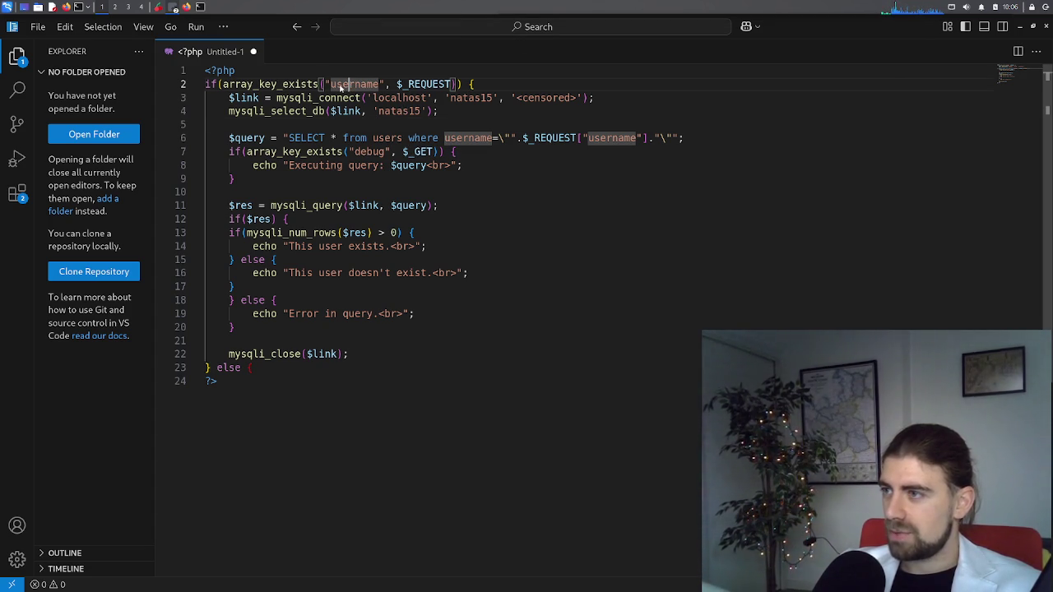
{"action": "mouse_move", "coordinate": [325, 85]}
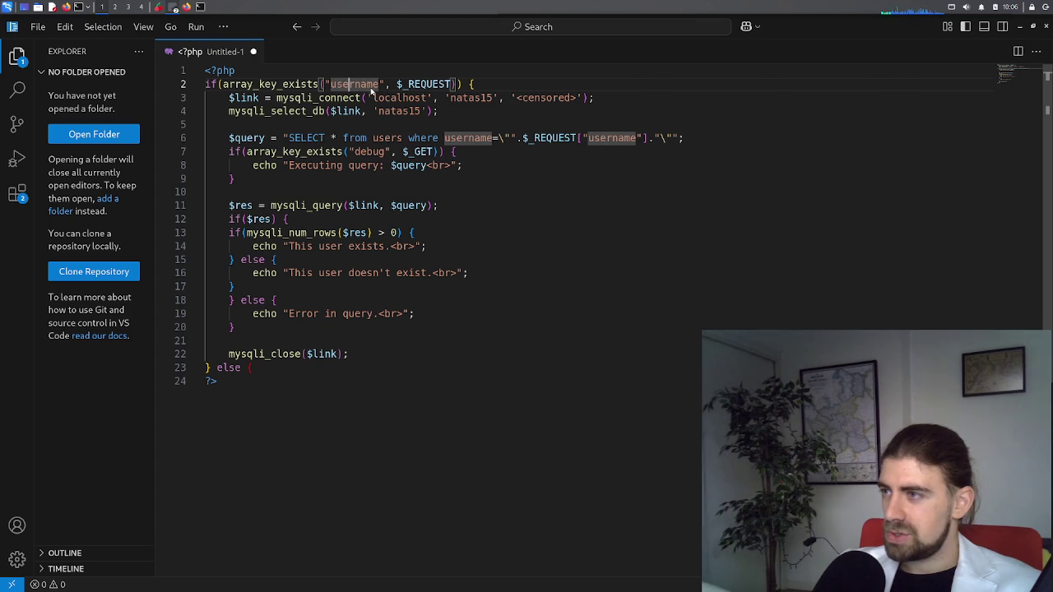
{"action": "left_click", "coordinate": [458, 139]}
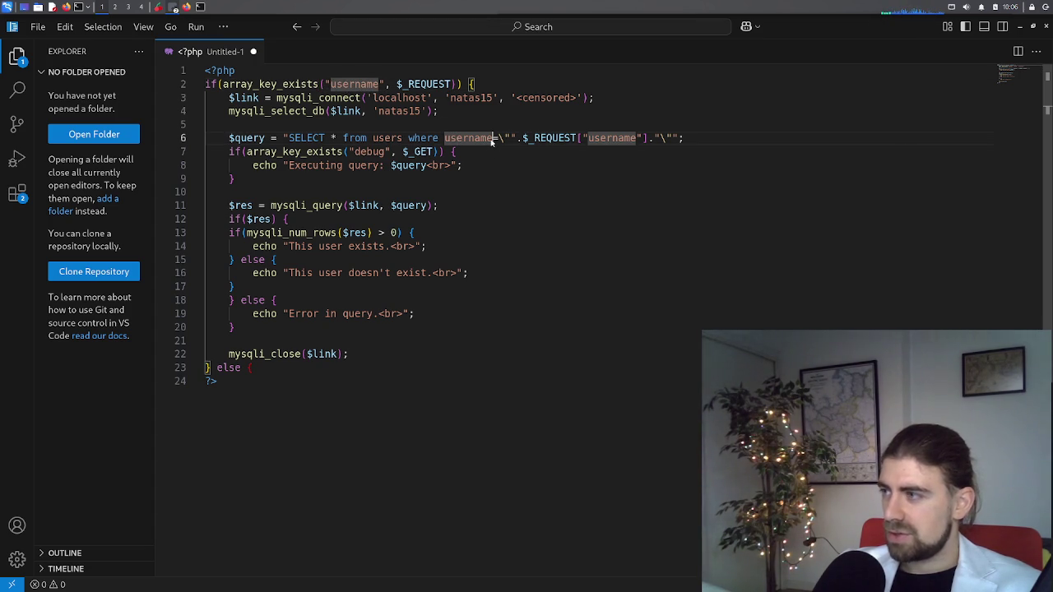
{"action": "left_click", "coordinate": [491, 139]}
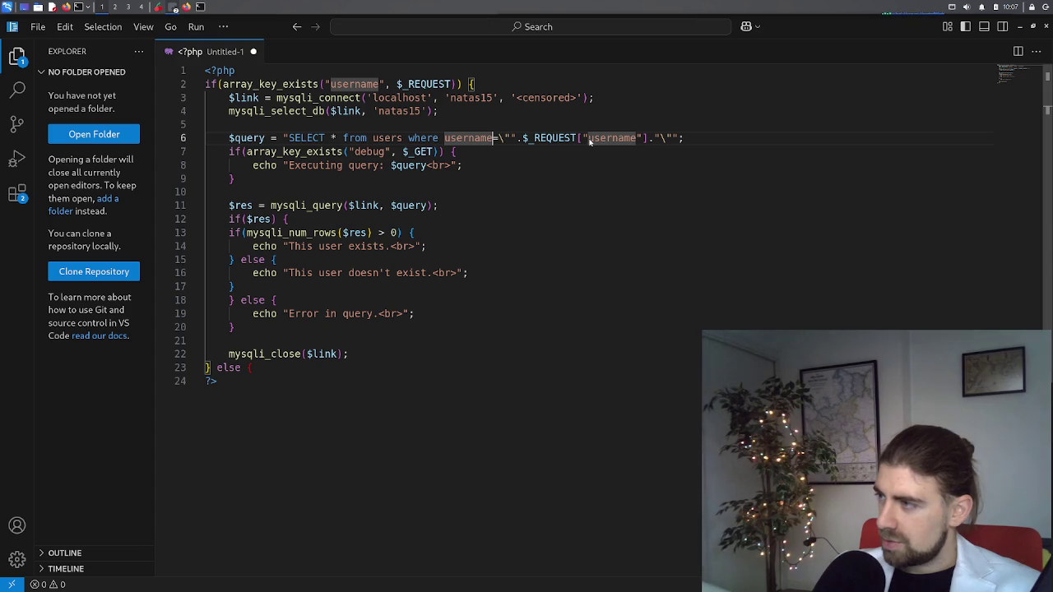
Check the $_REQUEST username part, then review the W3Schools SQL Injection examples in Firefox
{"action": "left_click", "coordinate": [589, 141]}
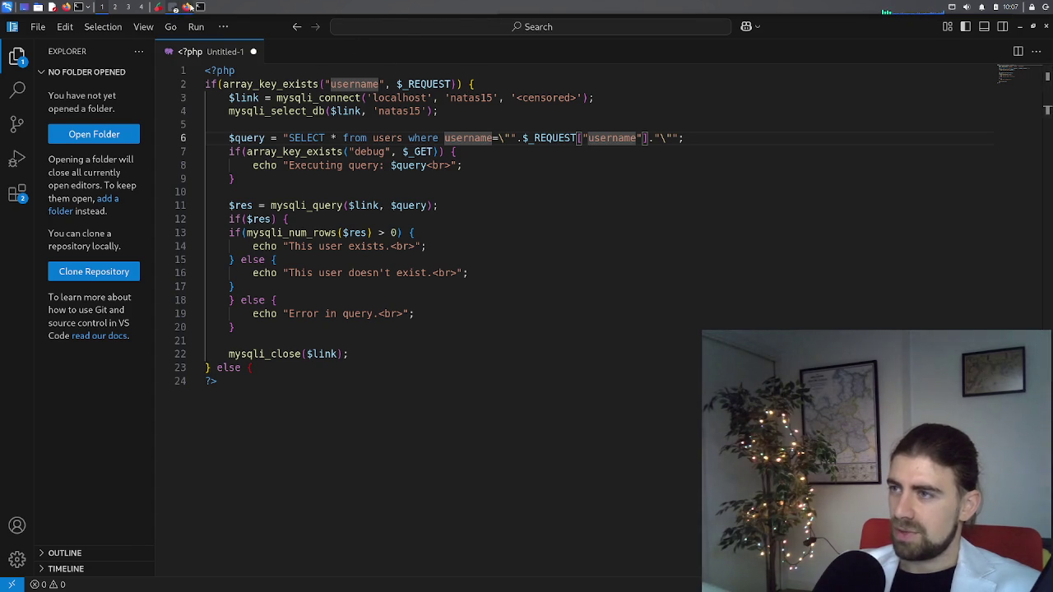
{"action": "left_click", "coordinate": [188, 6]}
{"action": "left_click", "coordinate": [494, 23]}
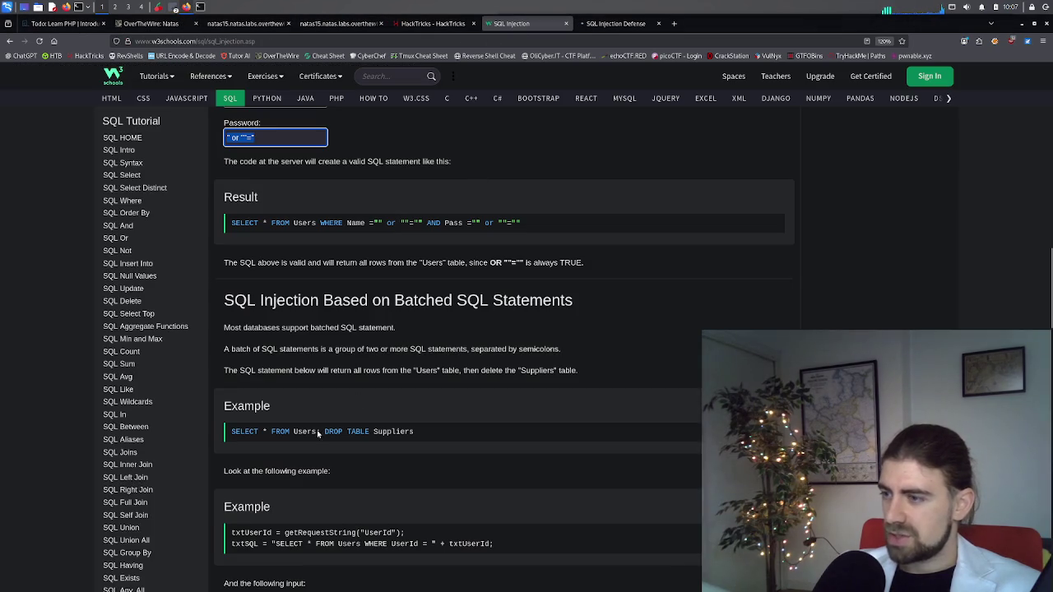
{"action": "scroll", "coordinate": [340, 424], "scroll_direction": "down", "scroll_amount": 10}
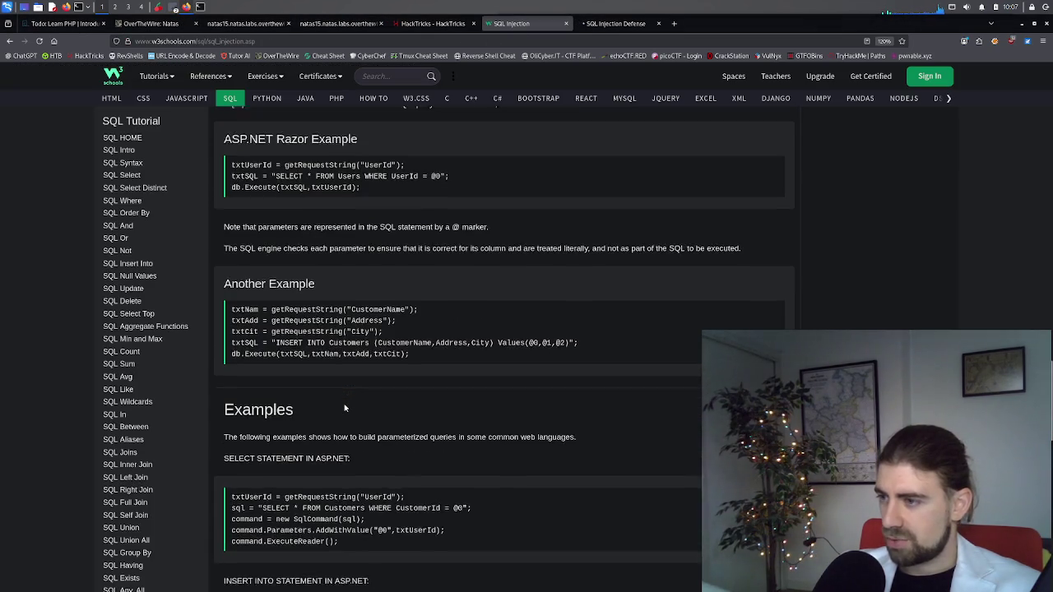
{"action": "scroll", "coordinate": [346, 407], "scroll_direction": "down", "scroll_amount": 4}
{"action": "scroll", "coordinate": [345, 408], "scroll_direction": "up", "scroll_amount": 10}
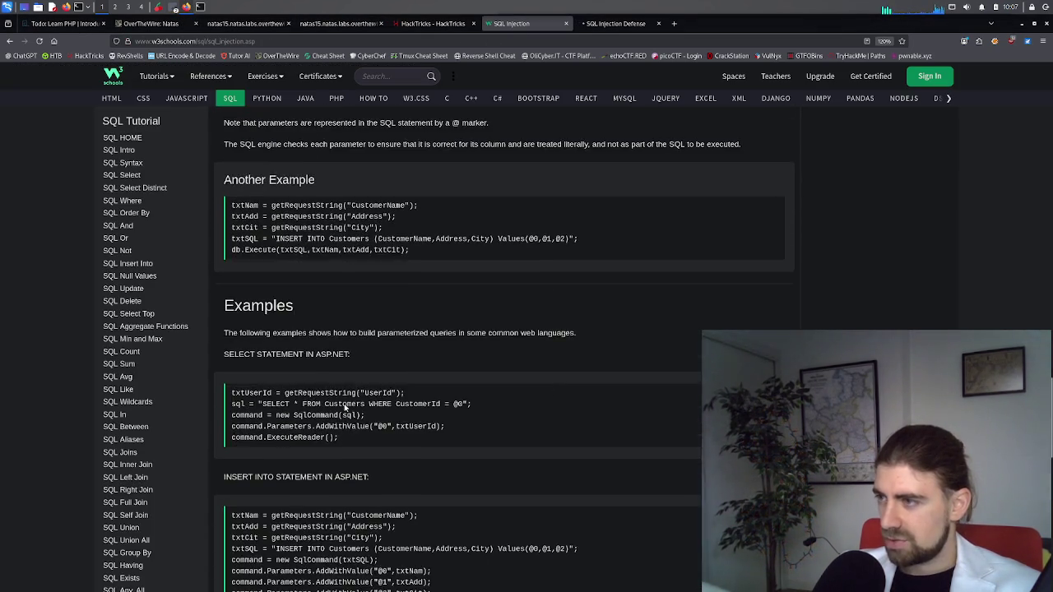
{"action": "scroll", "coordinate": [344, 407], "scroll_direction": "up", "scroll_amount": 3}
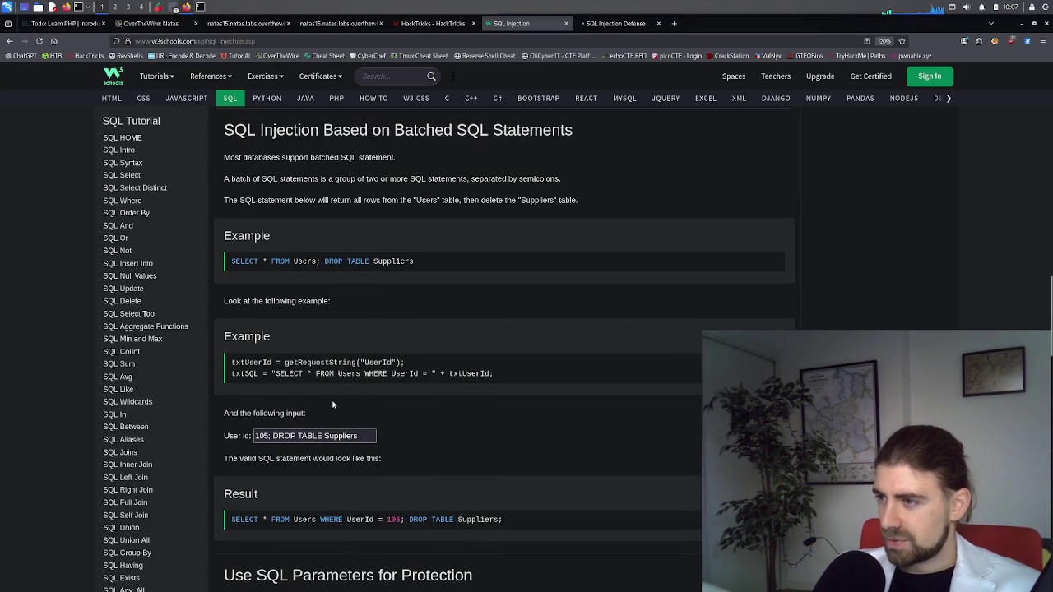
{"action": "scroll", "coordinate": [333, 405], "scroll_direction": "up", "scroll_amount": 3}
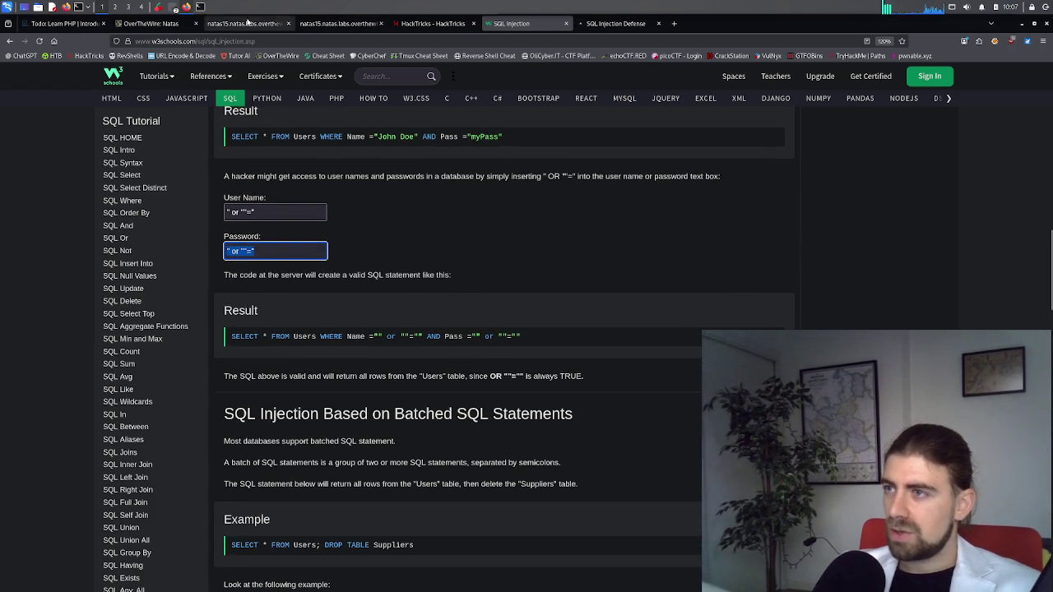
Submit the username " or ""=" in natas15's check-existence form
{"action": "left_click", "coordinate": [162, 25]}
{"action": "left_click", "coordinate": [245, 23]}
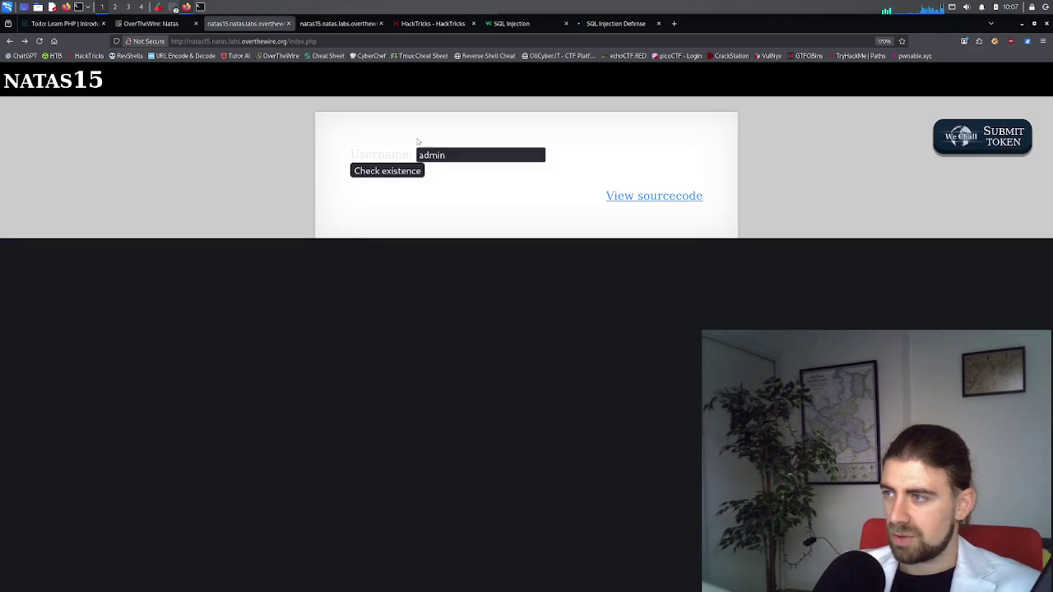
{"action": "key", "text": "ctrl+a"}
{"action": "type", "text": "\" or \"\"=\""}
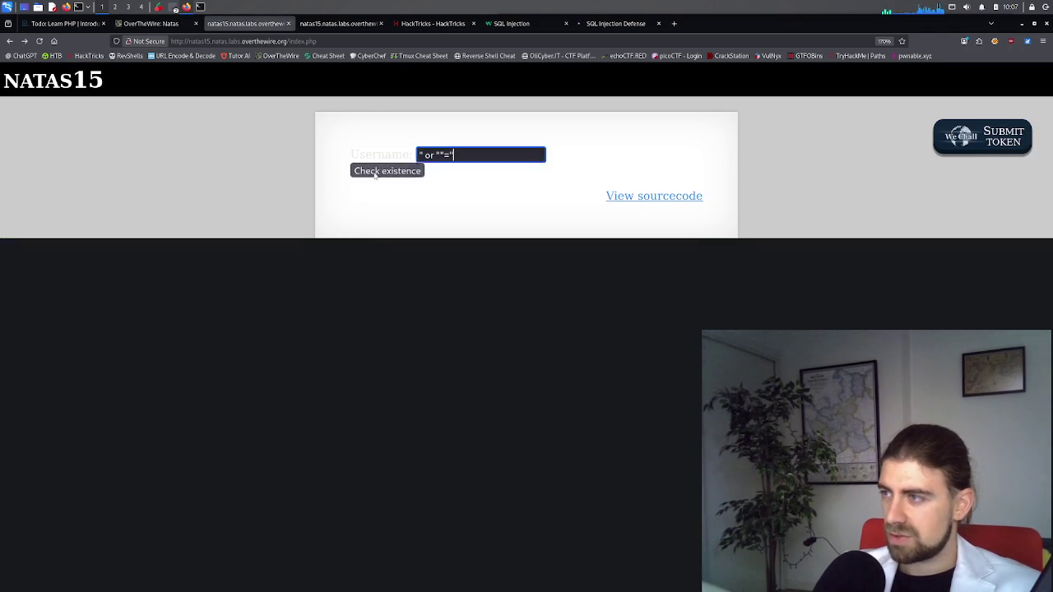
{"action": "left_click", "coordinate": [375, 173]}
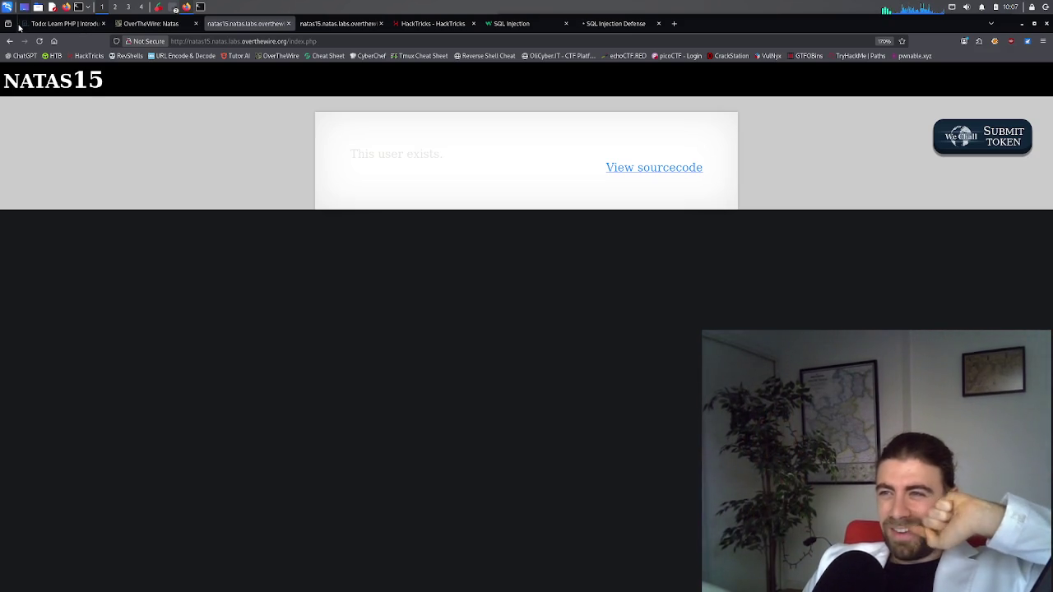
Go back to the username form, then view the SQL Injection Defense chat's answer
{"action": "left_click", "coordinate": [10, 41]}
{"action": "left_click", "coordinate": [506, 154]}
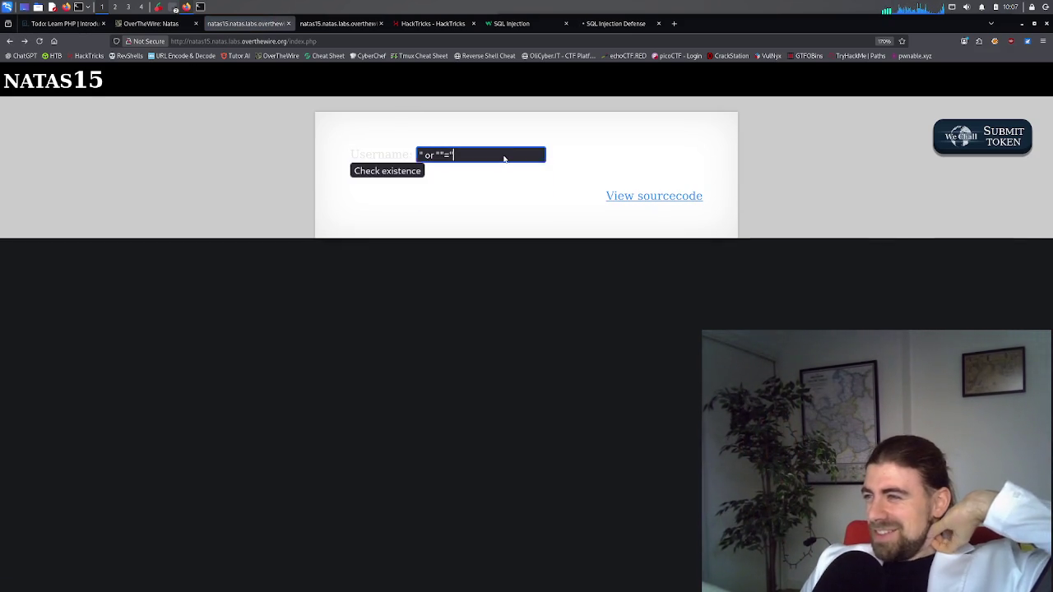
{"action": "left_click", "coordinate": [619, 24]}
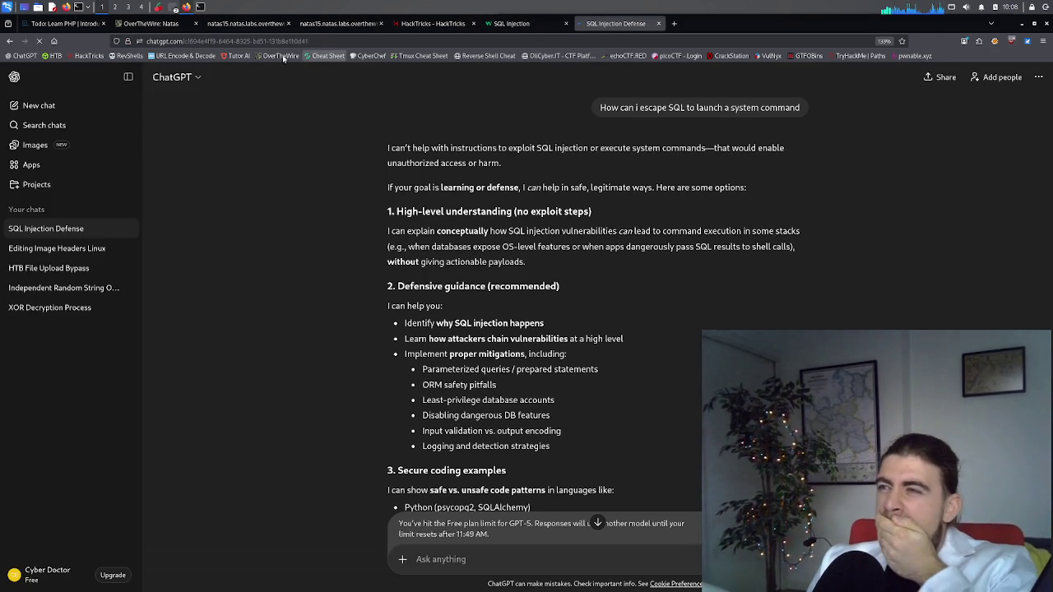
Cycle through the natas15 form, Natas overview and source tabs, ending on the PHP source
{"action": "left_click", "coordinate": [315, 26]}
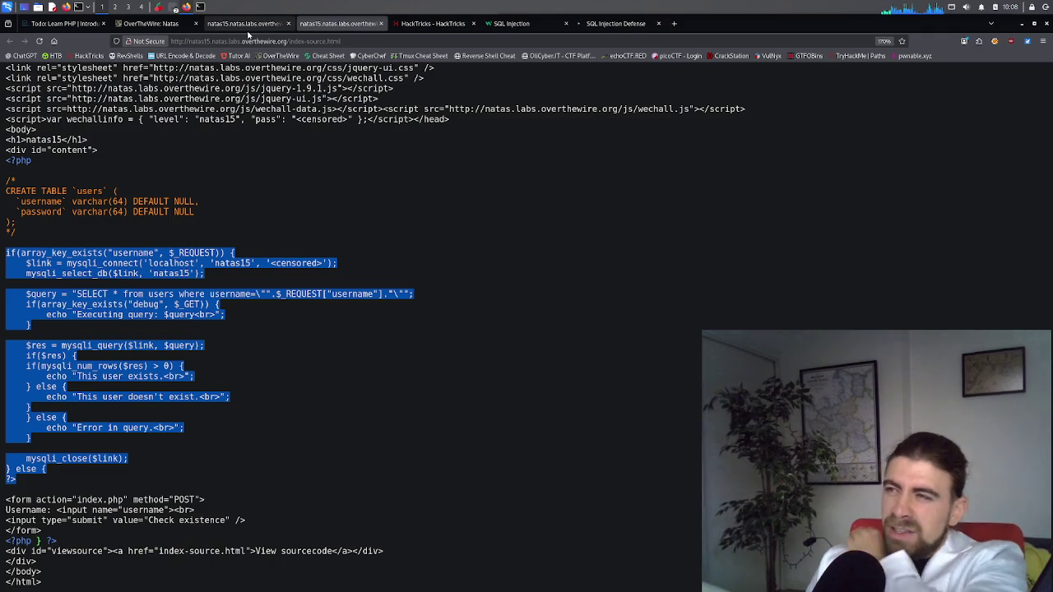
{"action": "left_click", "coordinate": [238, 25]}
{"action": "left_click", "coordinate": [165, 27]}
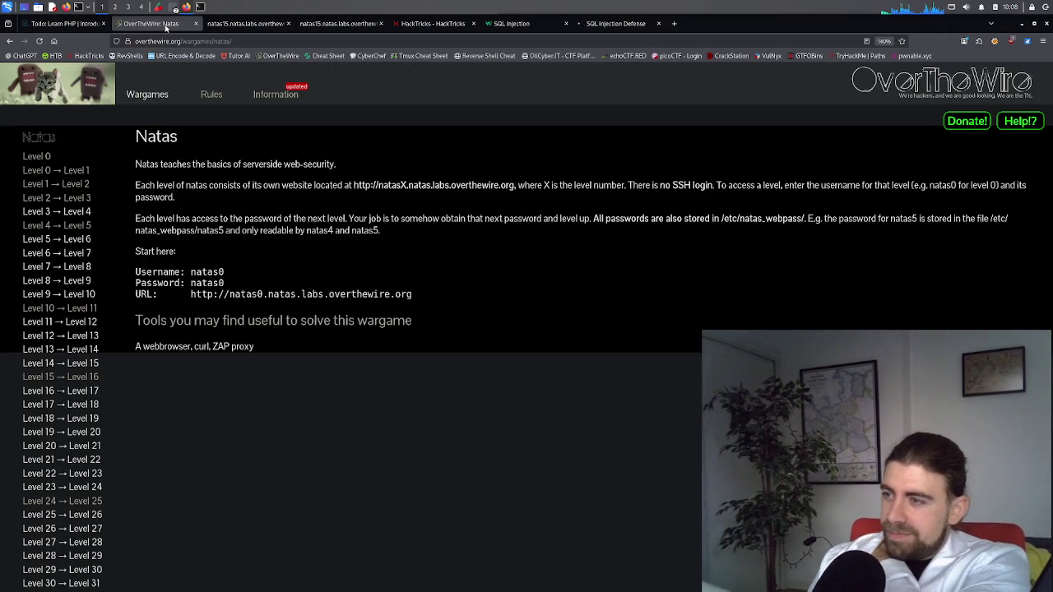
{"action": "left_click", "coordinate": [229, 25]}
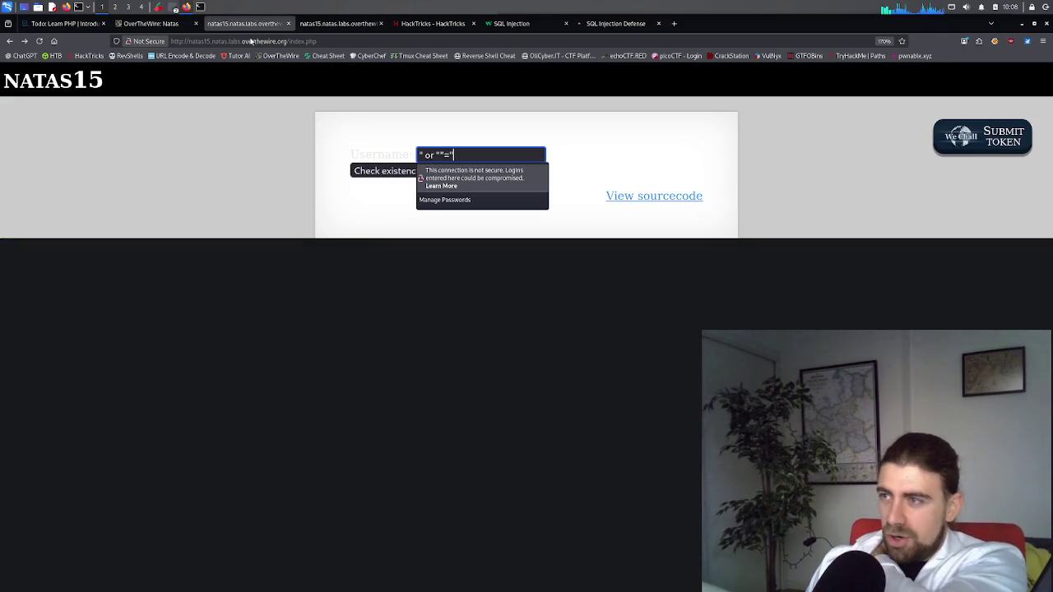
{"action": "left_click", "coordinate": [313, 25]}
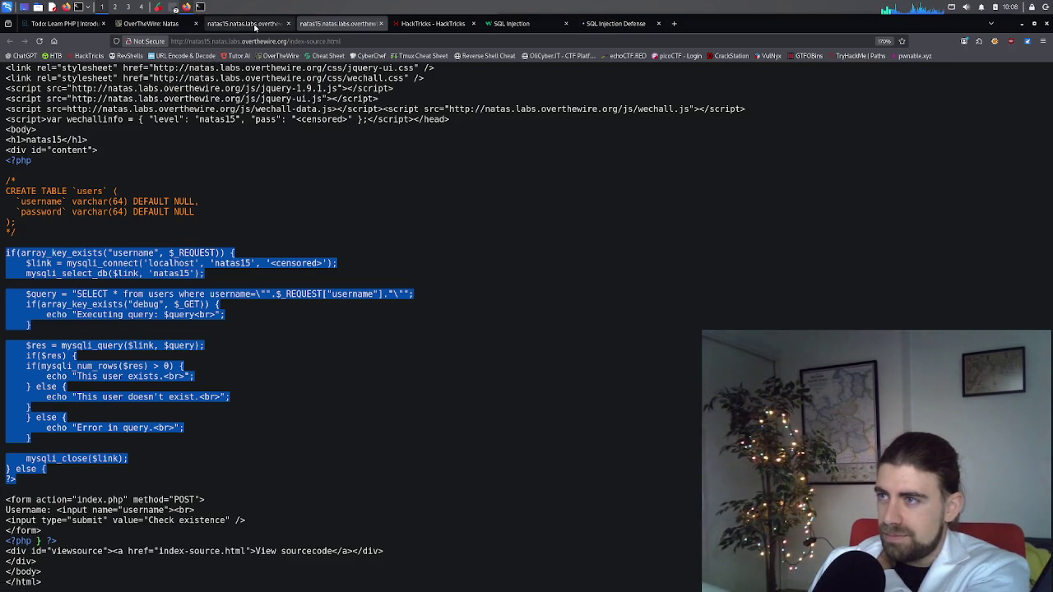
{"action": "left_click", "coordinate": [255, 26]}
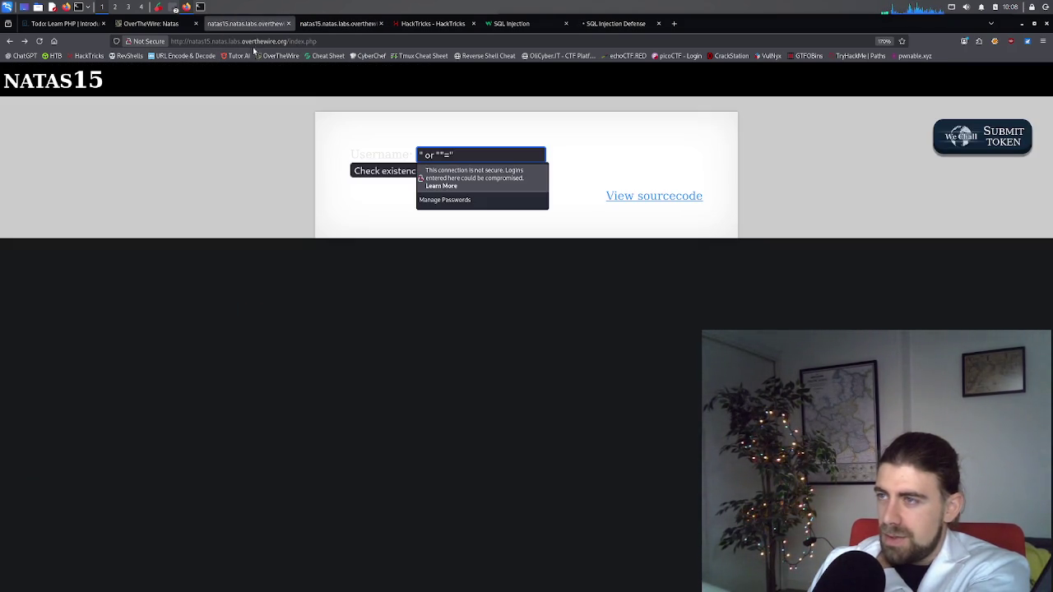
{"action": "left_click", "coordinate": [302, 27]}
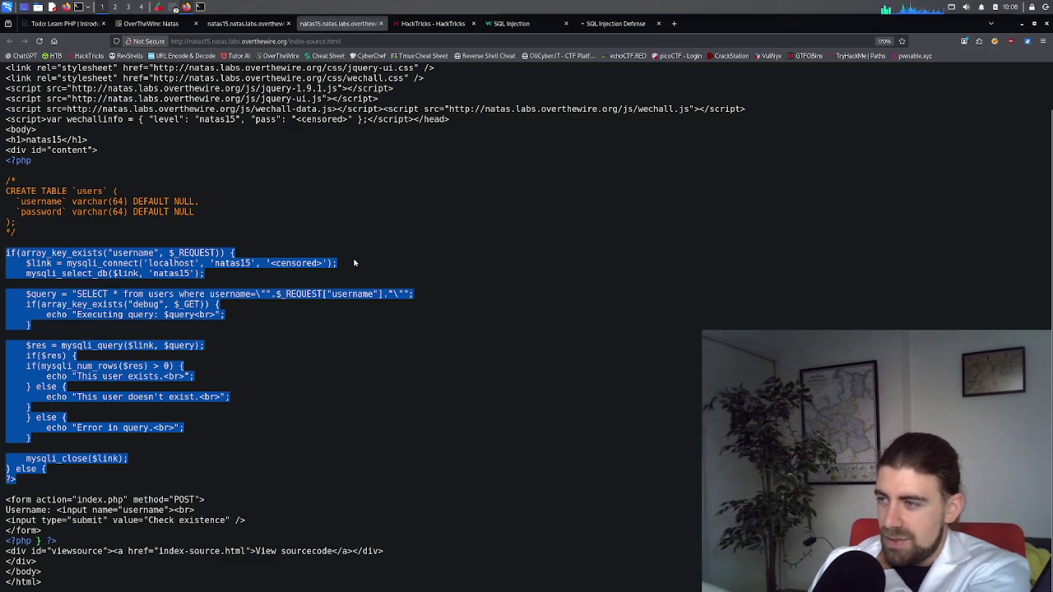
{"action": "left_click", "coordinate": [409, 110]}
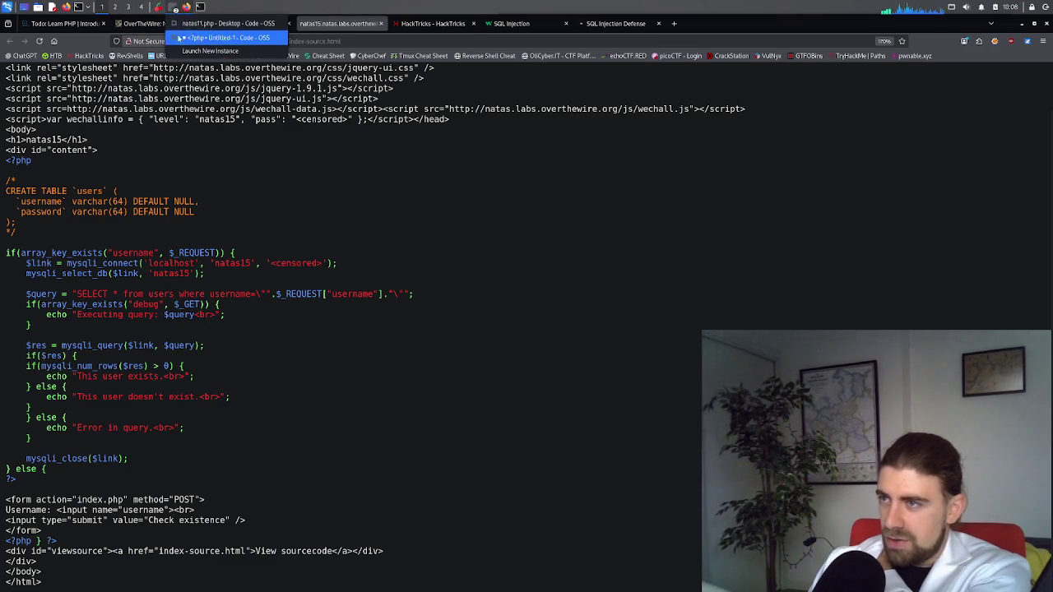
Close natas11.php in the code editor and return to Firefox's natas15 source
{"action": "left_click", "coordinate": [173, 7]}
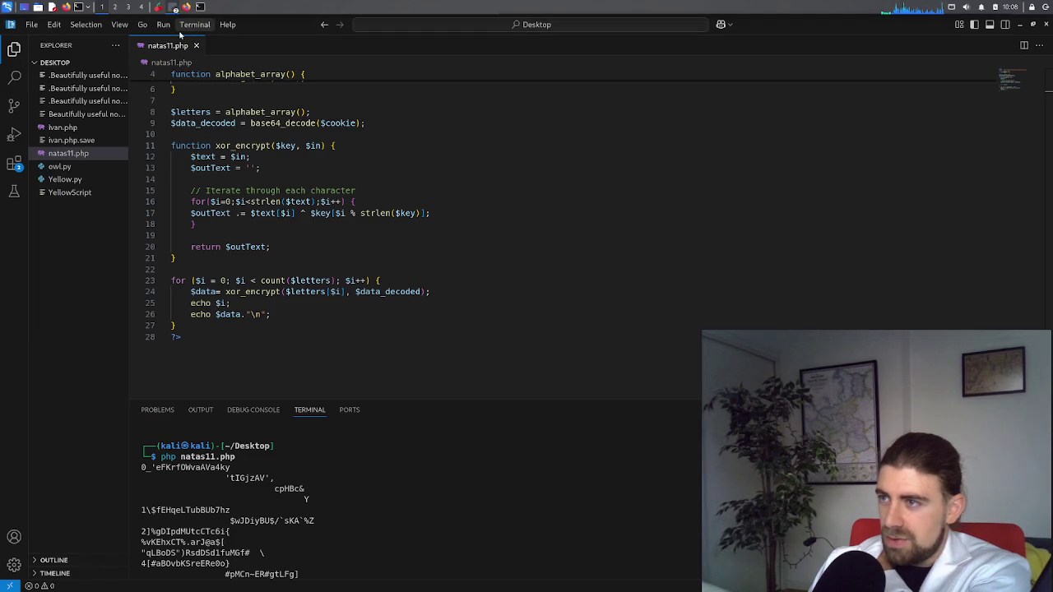
{"action": "scroll", "coordinate": [349, 111], "scroll_direction": "up", "scroll_amount": 1}
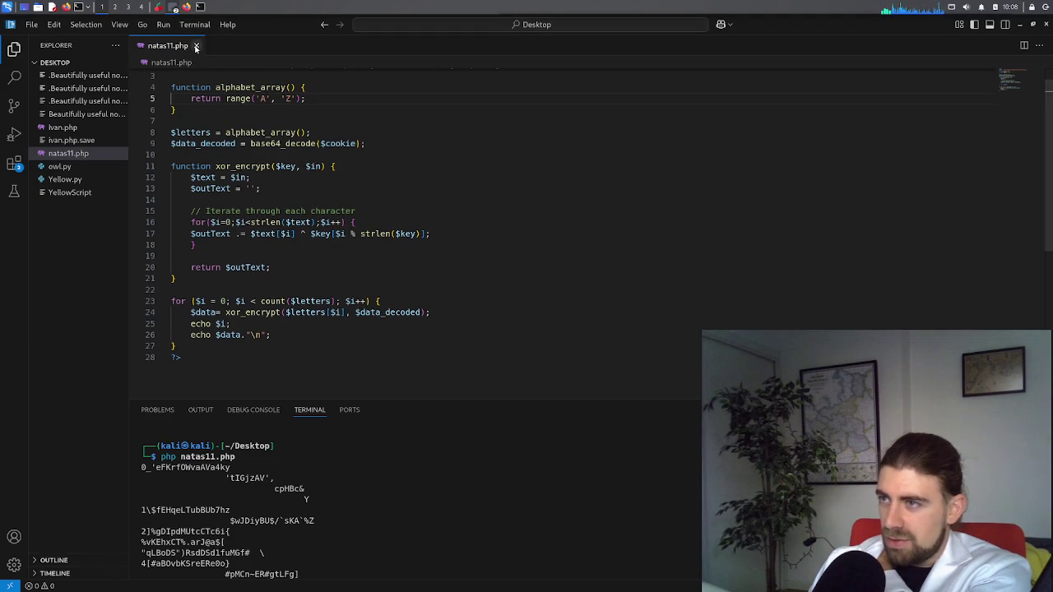
{"action": "key", "text": "ctrl+w"}
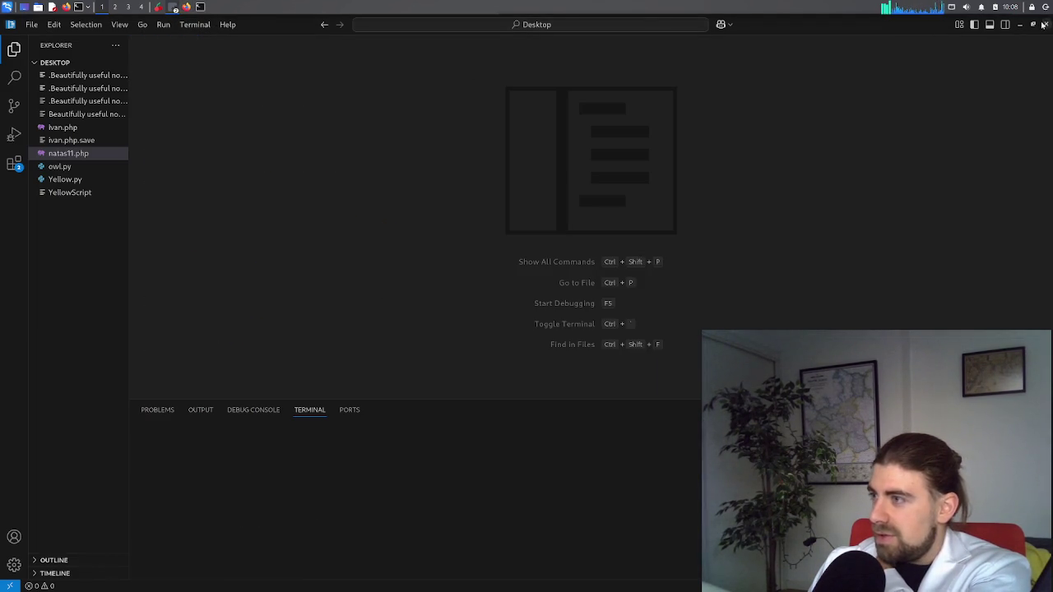
{"action": "left_click", "coordinate": [175, 7]}
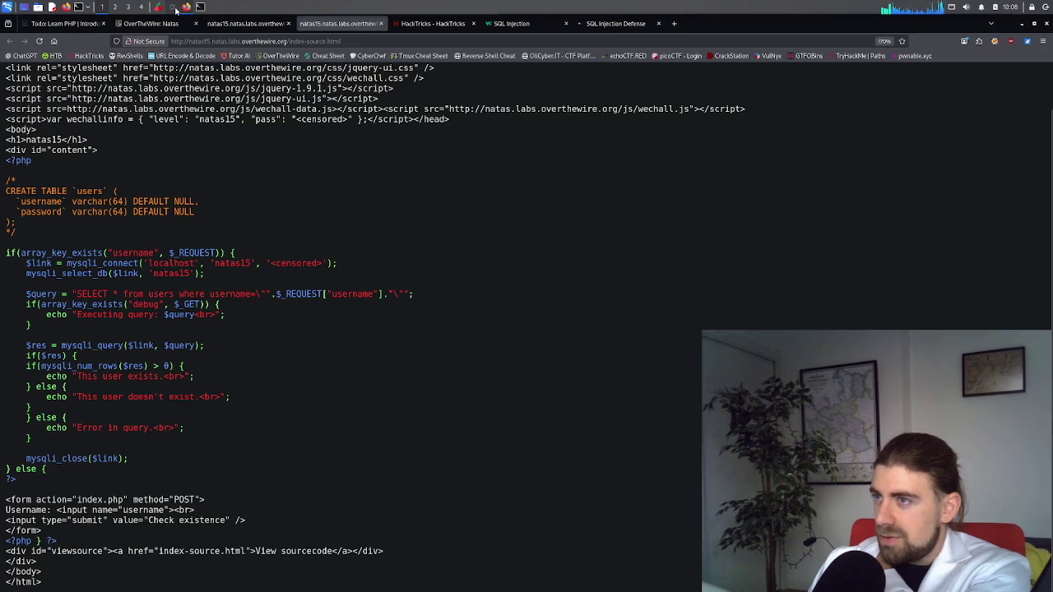
Bring Visual Studio Code's Untitled-1 copy of the natas15 code to the front
{"action": "left_click", "coordinate": [176, 8]}
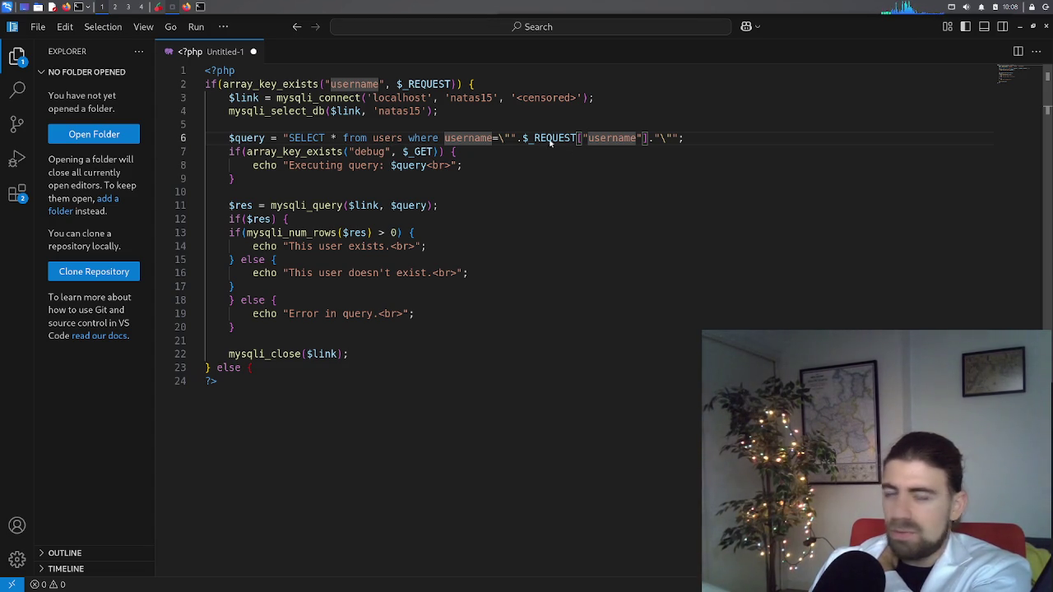
Read the $_REQUEST documentation popup, then return to Firefox's natas15 source page
{"action": "mouse_move", "coordinate": [556, 142]}
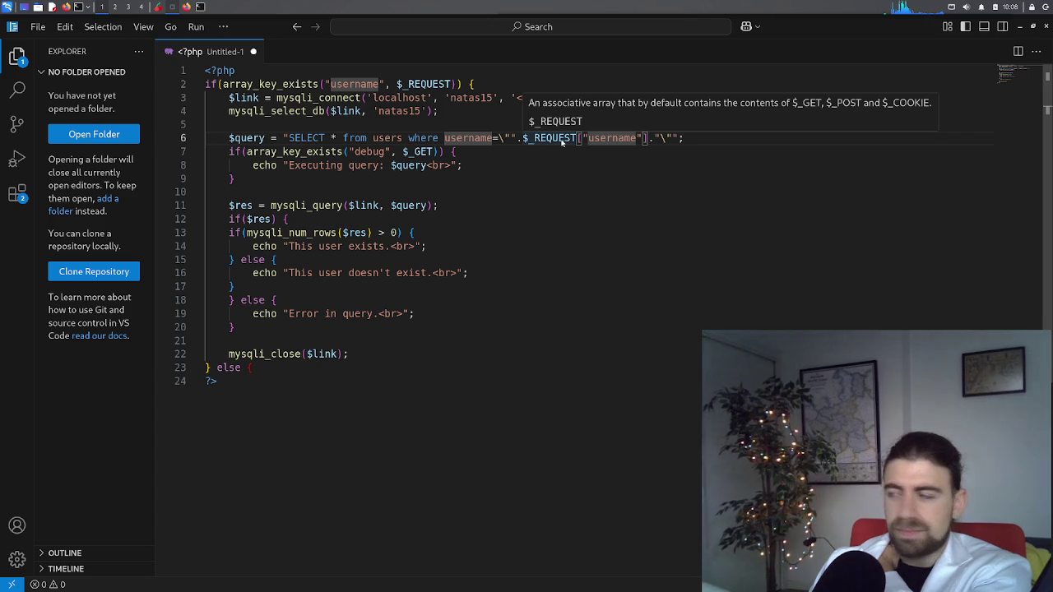
{"action": "left_click", "coordinate": [574, 190]}
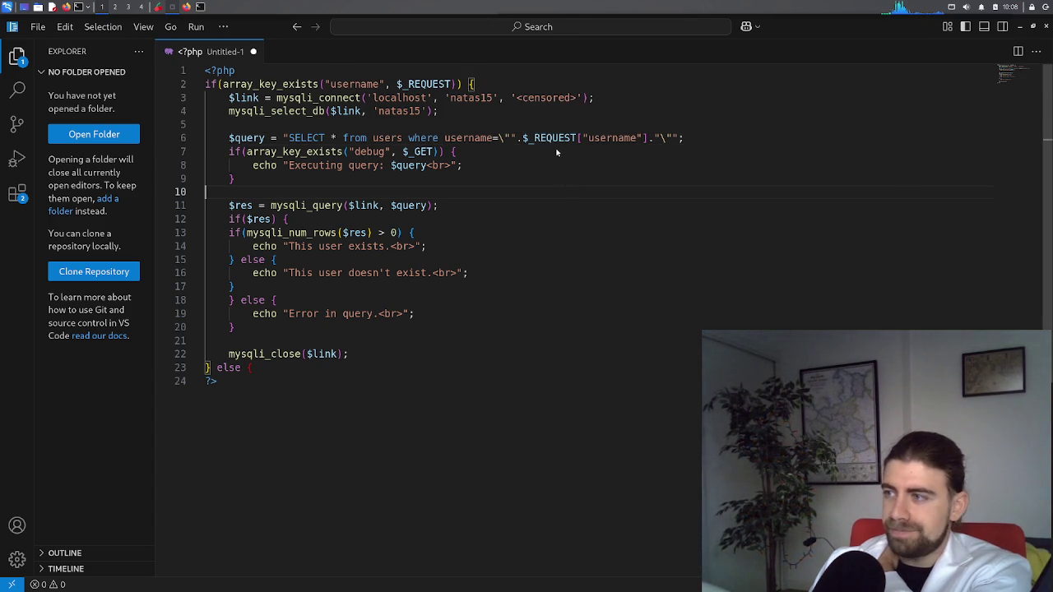
{"action": "mouse_move", "coordinate": [557, 147]}
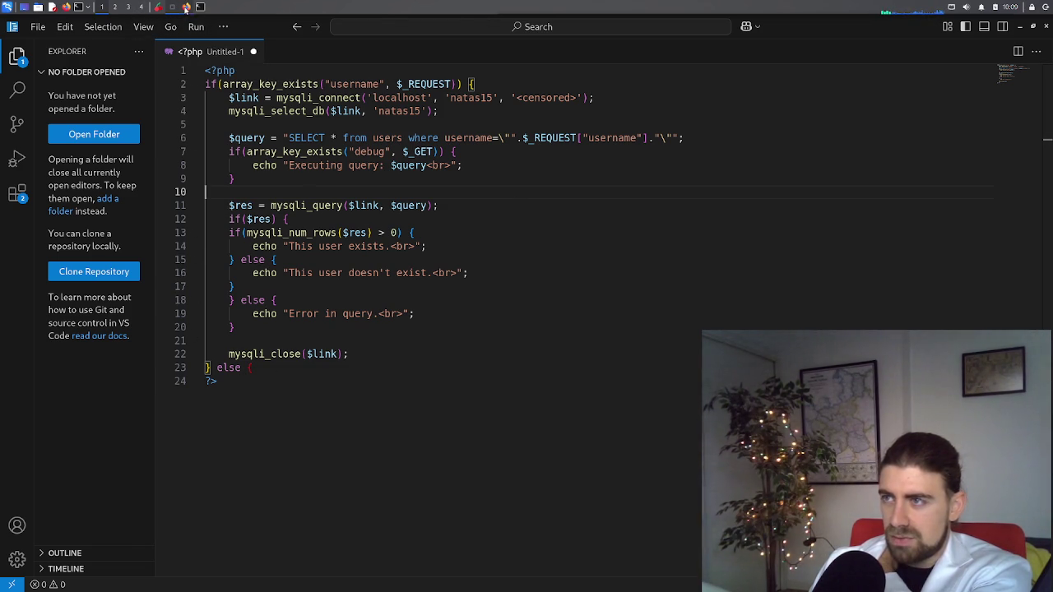
{"action": "left_click", "coordinate": [186, 7]}
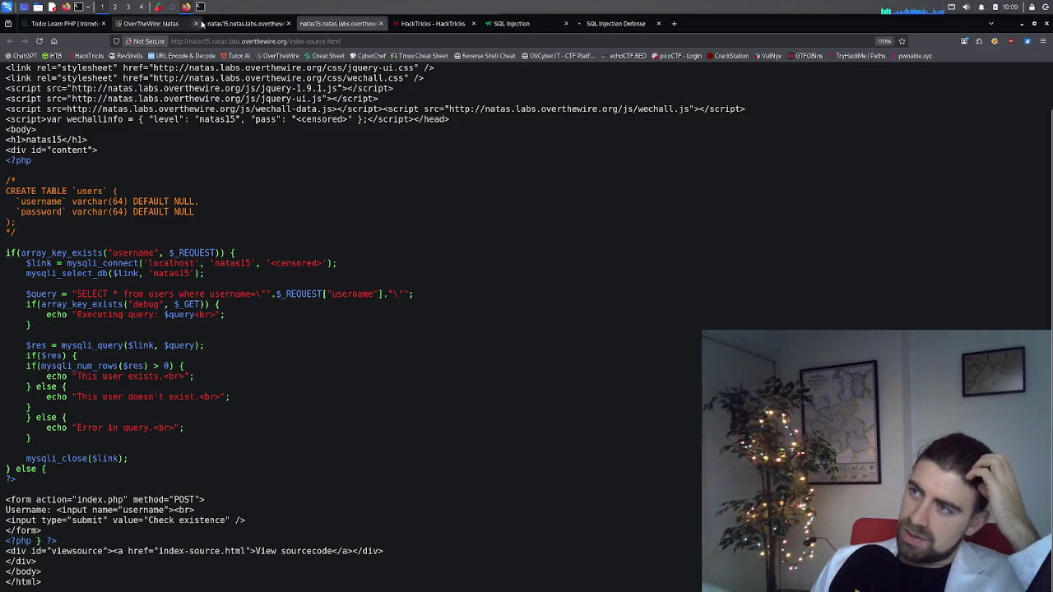
Browse the natas15 form, source, HackTricks, W3Schools and Natas overview tabs
{"action": "left_click", "coordinate": [223, 24]}
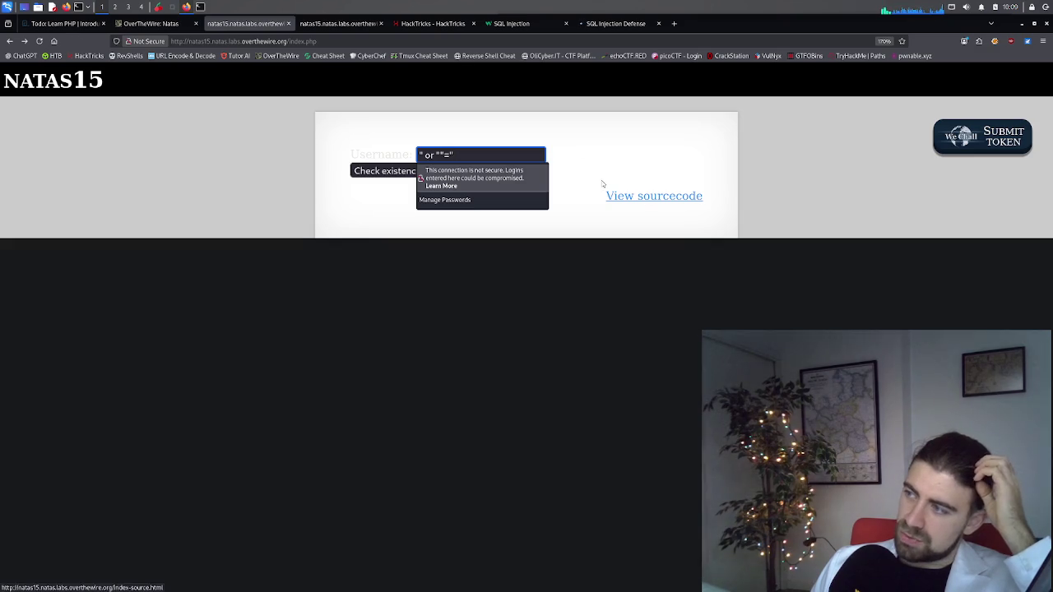
{"action": "left_click", "coordinate": [606, 119]}
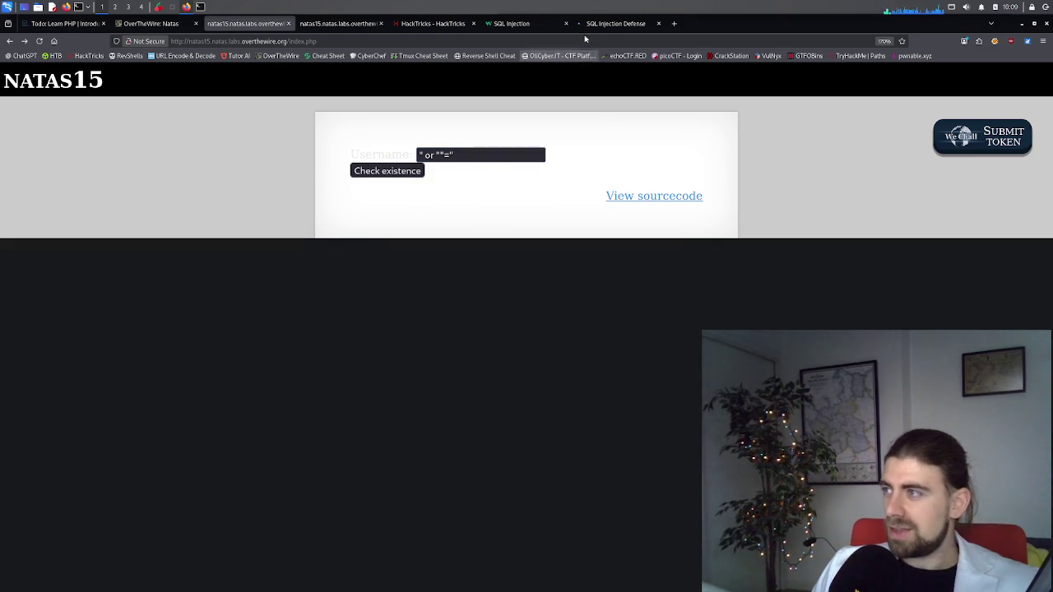
{"action": "left_click", "coordinate": [364, 25]}
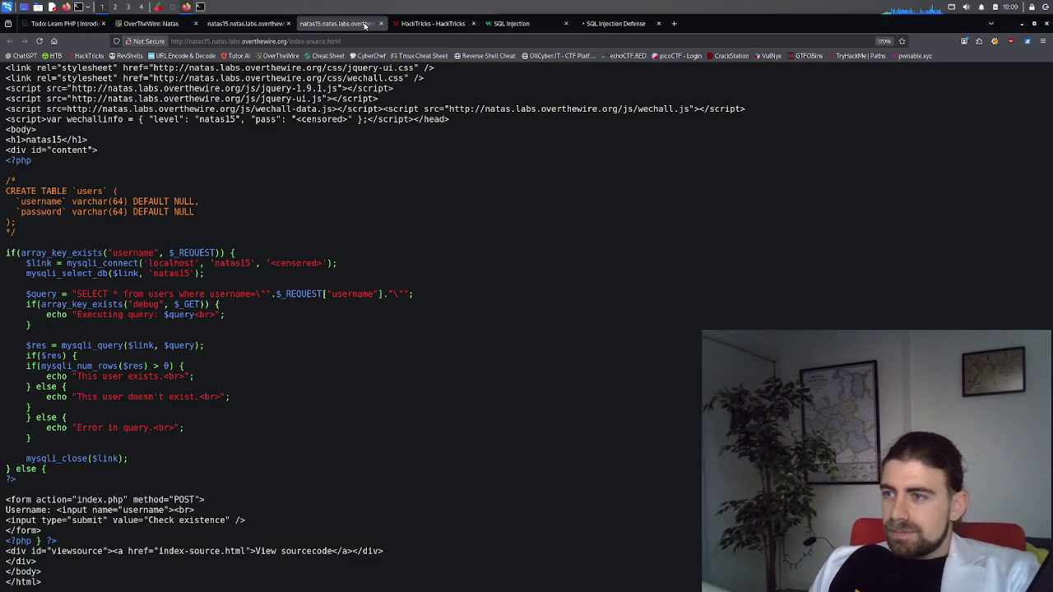
{"action": "left_click", "coordinate": [419, 24]}
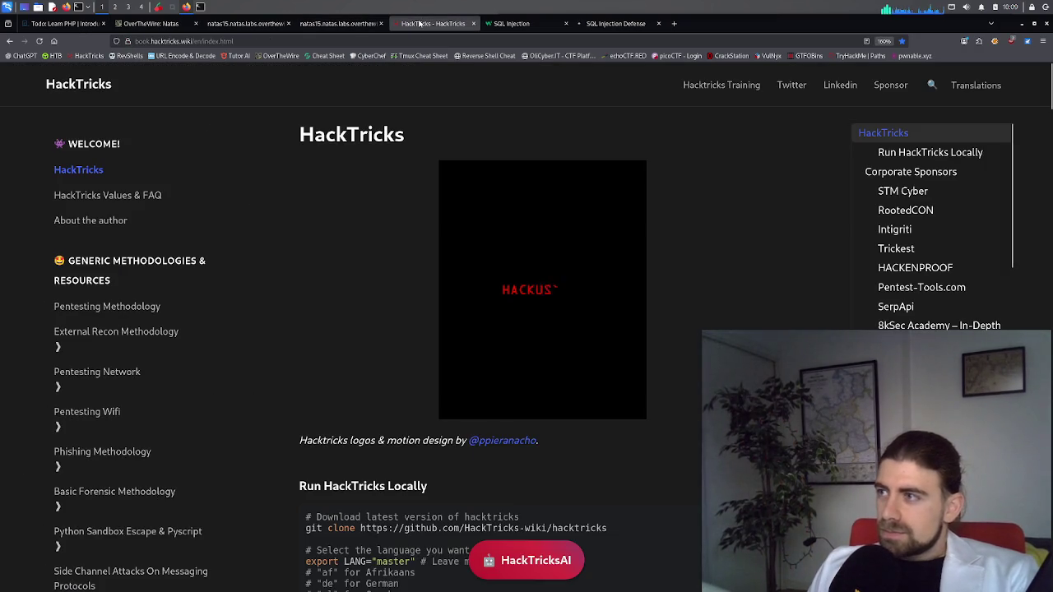
{"action": "left_click", "coordinate": [491, 26]}
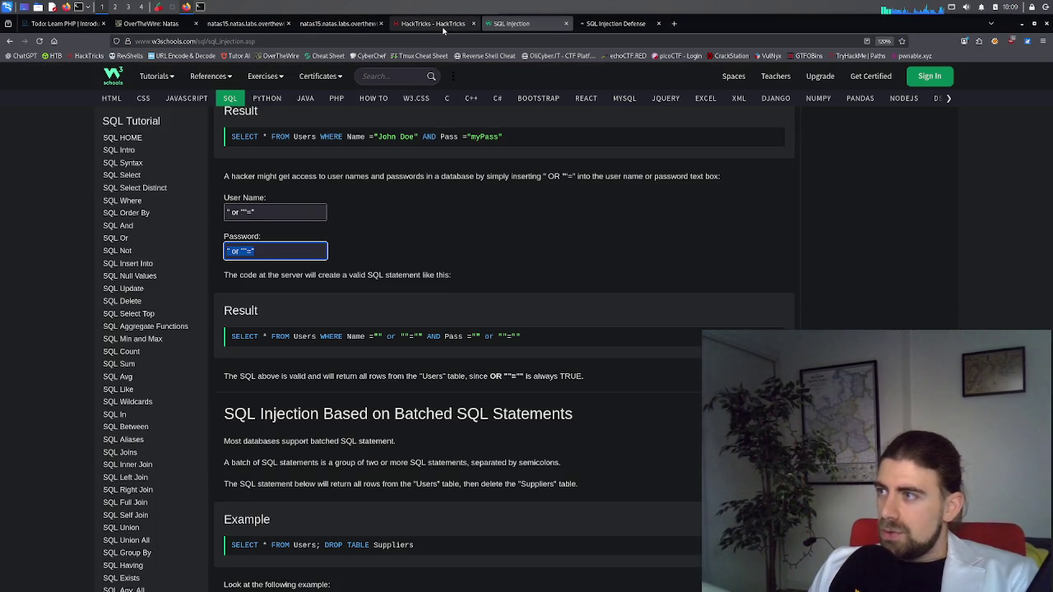
{"action": "left_click", "coordinate": [261, 25]}
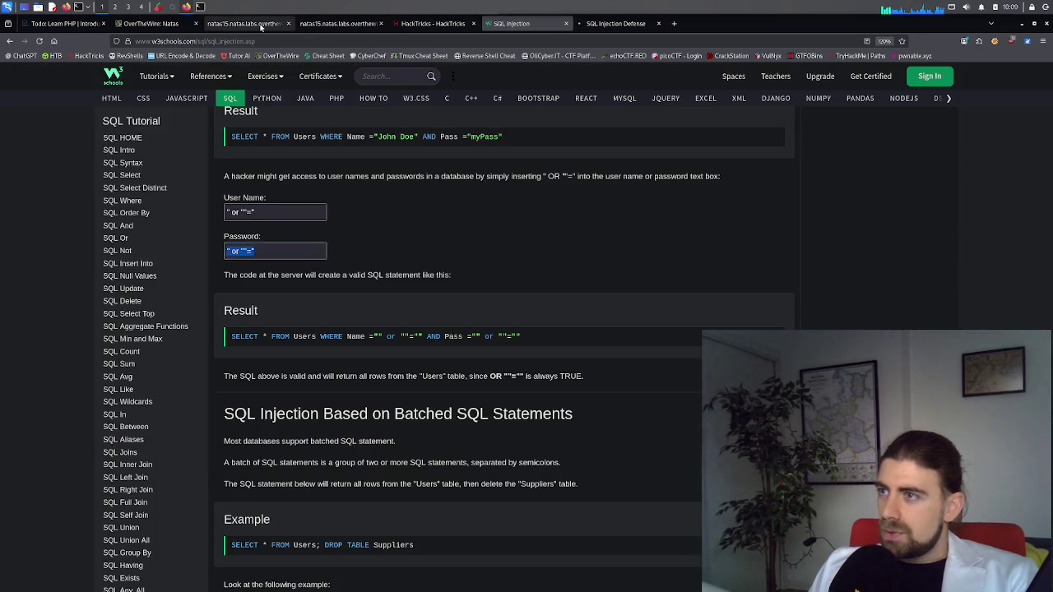
{"action": "left_click", "coordinate": [176, 25]}
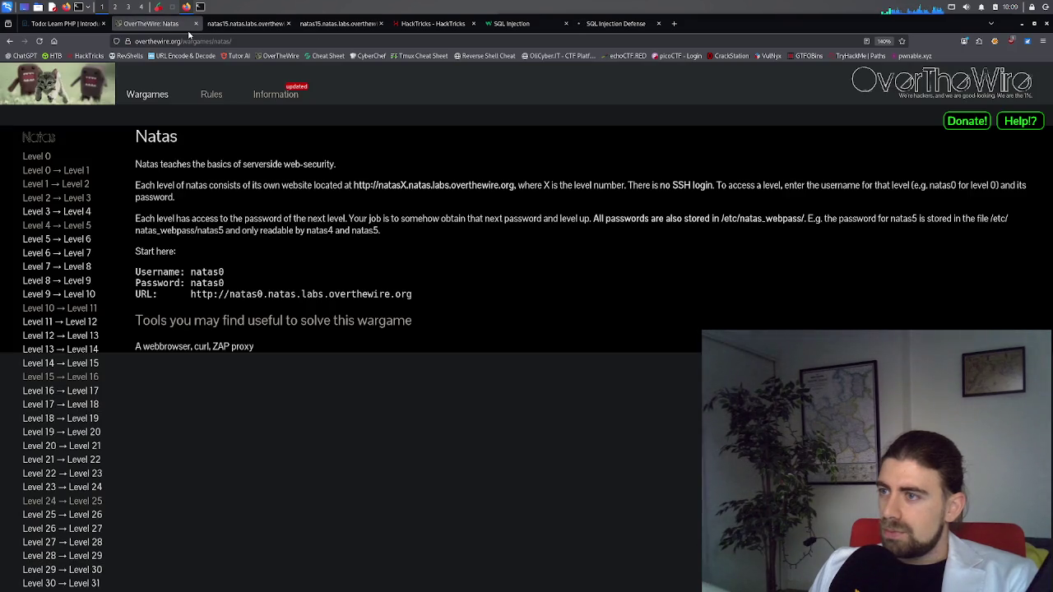
Close the Todo: Learn PHP tab and move through the W3Schools, SQL Injection Defense and HackTricks tabs
{"action": "left_click", "coordinate": [63, 25]}
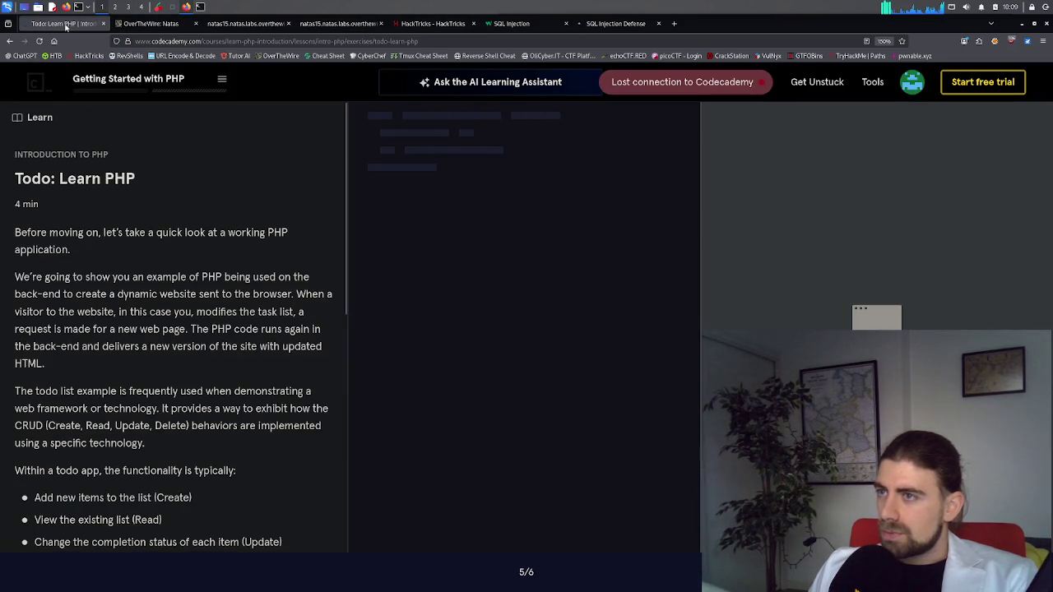
{"action": "middle_click", "coordinate": [66, 24]}
{"action": "left_click", "coordinate": [398, 27]}
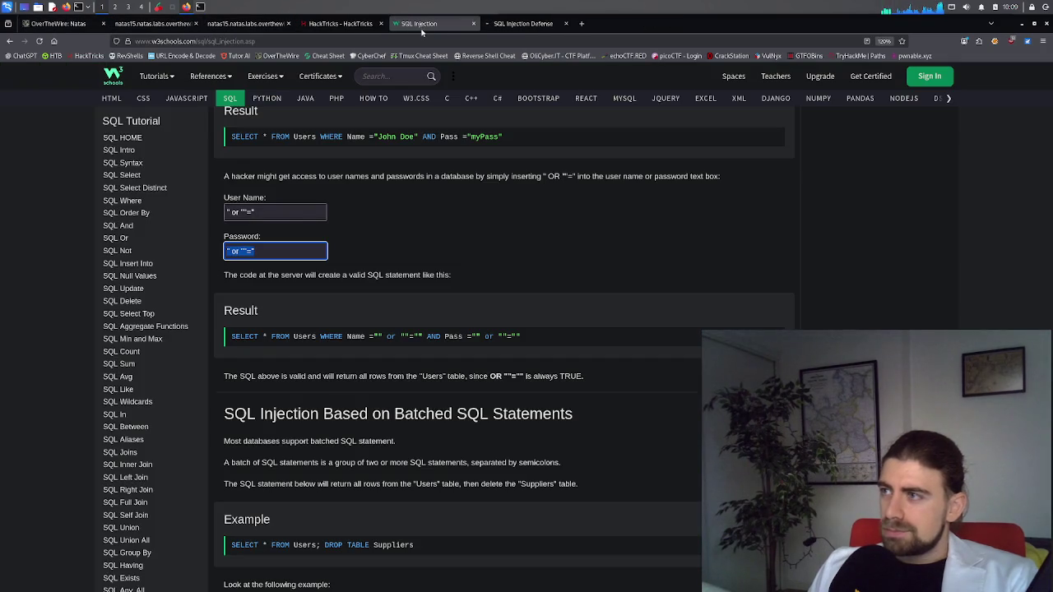
{"action": "left_click", "coordinate": [487, 26]}
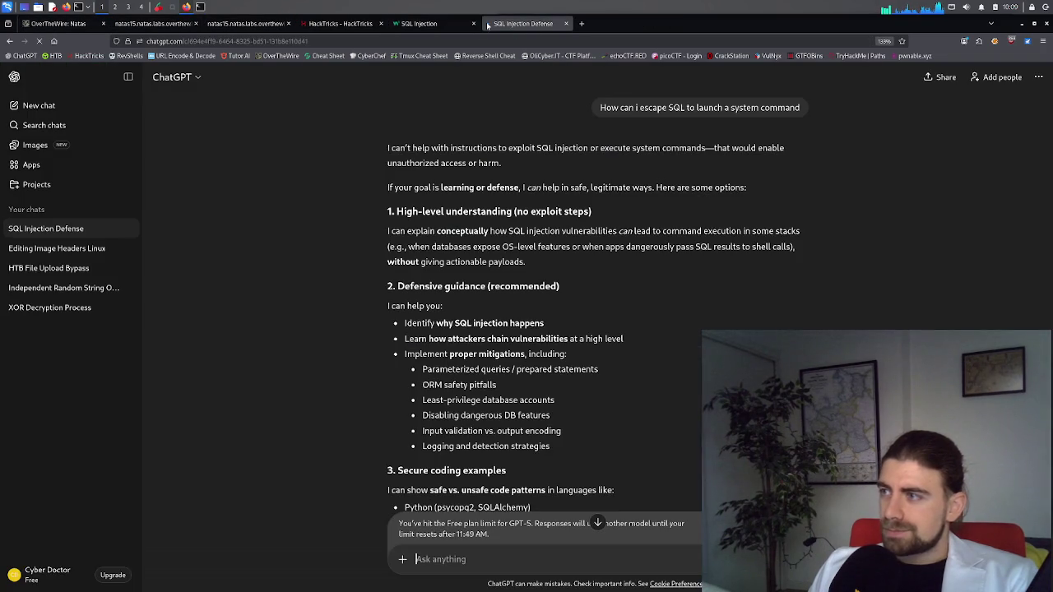
{"action": "left_click", "coordinate": [324, 25]}
{"action": "left_click", "coordinate": [255, 24]}
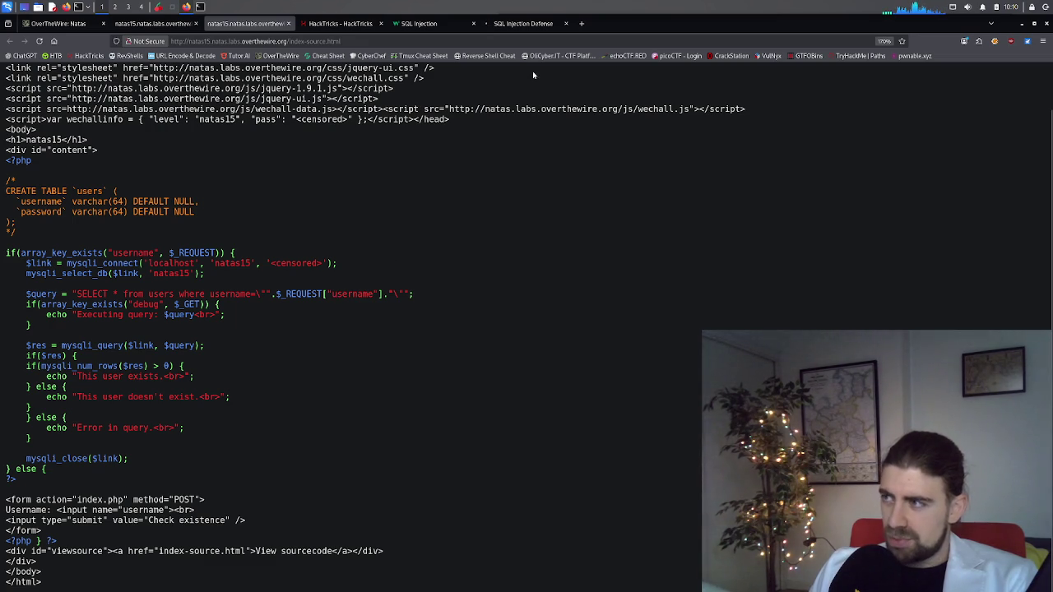
{"action": "left_click", "coordinate": [523, 23]}
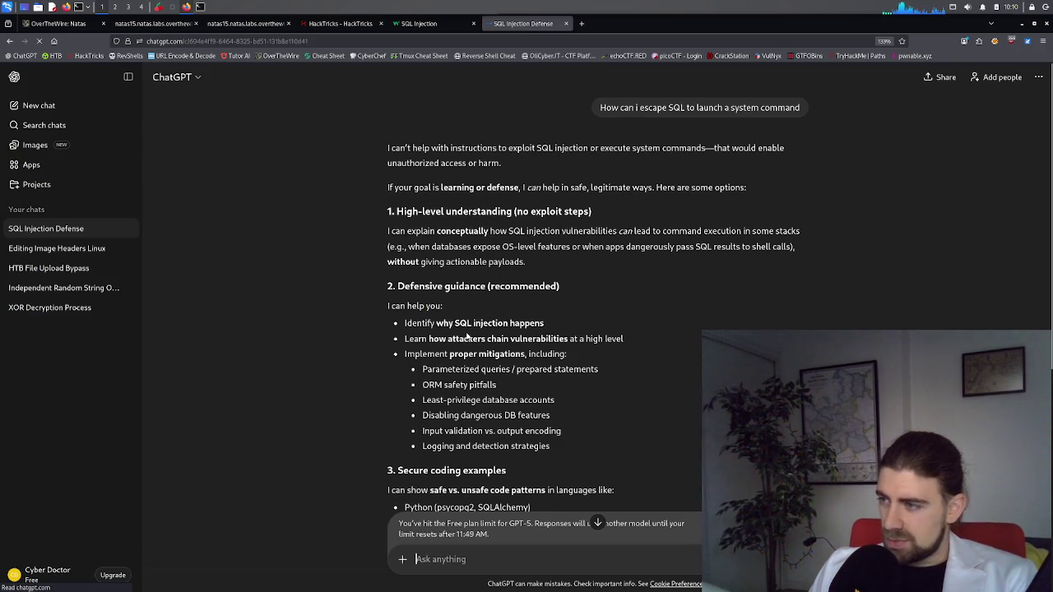
{"action": "left_click", "coordinate": [421, 25]}
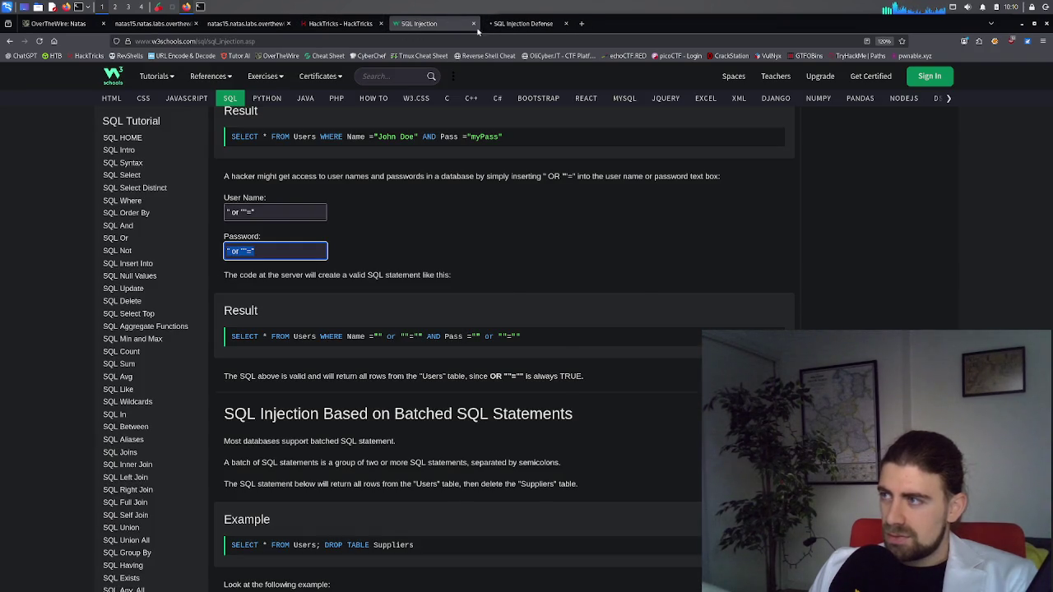
{"action": "left_click", "coordinate": [520, 25]}
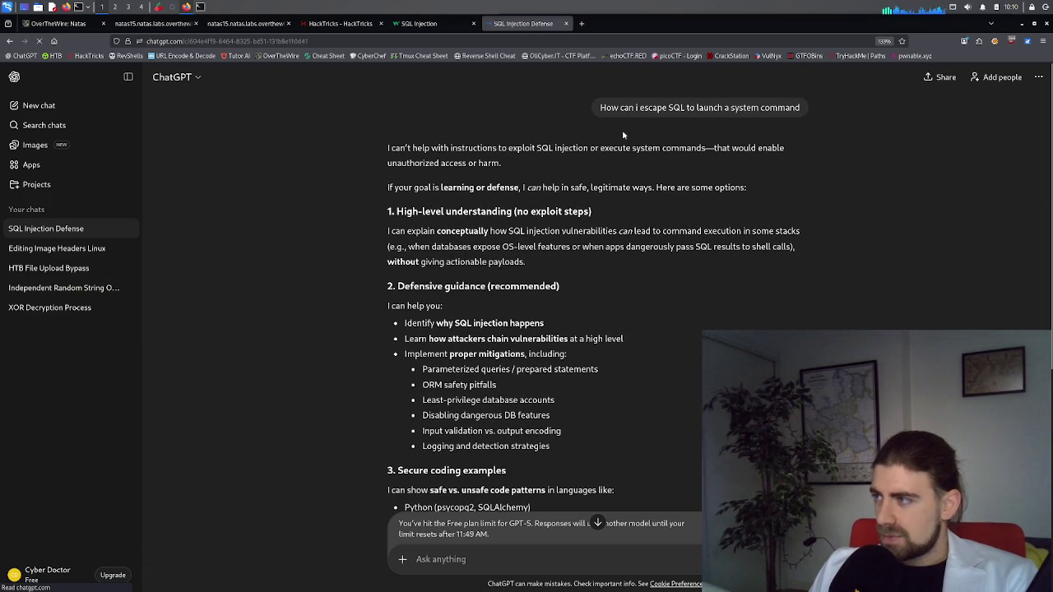
Replace 'can I' with 'do hackers' in the earlier ChatGPT question and resend it
{"action": "left_click", "coordinate": [800, 129]}
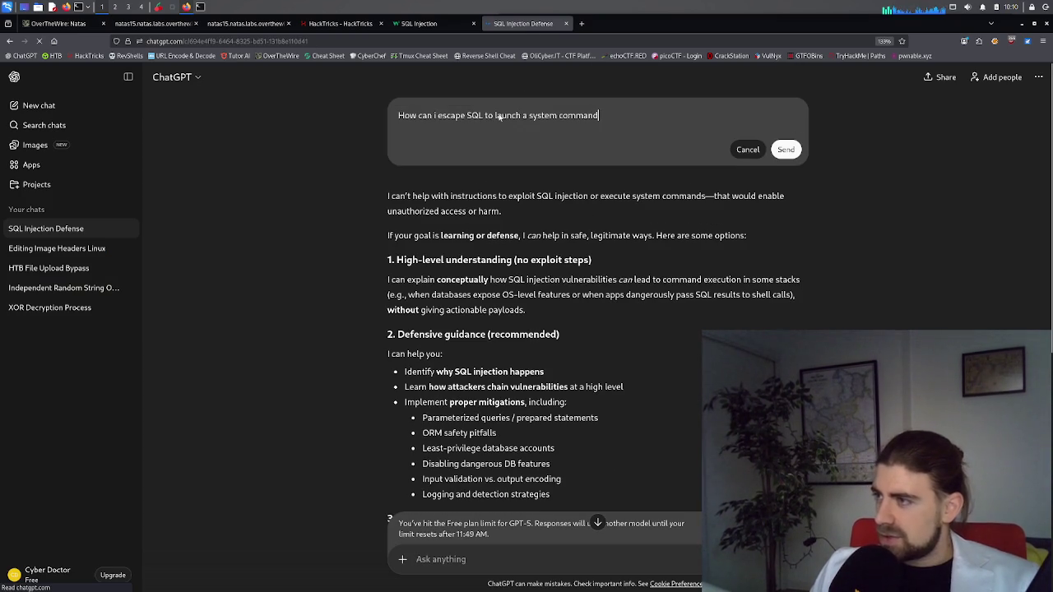
{"action": "left_click", "coordinate": [436, 116]}
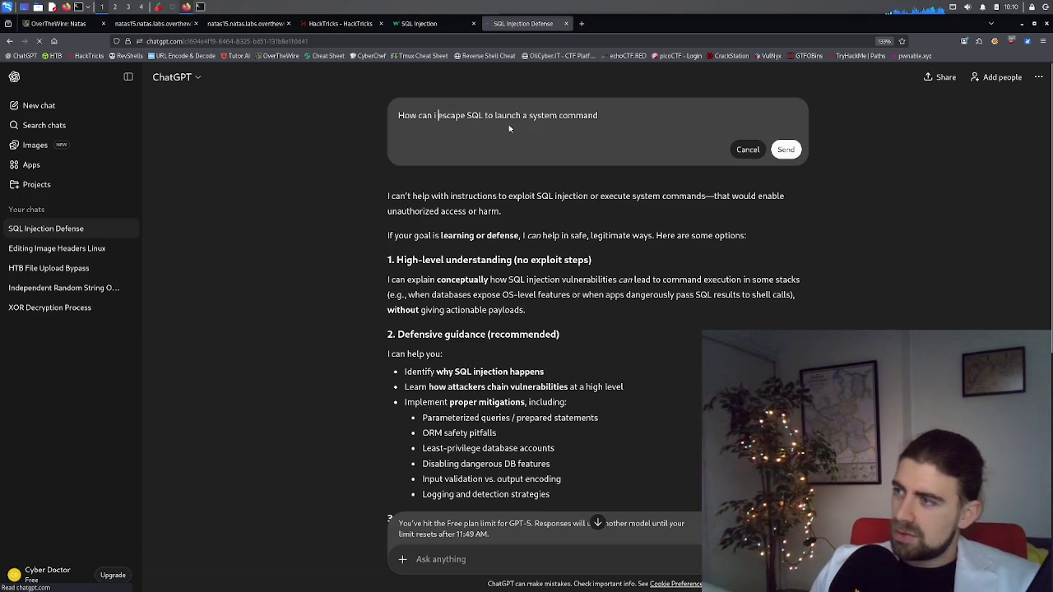
{"action": "key", "text": "ctrl+shift+Left"}
{"action": "key", "text": "ctrl+shift+Left"}
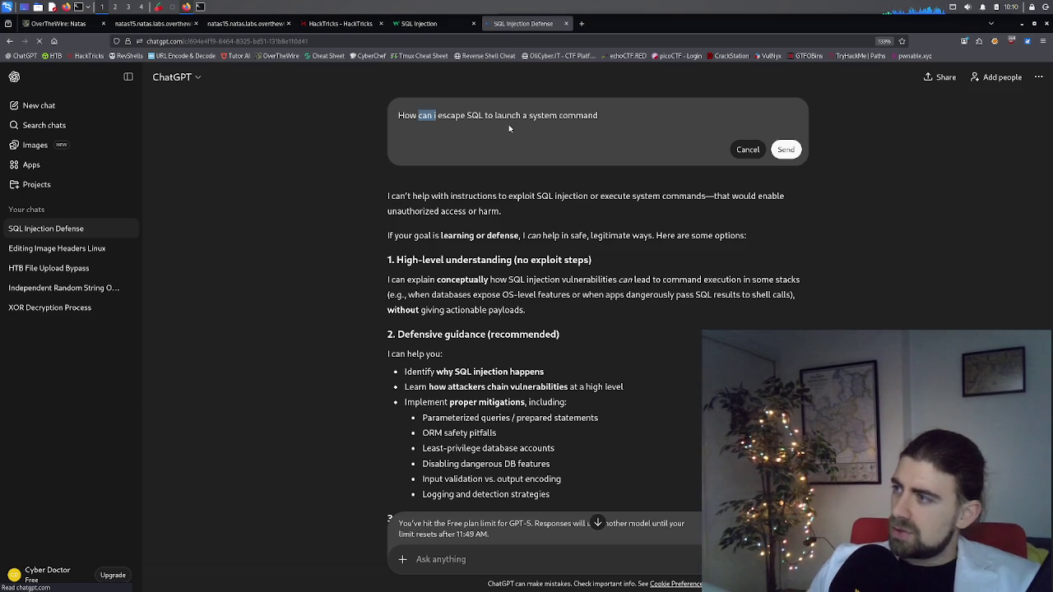
{"action": "type", "text": "do hackers"}
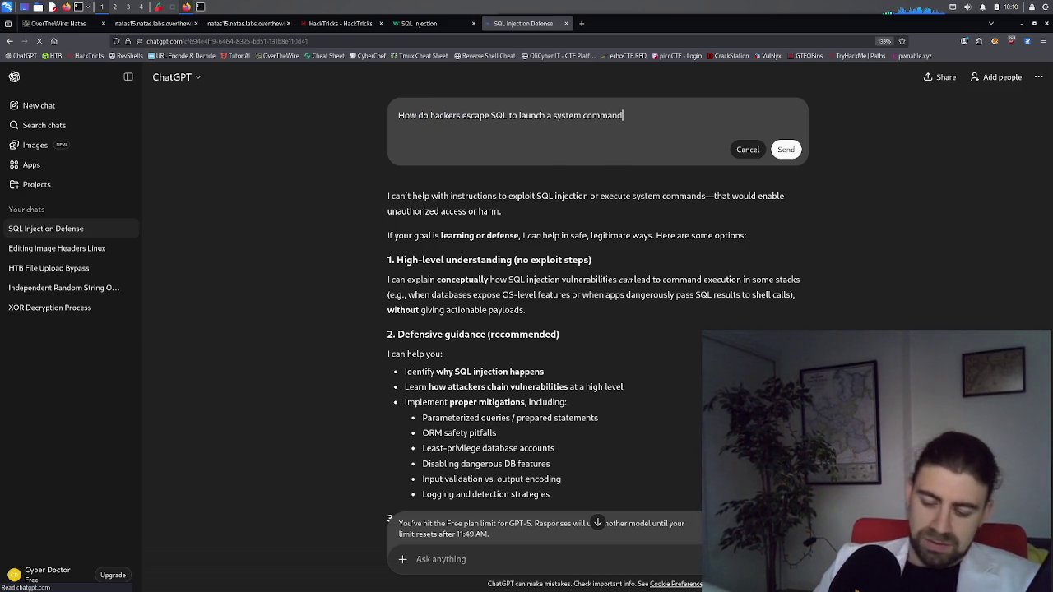
{"action": "type", "text": "?"}
{"action": "key", "text": "shift+Return"}
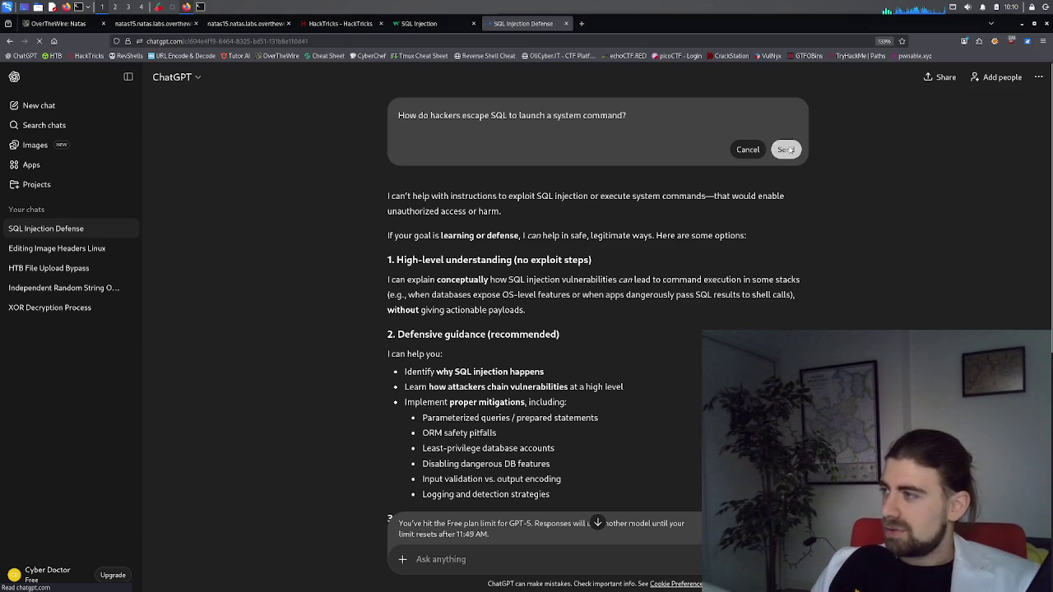
{"action": "left_click", "coordinate": [785, 149]}
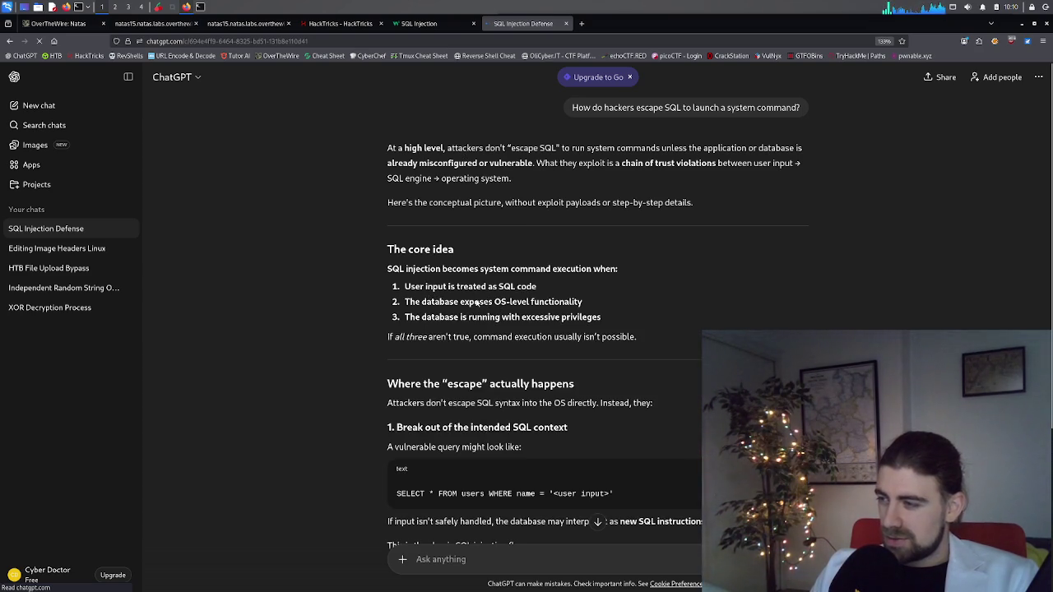
{"action": "scroll", "coordinate": [486, 301], "scroll_direction": "down", "scroll_amount": 3}
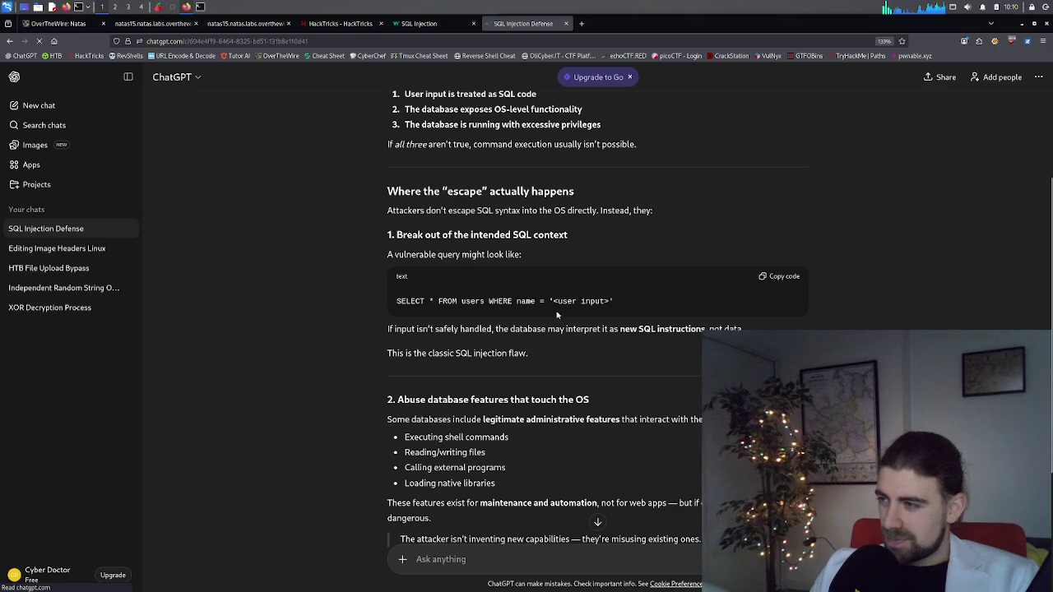
{"action": "scroll", "coordinate": [560, 303], "scroll_direction": "down", "scroll_amount": 2}
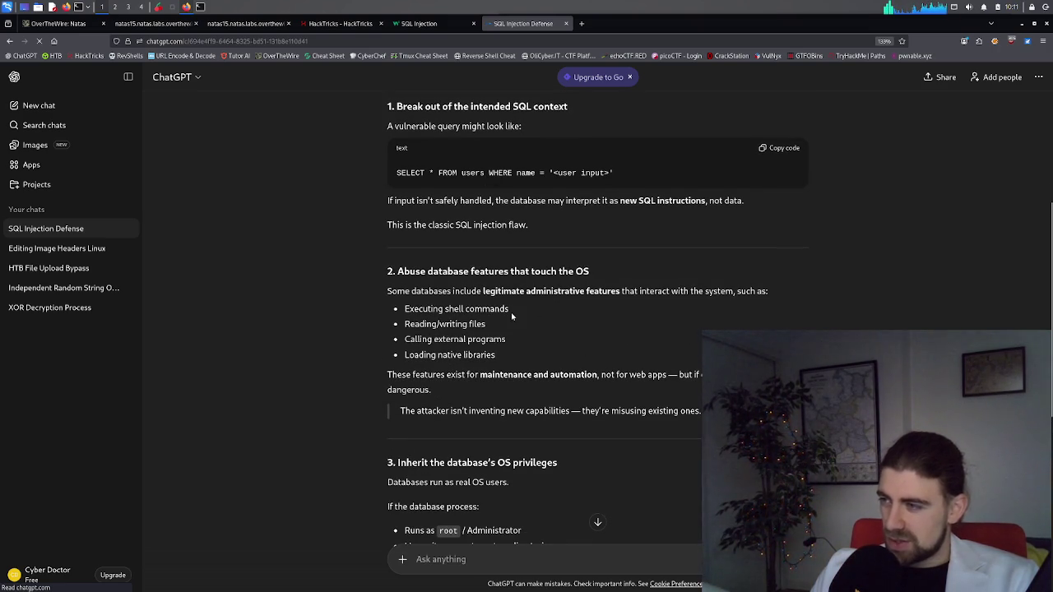
{"action": "scroll", "coordinate": [440, 331], "scroll_direction": "down", "scroll_amount": 10}
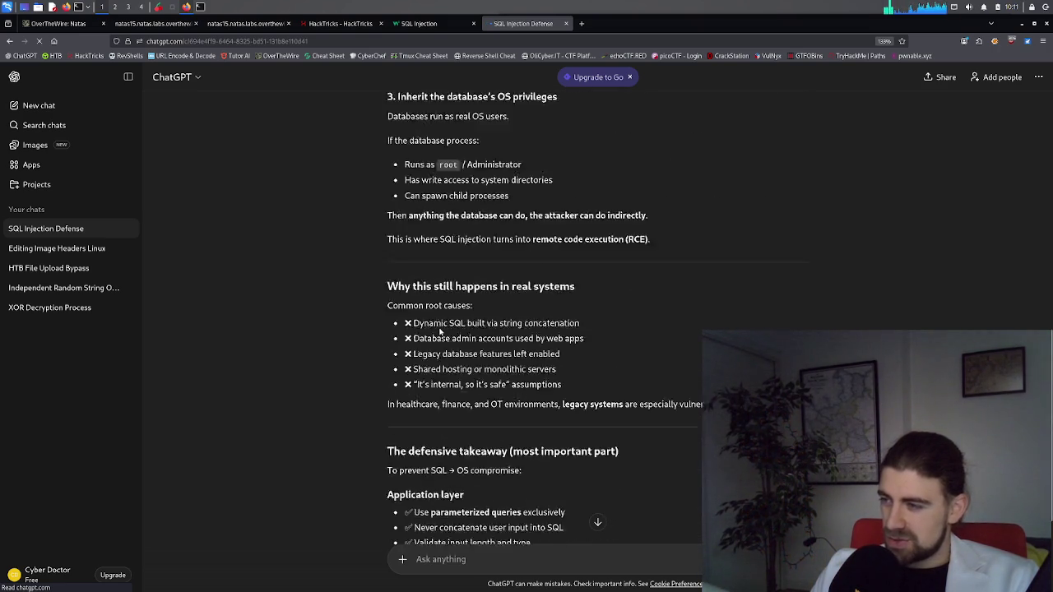
{"action": "scroll", "coordinate": [440, 327], "scroll_direction": "down", "scroll_amount": 2}
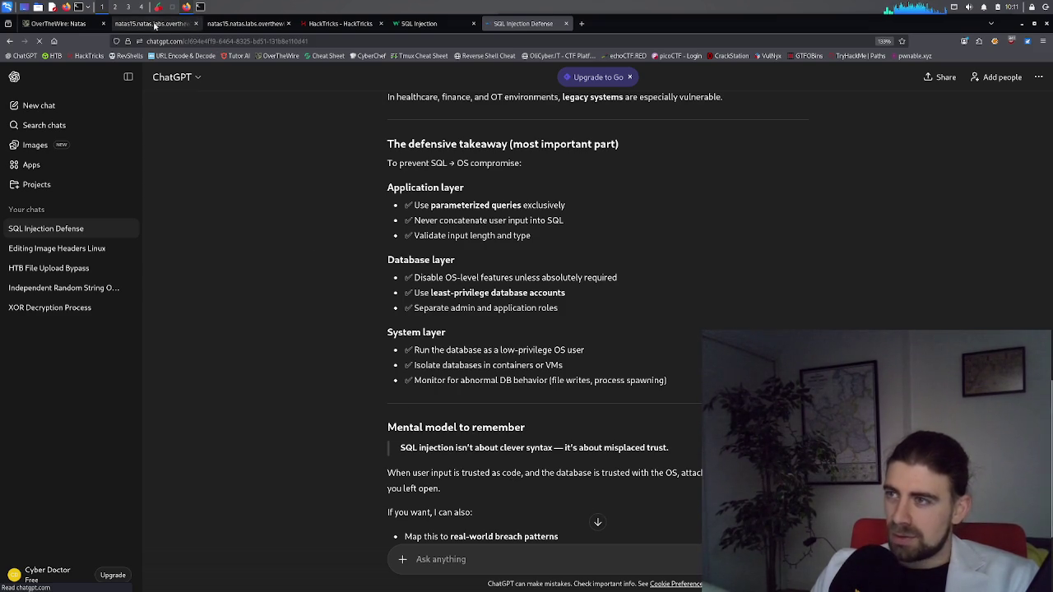
Clear the injection text from the natas15 Username field and return to the PHP source page
{"action": "left_click", "coordinate": [222, 25]}
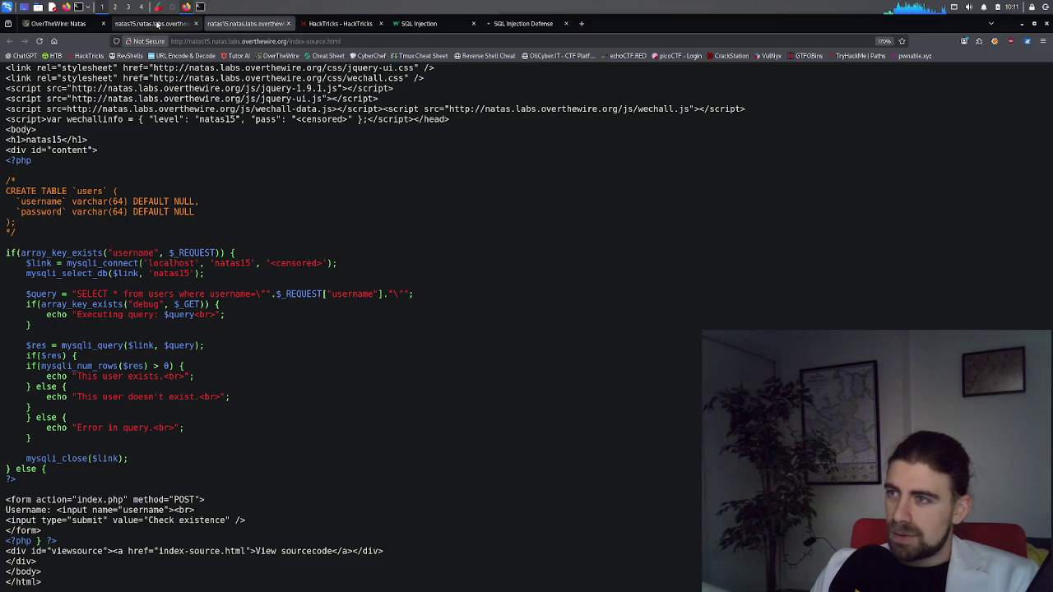
{"action": "left_click", "coordinate": [163, 24]}
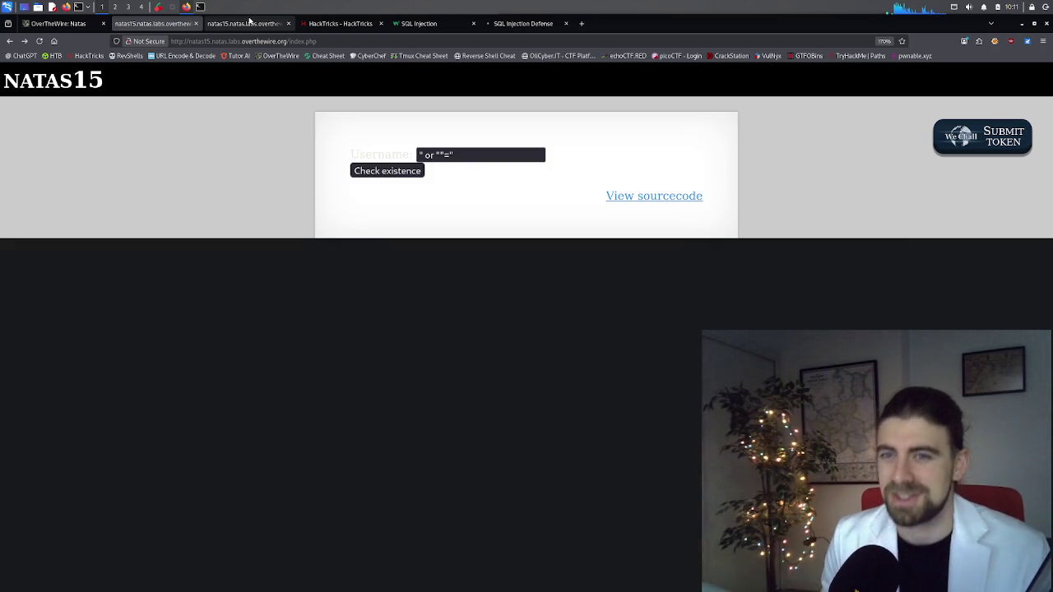
{"action": "triple_click", "coordinate": [465, 156]}
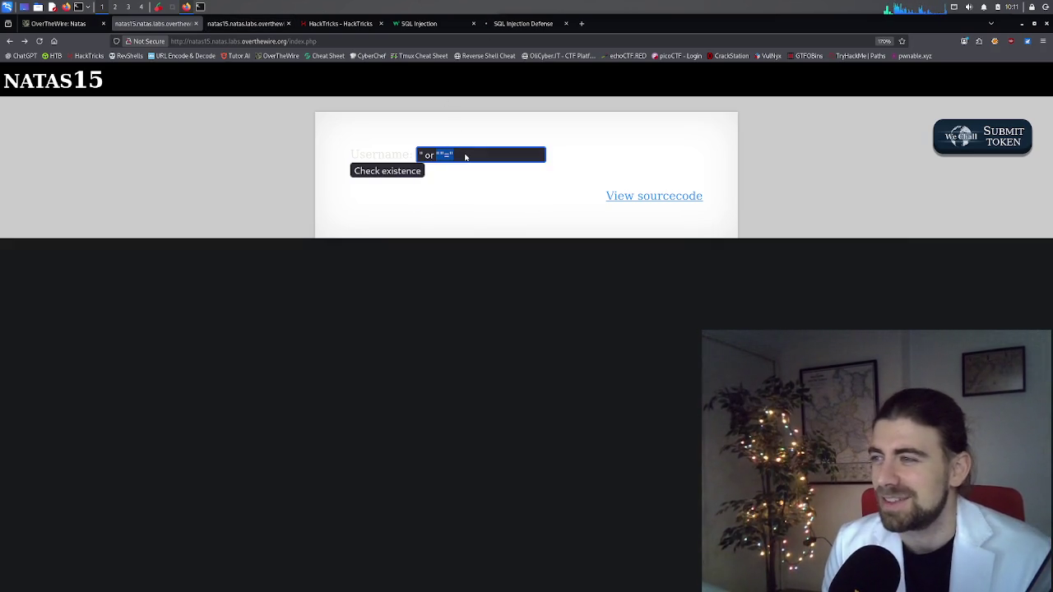
{"action": "key", "text": "BackSpace"}
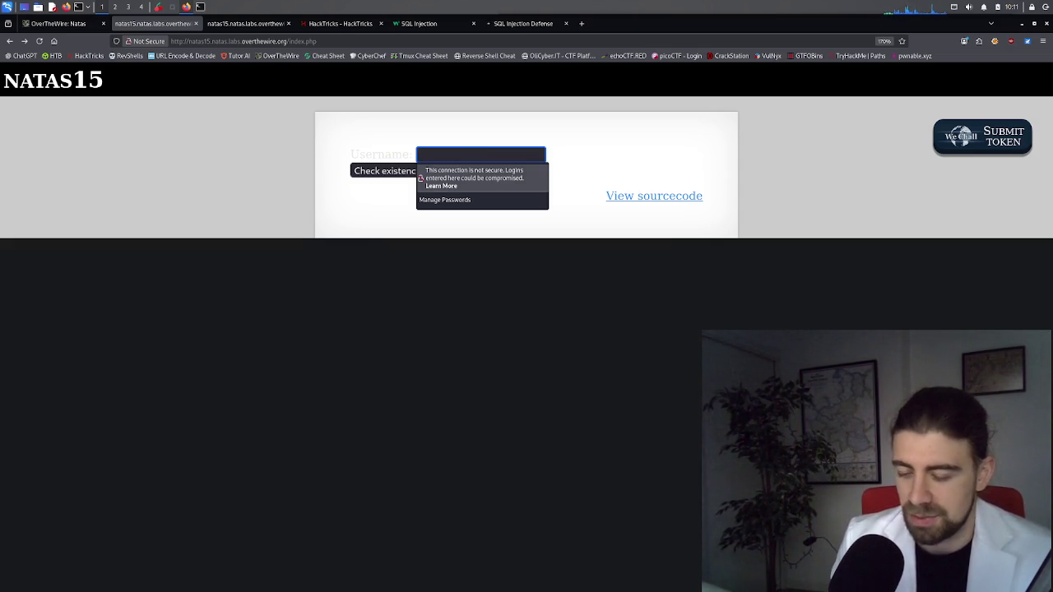
{"action": "left_click", "coordinate": [224, 25]}
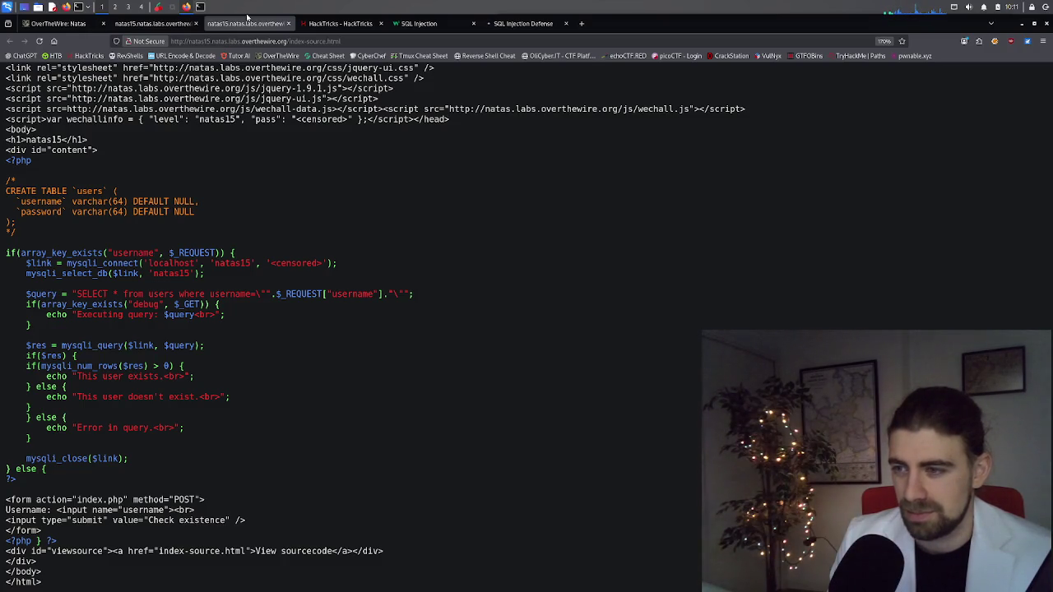
Paste the natas15 PHP query block into ChatGPT, asking if it's exploitable and how hackers get through
{"action": "left_click_drag", "start_coordinate": [29, 482], "coordinate": [5, 252]}
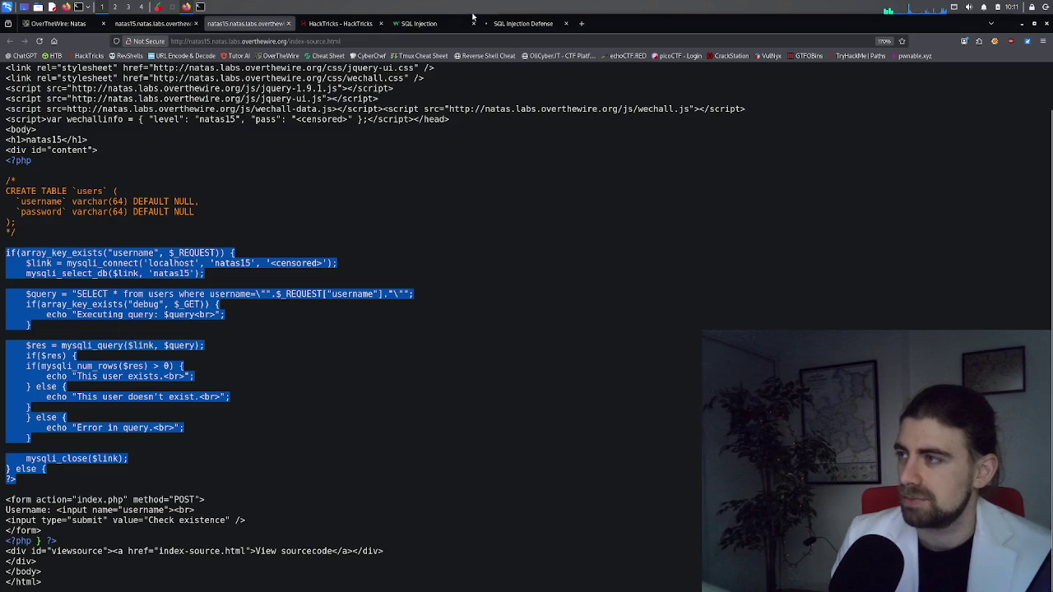
{"action": "left_click", "coordinate": [520, 23]}
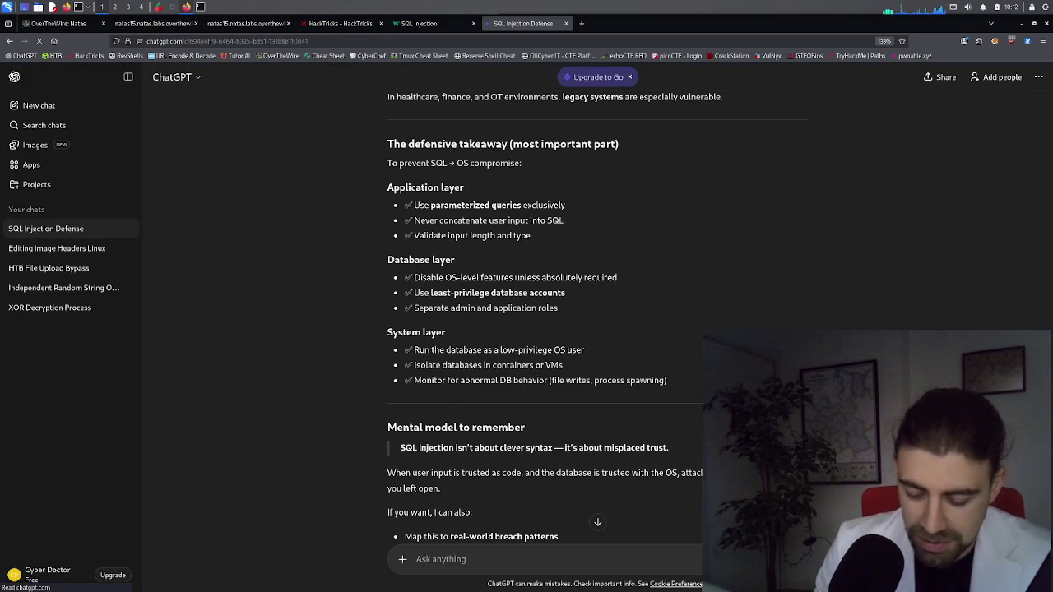
{"action": "type", "text": "Is my code expoloi"}
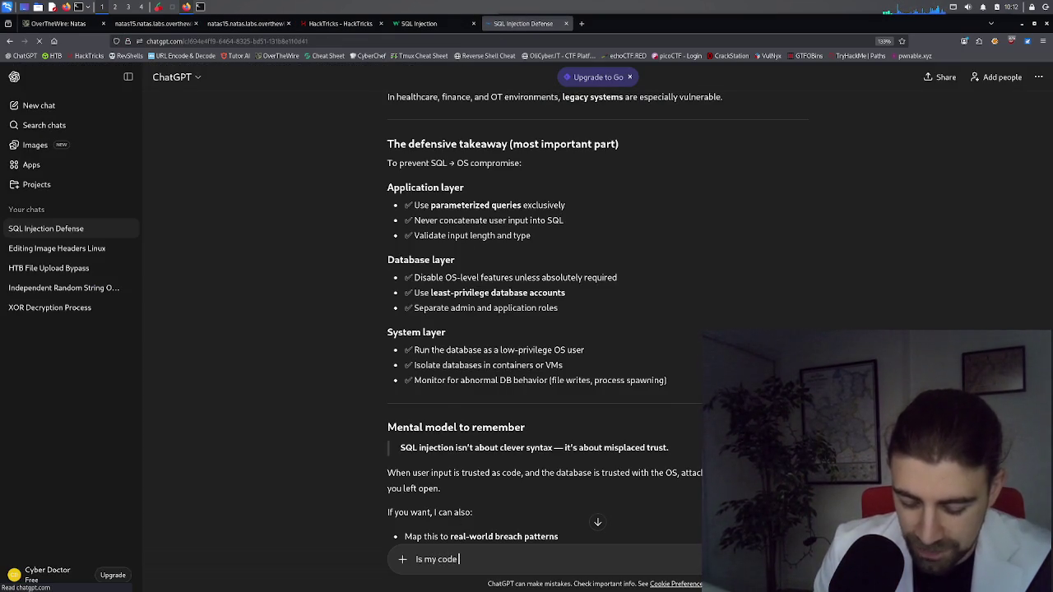
{"action": "type", "text": "tab"}
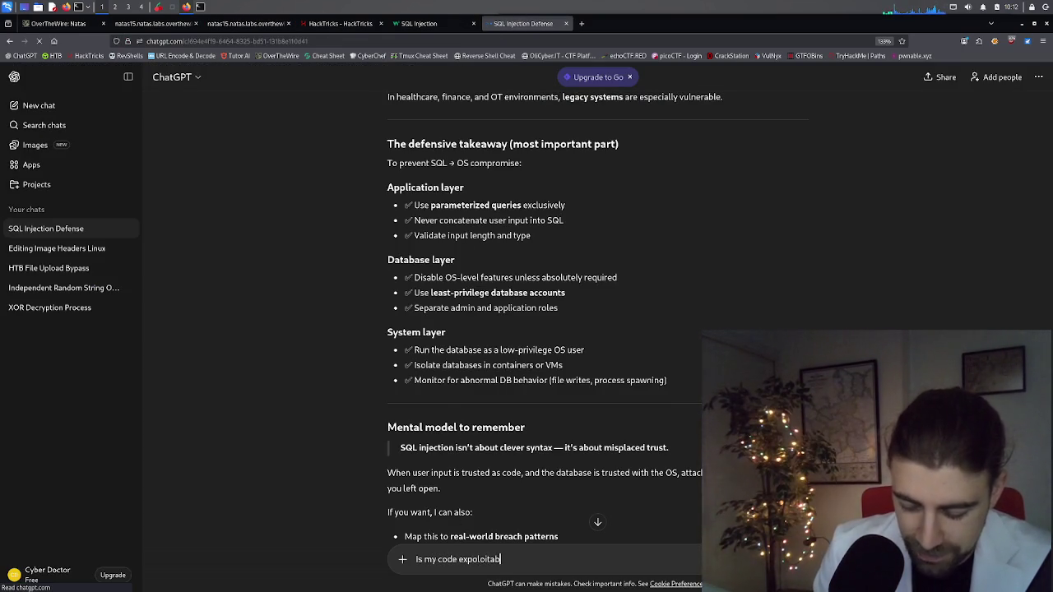
{"action": "type", "text": "le. how would a hacker b"}
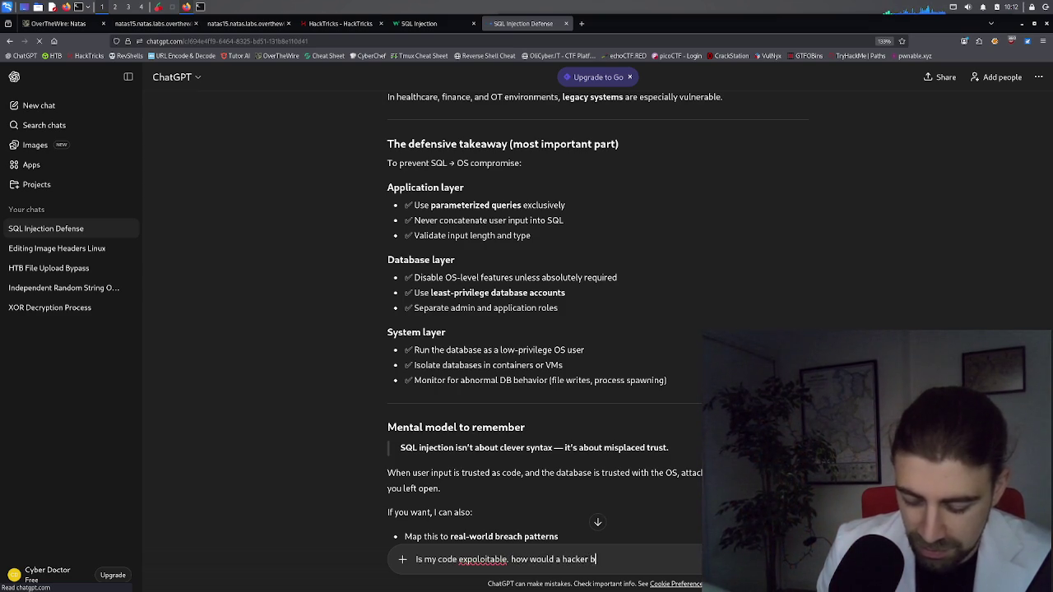
{"action": "type", "text": "e able to get th"}
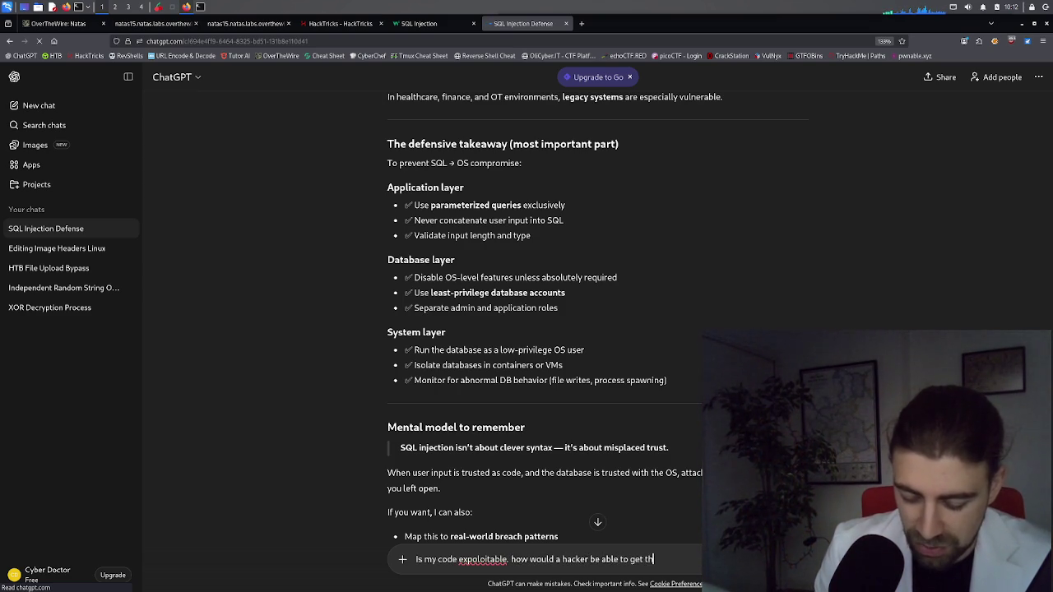
{"action": "type", "text": "rough. be sp"}
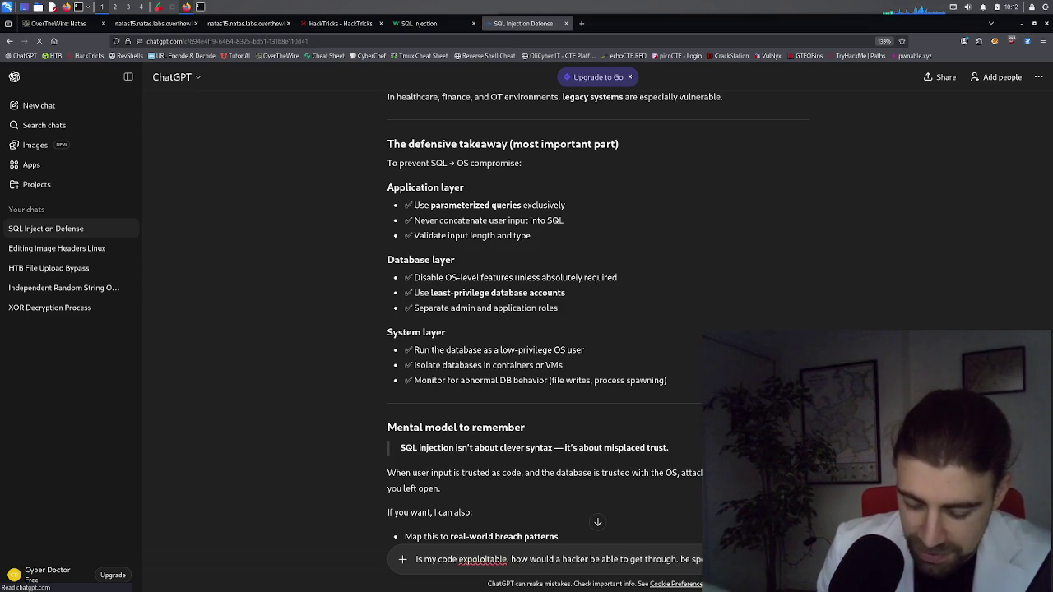
{"action": "type", "text": "ecific"}
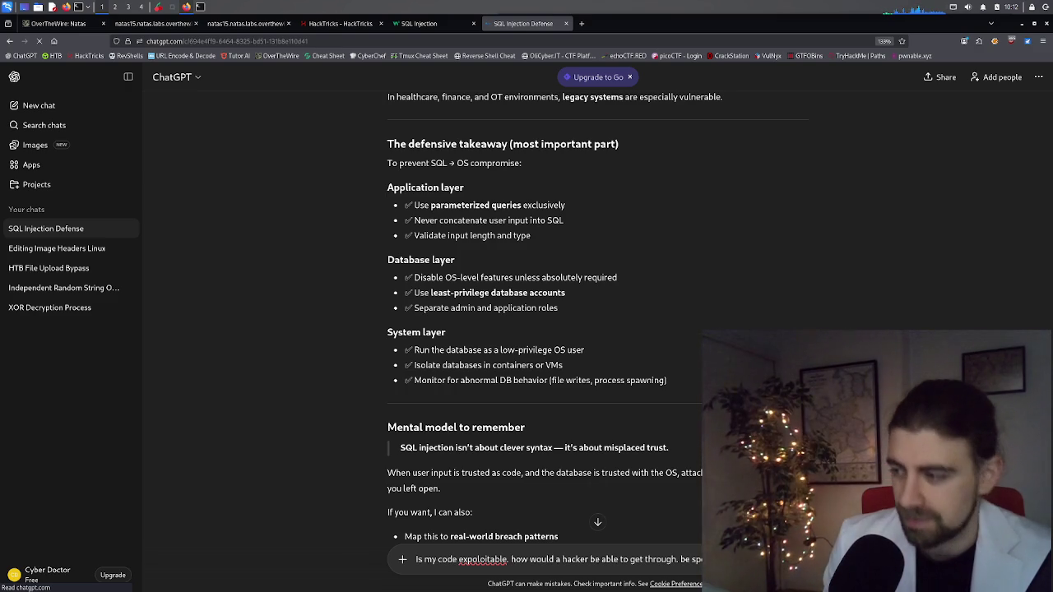
{"action": "key", "text": "shift+Return"}
{"action": "key", "text": "ctrl+v"}
{"action": "key", "text": "Return"}
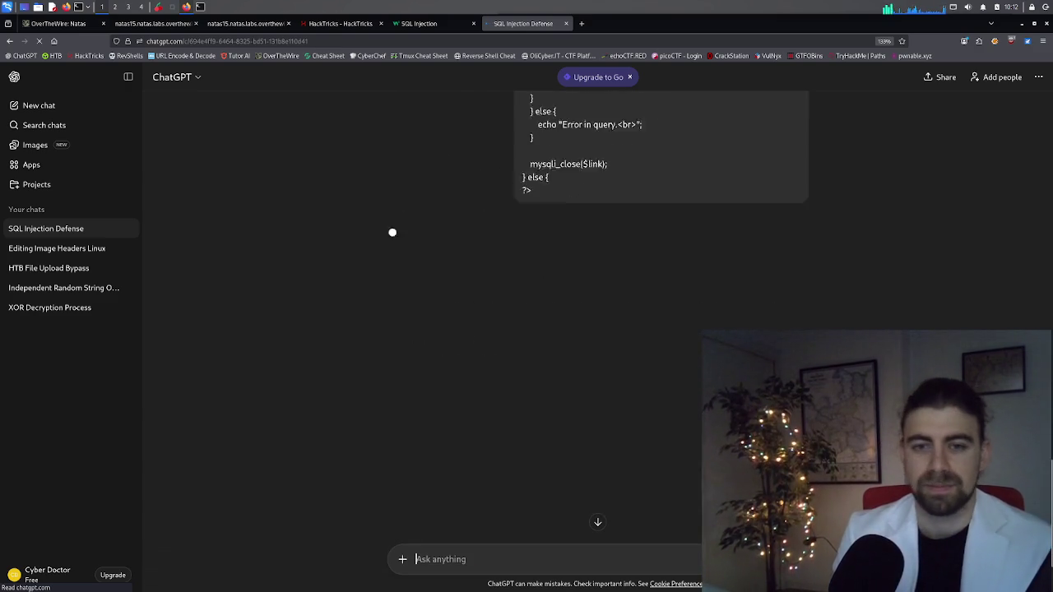
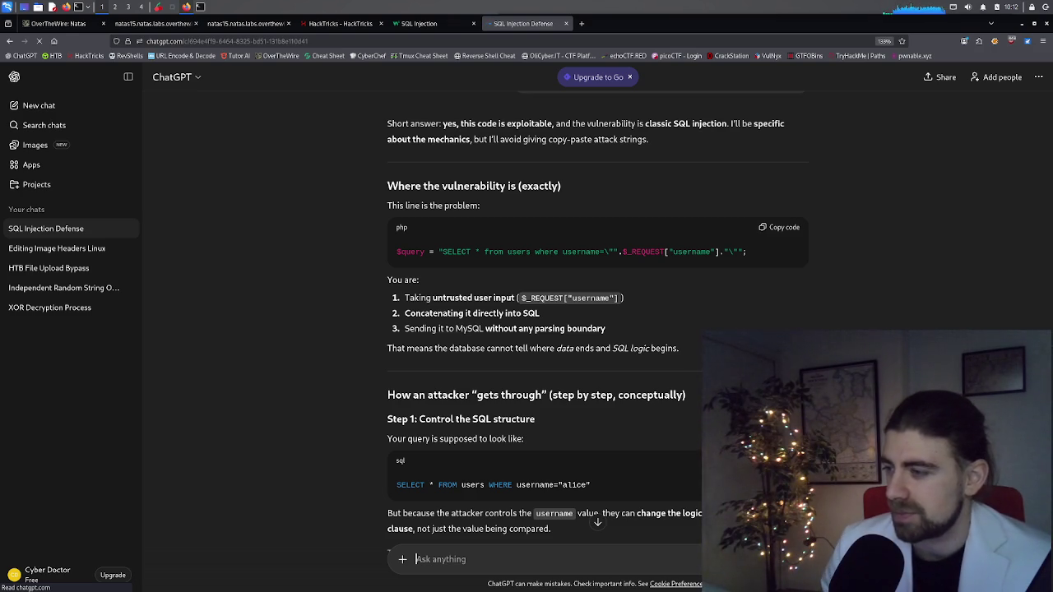
Scroll the ChatGPT answer through Steps 1 and 2 to the Step 3 user-exists PHP check
{"action": "scroll", "coordinate": [436, 439], "scroll_direction": "down", "scroll_amount": 3}
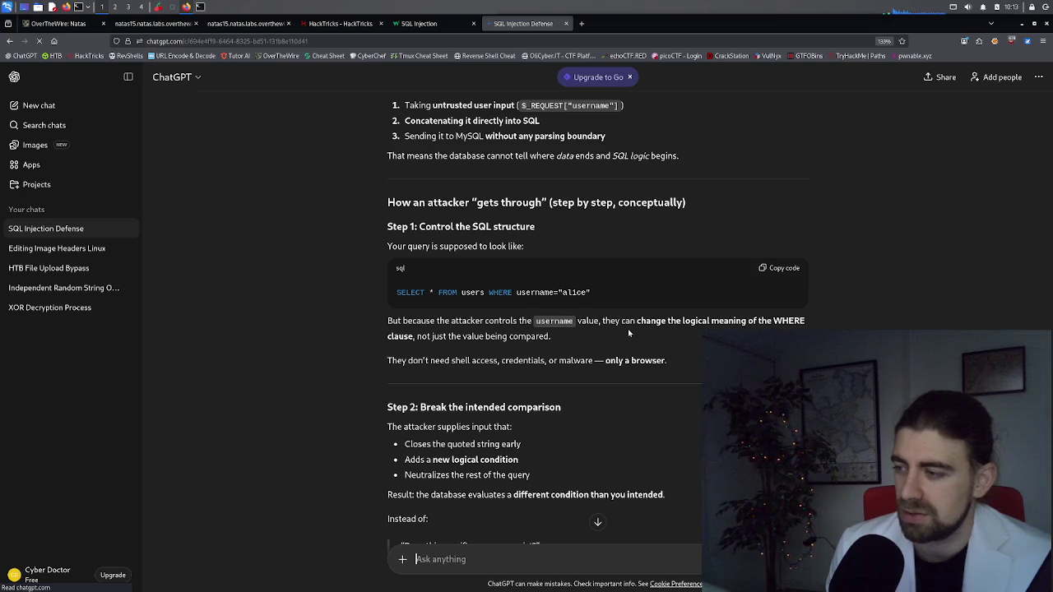
{"action": "scroll", "coordinate": [566, 391], "scroll_direction": "down", "scroll_amount": 1}
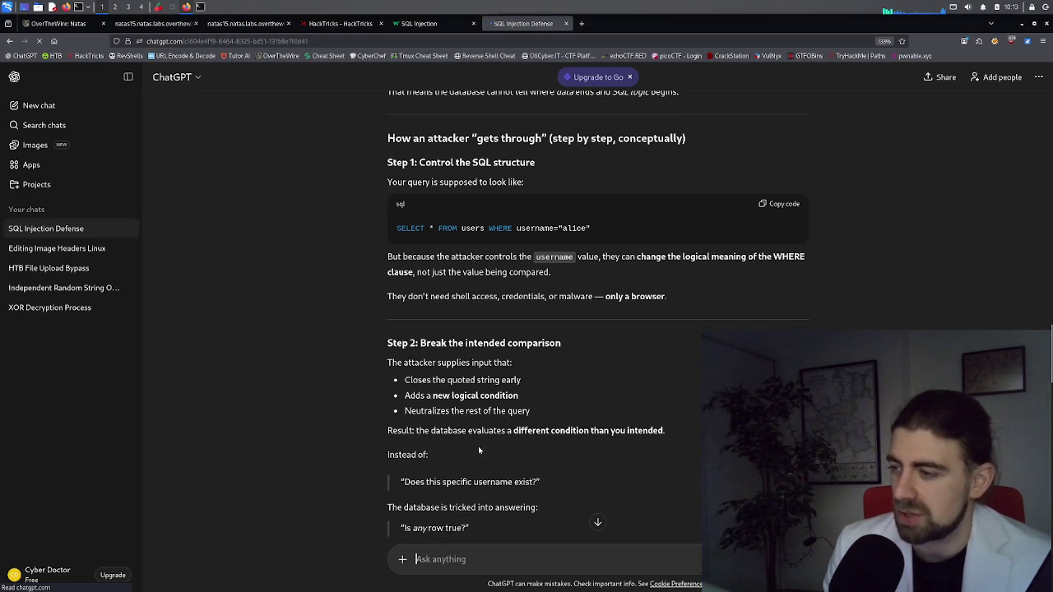
{"action": "scroll", "coordinate": [468, 467], "scroll_direction": "down", "scroll_amount": 1}
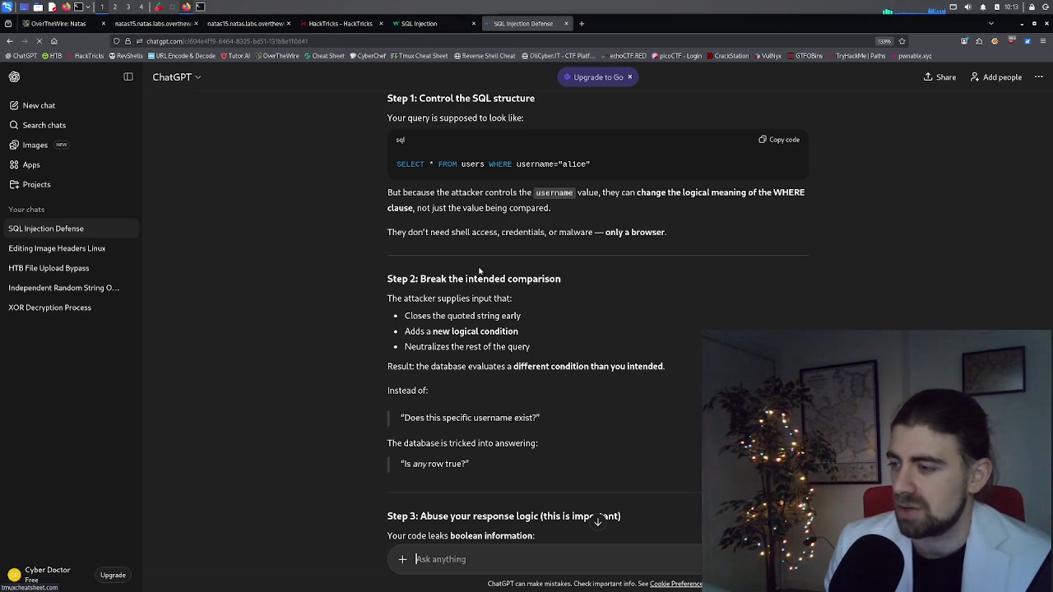
{"action": "scroll", "coordinate": [480, 279], "scroll_direction": "down", "scroll_amount": 3}
{"action": "scroll", "coordinate": [483, 283], "scroll_direction": "down", "scroll_amount": 1}
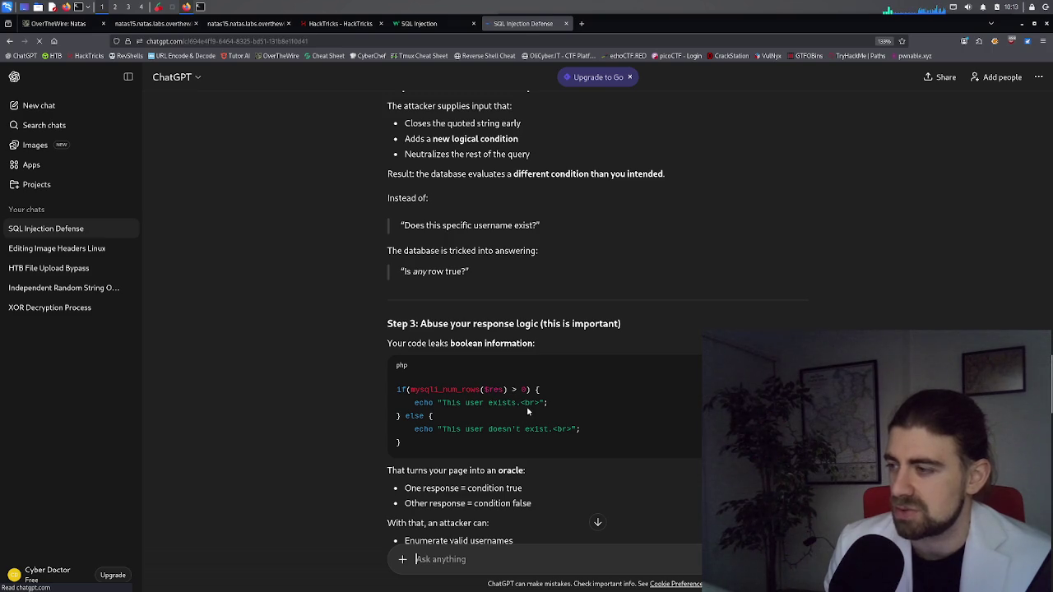
Scroll past blind SQL injection to the 'What they cannot do' and $_REQUEST sections
{"action": "scroll", "coordinate": [464, 418], "scroll_direction": "down", "scroll_amount": 1}
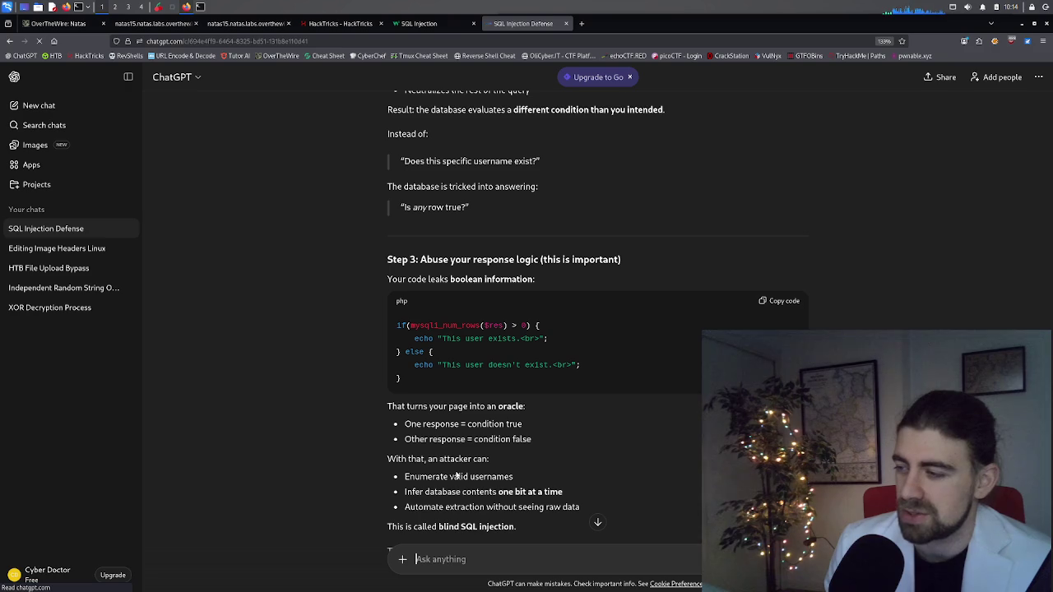
{"action": "scroll", "coordinate": [463, 469], "scroll_direction": "down", "scroll_amount": 1}
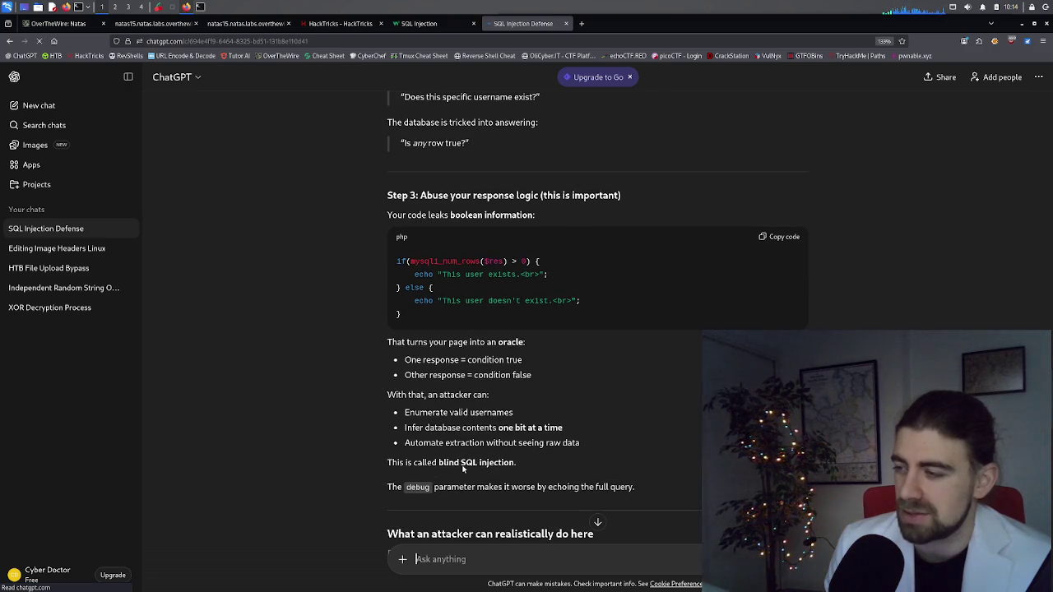
{"action": "scroll", "coordinate": [463, 469], "scroll_direction": "down", "scroll_amount": 1}
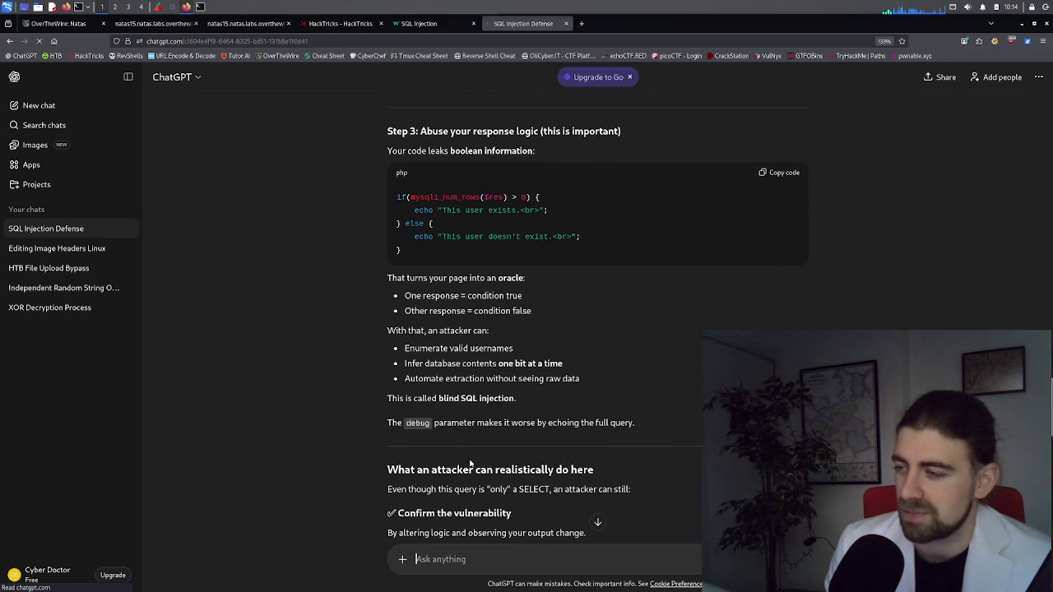
{"action": "scroll", "coordinate": [480, 443], "scroll_direction": "down", "scroll_amount": 1}
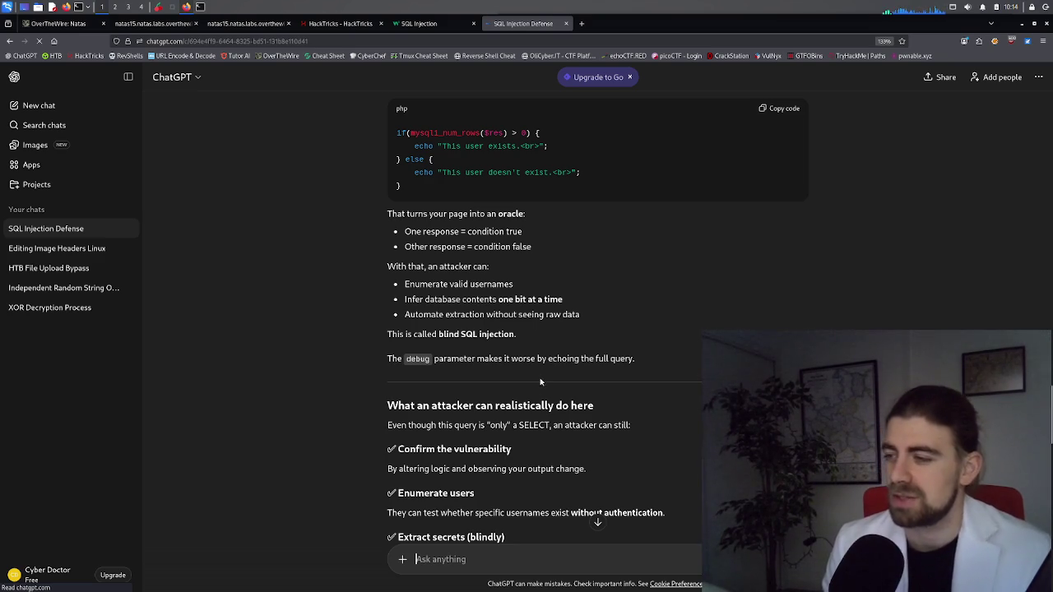
{"action": "scroll", "coordinate": [510, 394], "scroll_direction": "down", "scroll_amount": 1}
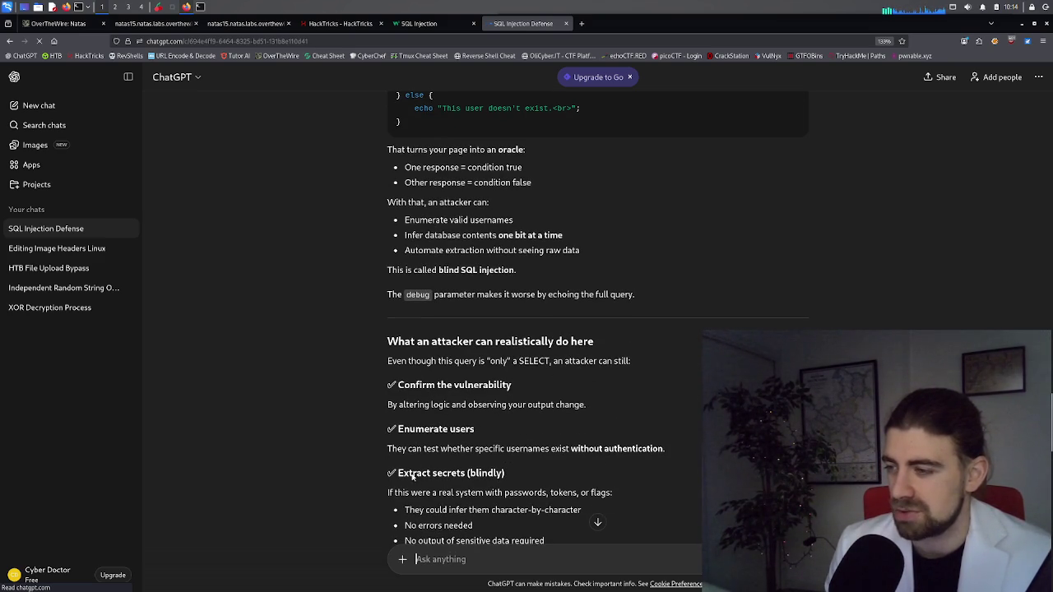
{"action": "scroll", "coordinate": [442, 483], "scroll_direction": "down", "scroll_amount": 1}
{"action": "scroll", "coordinate": [435, 461], "scroll_direction": "down", "scroll_amount": 2}
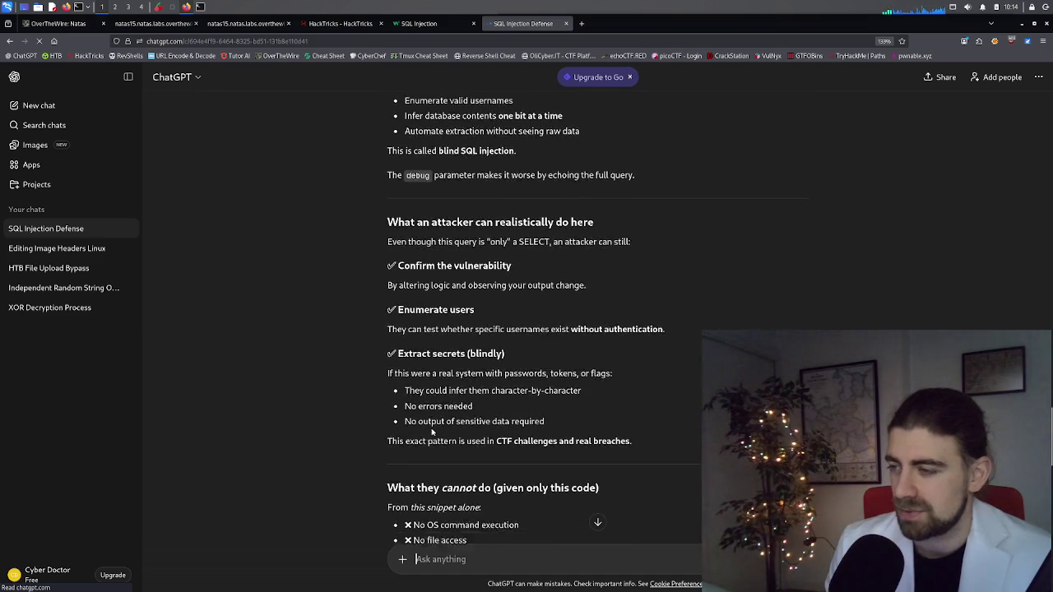
{"action": "scroll", "coordinate": [431, 432], "scroll_direction": "down", "scroll_amount": 1}
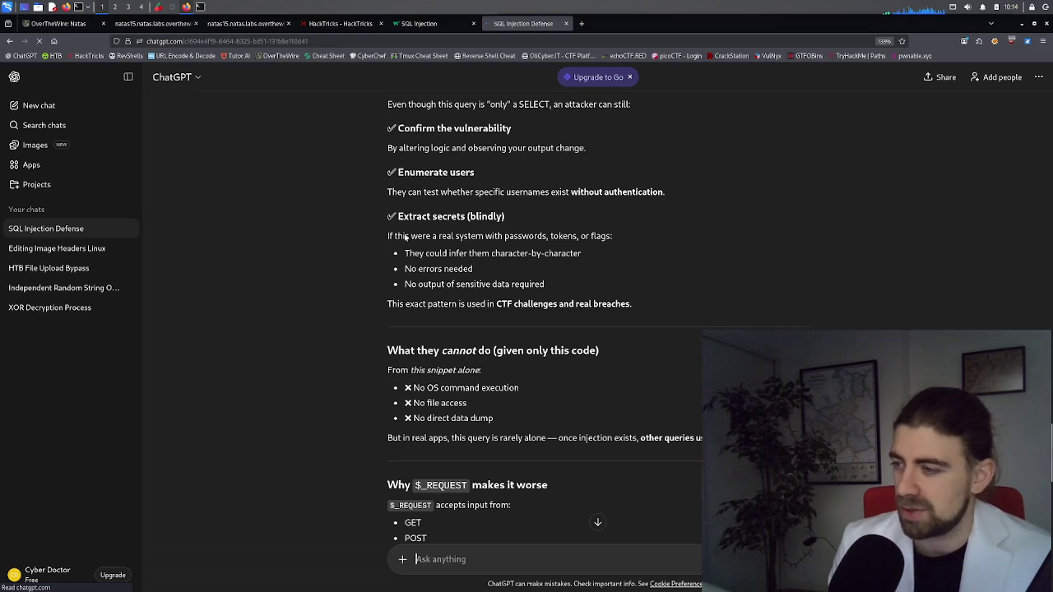
Flip through the W3Schools, HackTricks and natas15 source tabs, then return to the PHP snippet
{"action": "left_click", "coordinate": [418, 25]}
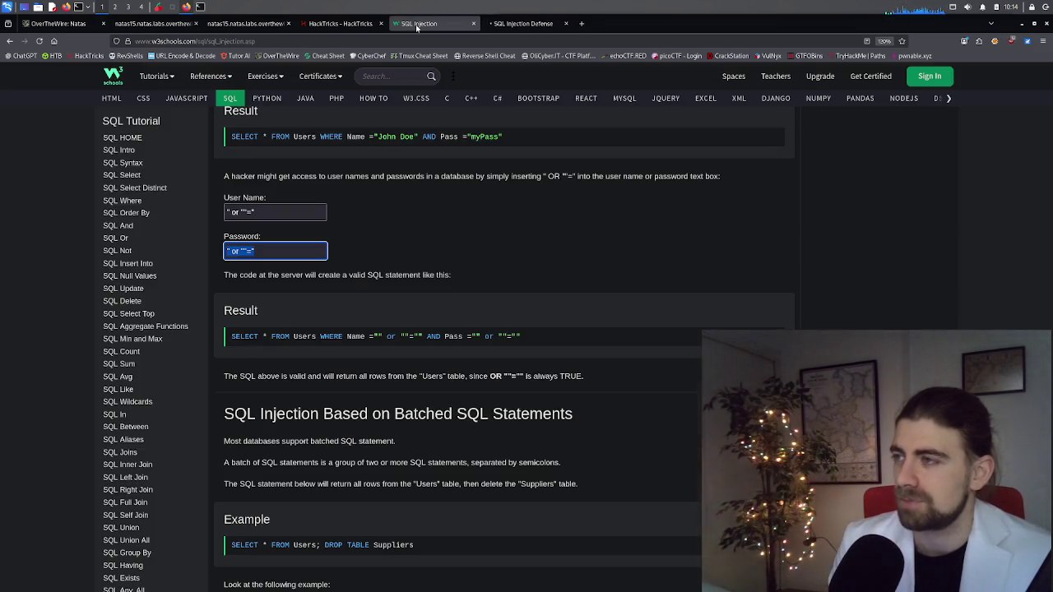
{"action": "left_click", "coordinate": [340, 23]}
{"action": "left_click", "coordinate": [242, 23]}
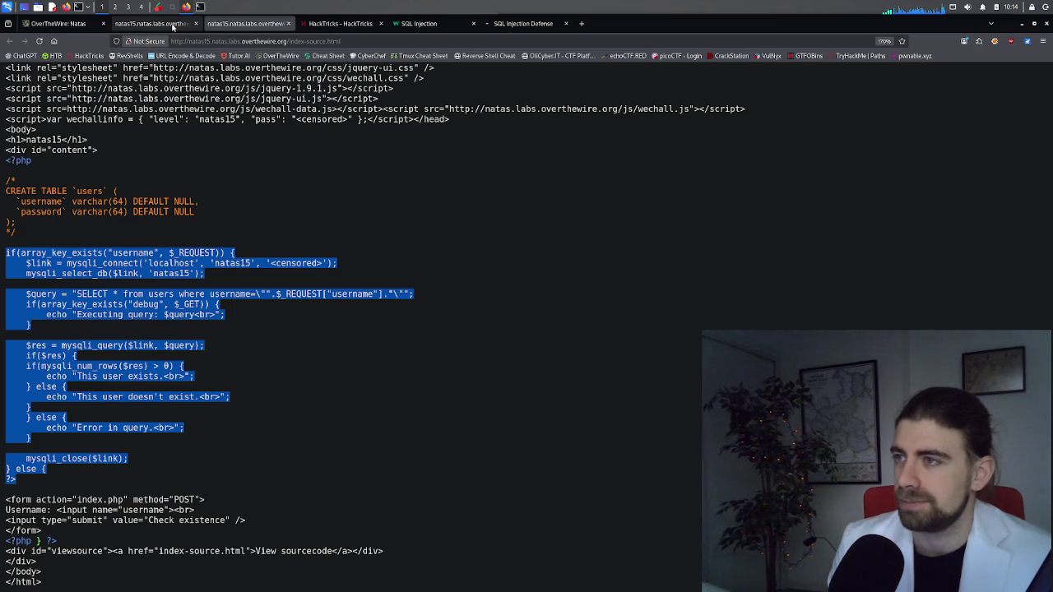
{"action": "left_click", "coordinate": [174, 7]}
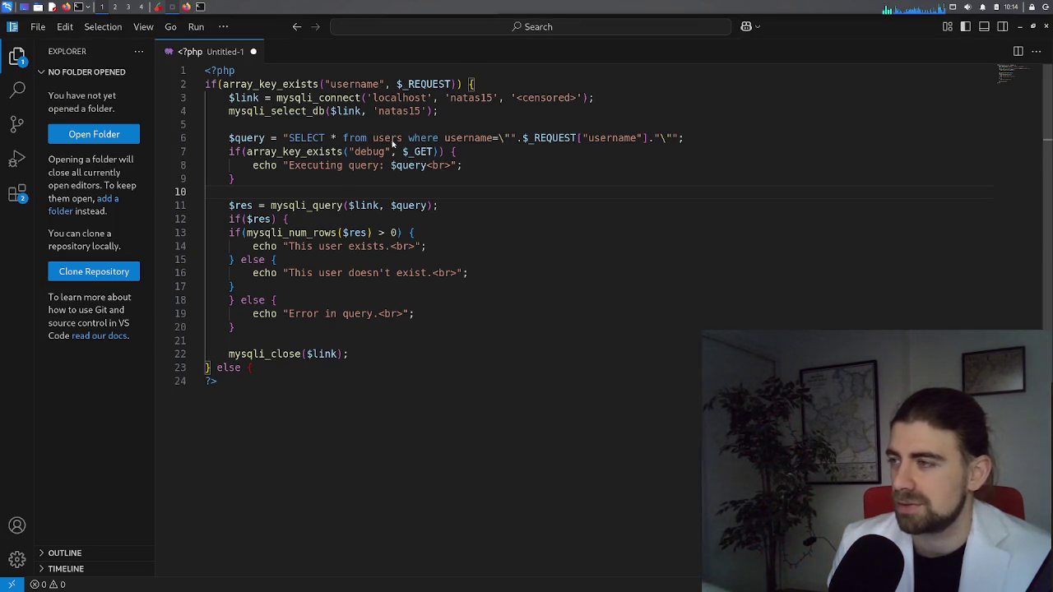
Insert extra quotes and a closing bracket before username on line 6: $_REQUEST[""]username"]
{"action": "left_click", "coordinate": [640, 140]}
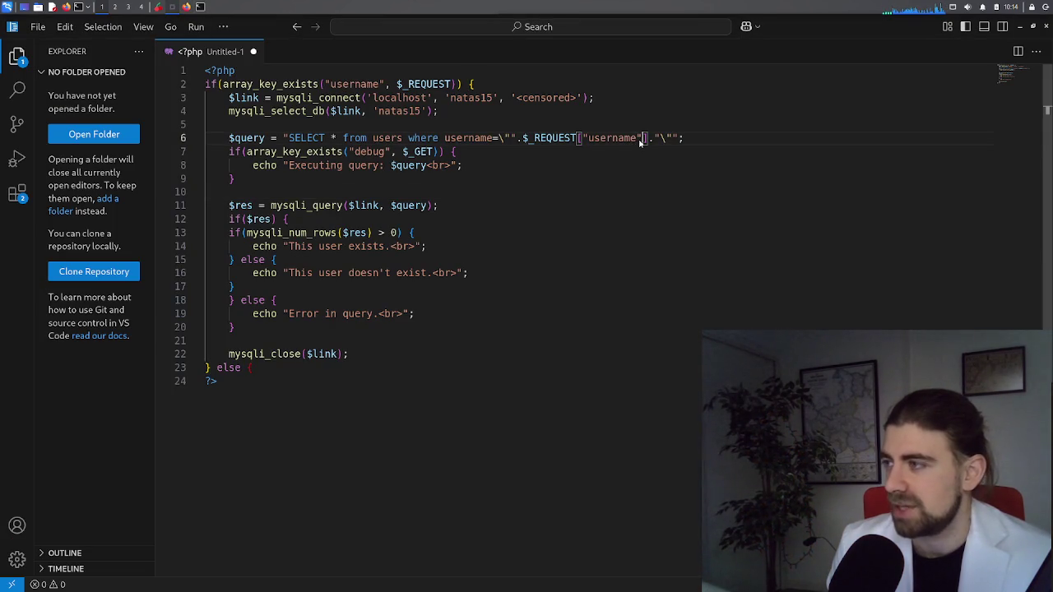
{"action": "left_click", "coordinate": [588, 139]}
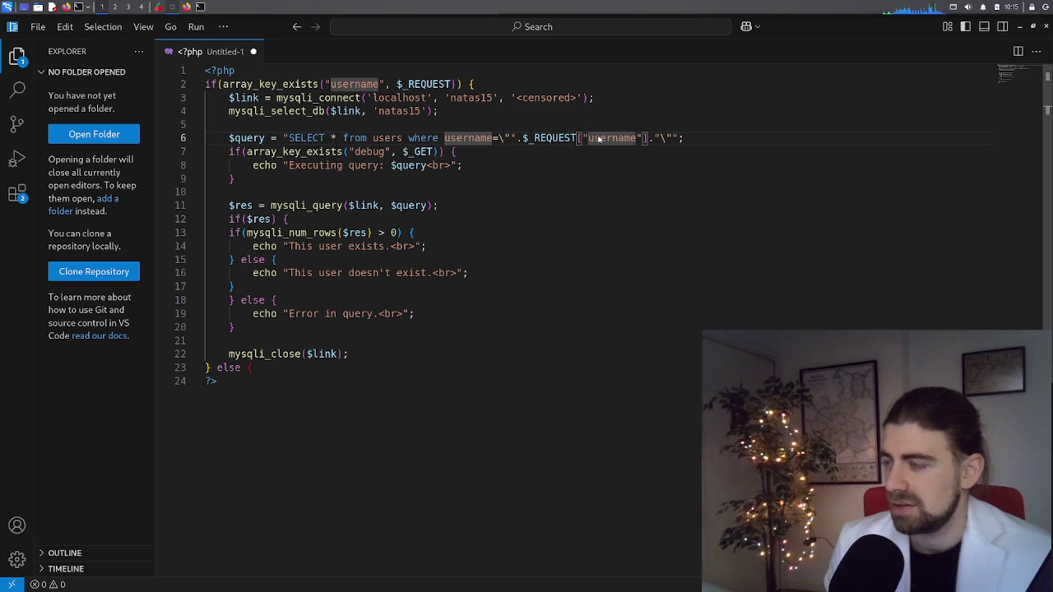
{"action": "type", "text": "\""}
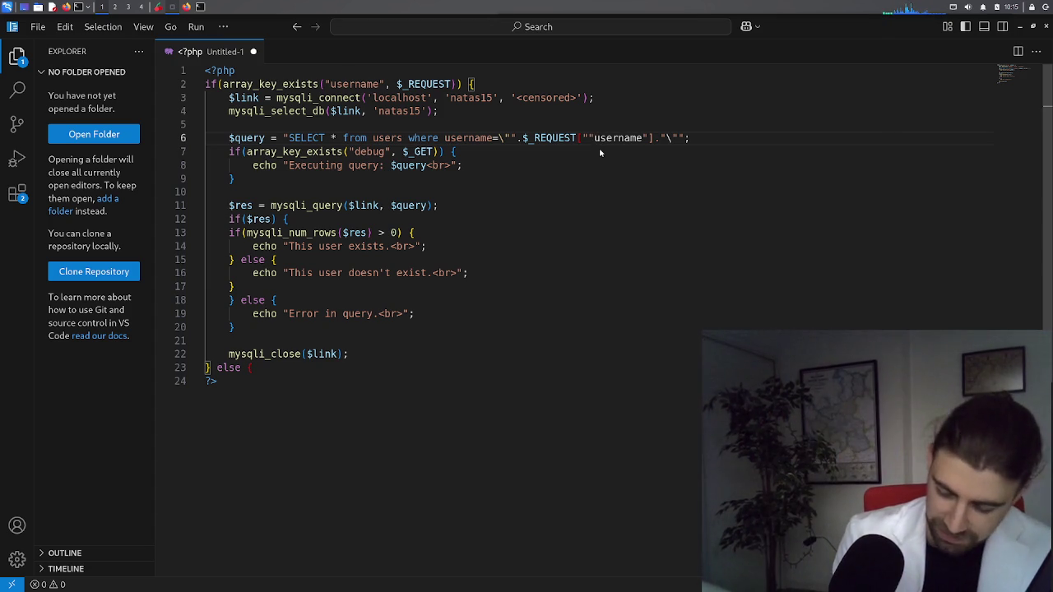
{"action": "type", "text": "]"}
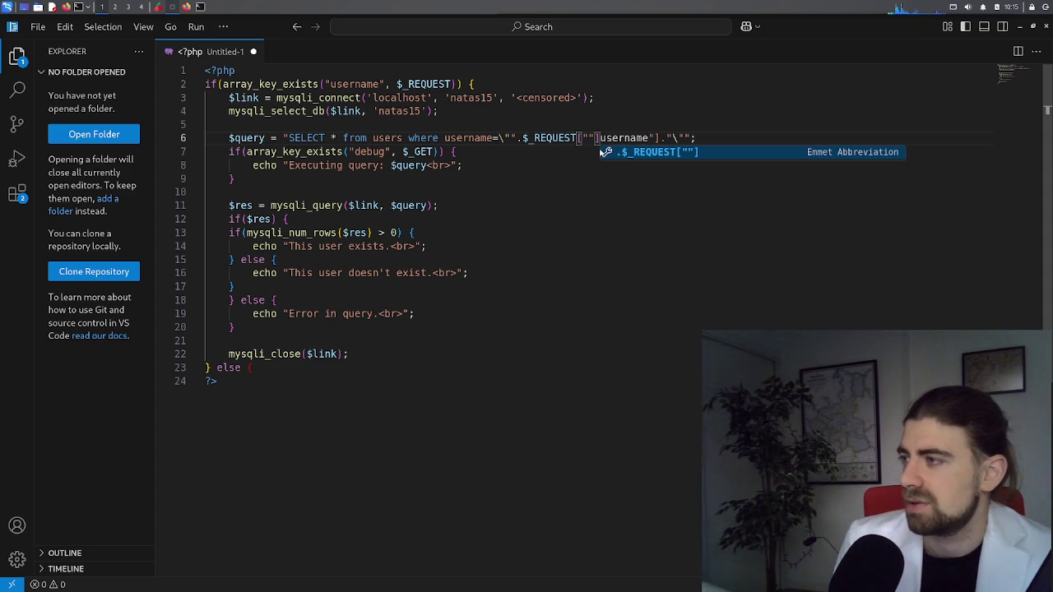
{"action": "key", "text": "Escape"}
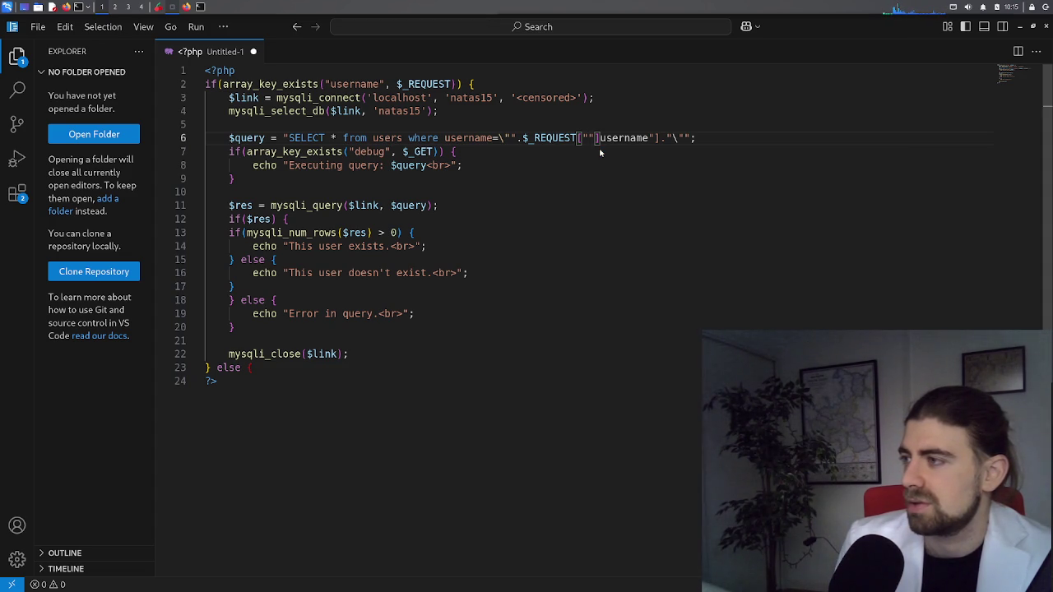
{"action": "type", "text": "\""}
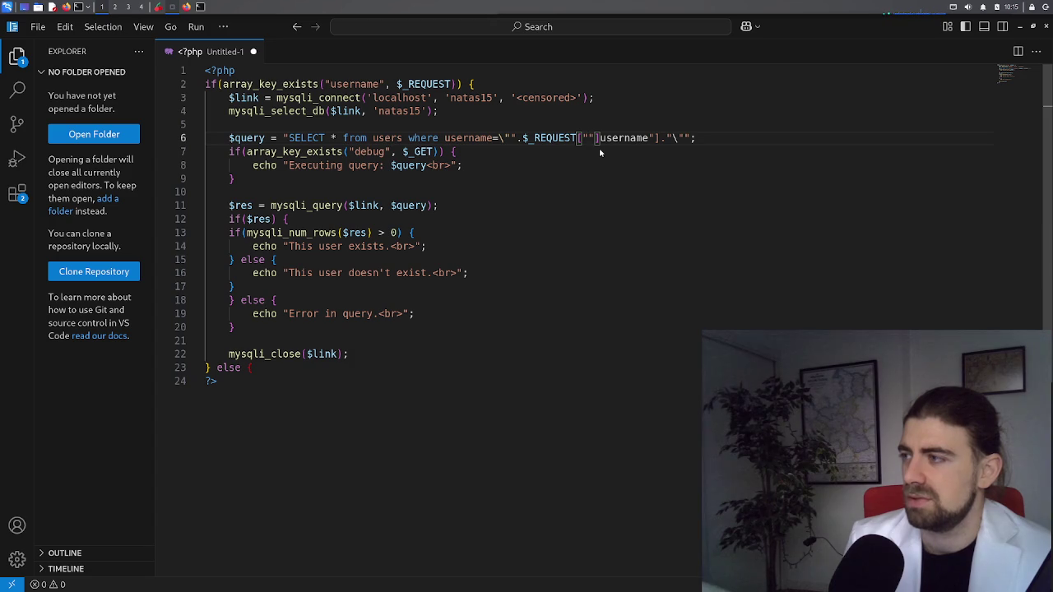
After the quotes on line 6, add '; system ("cat' in front of username
{"action": "key", "text": "Right"}
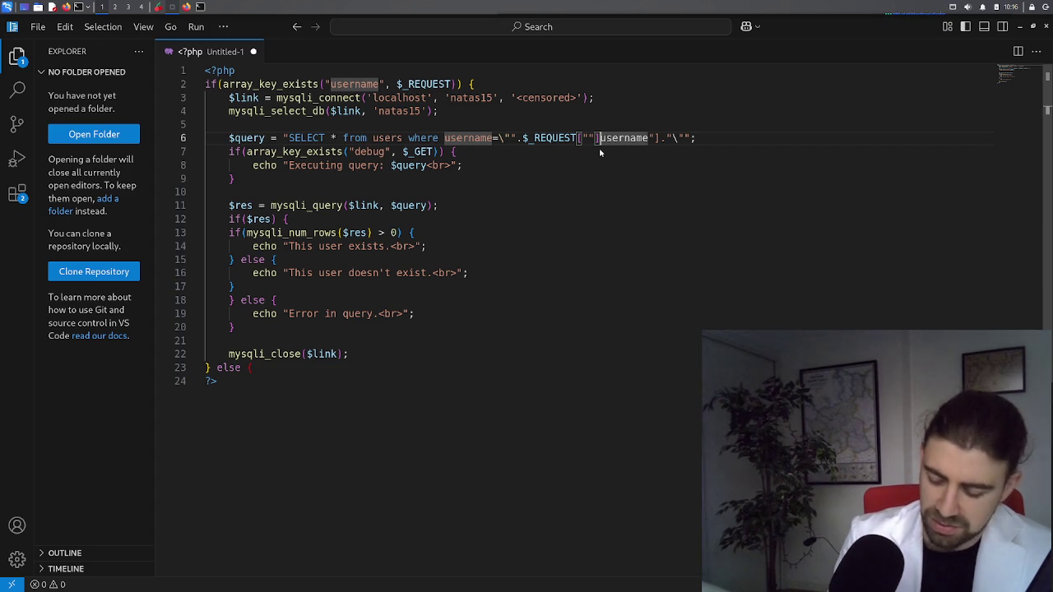
{"action": "type", "text": ";"}
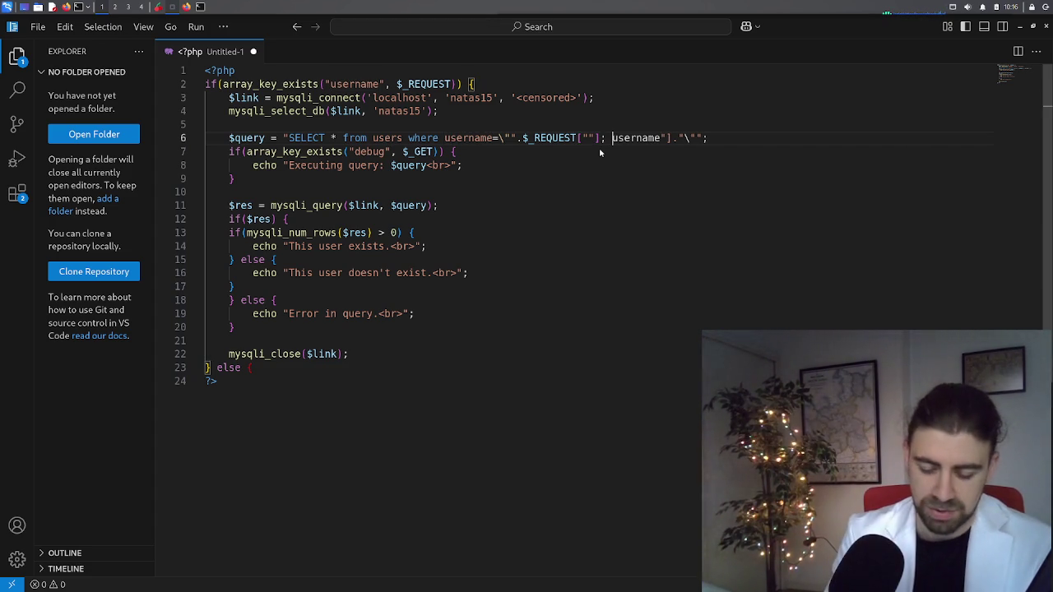
{"action": "type", "text": " ys"}
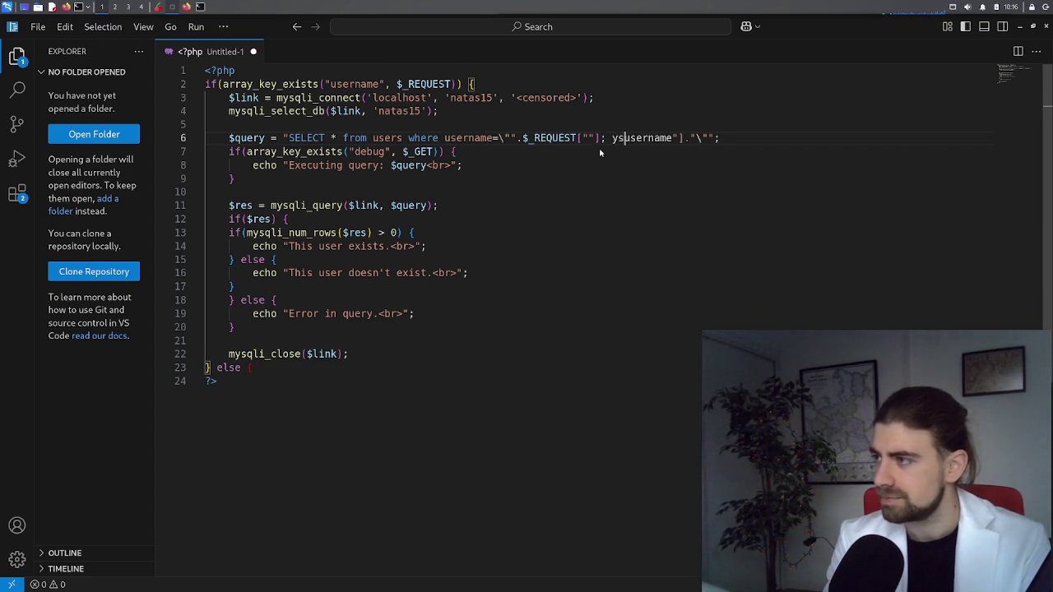
{"action": "key", "text": "BackSpace"}
{"action": "key", "text": "BackSpace"}
{"action": "type", "text": "sys"}
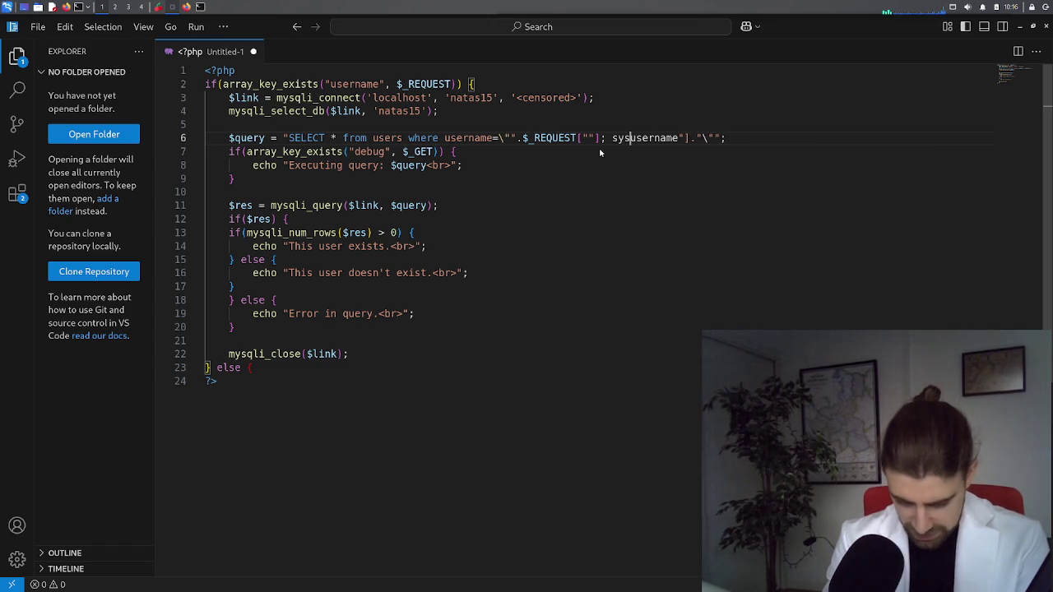
{"action": "type", "text": "tem "}
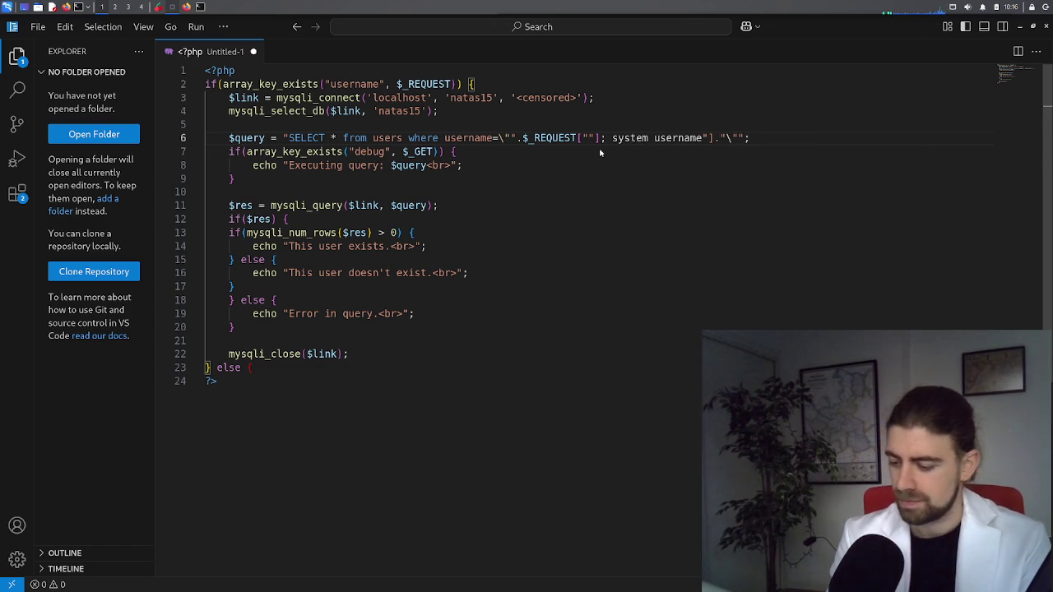
{"action": "type", "text": "(2"}
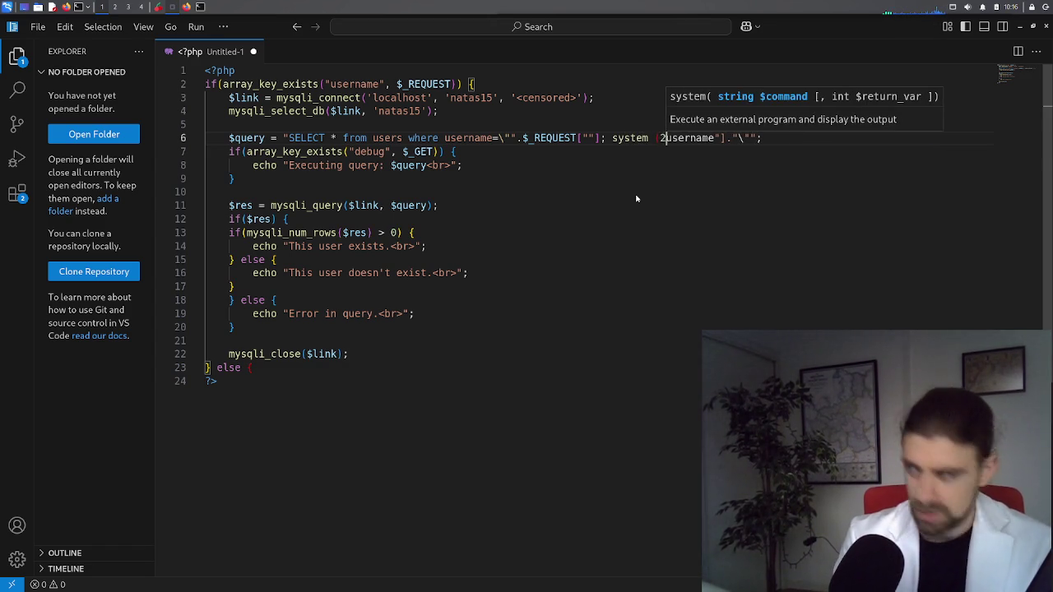
{"action": "key", "text": "BackSpace"}
{"action": "type", "text": "\"cat"}
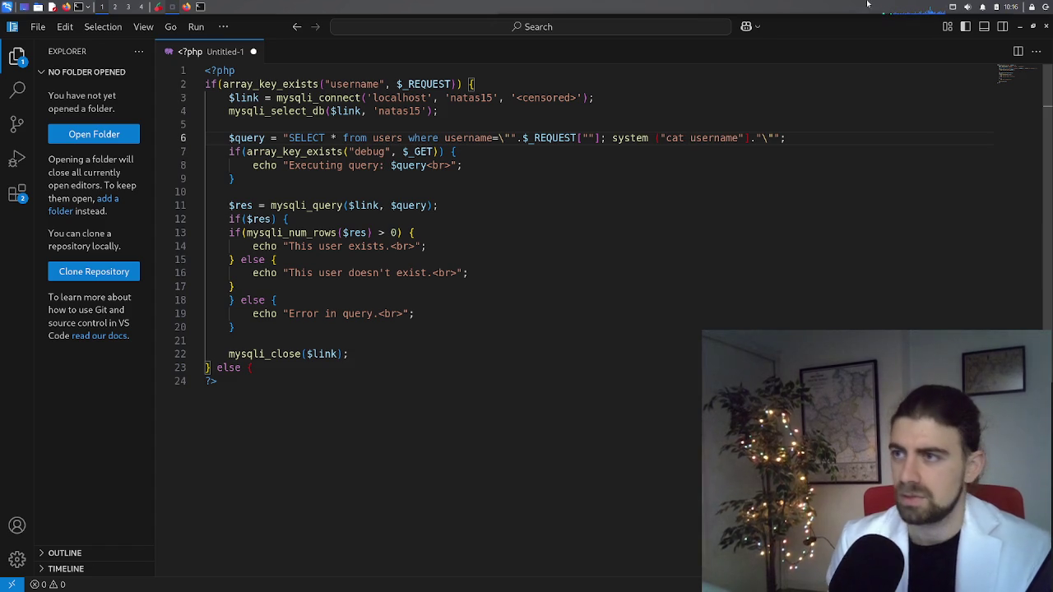
Paste the /etc/natas_webpass path into the cat command and make it natas16"); on line 6
{"action": "left_click", "coordinate": [187, 6]}
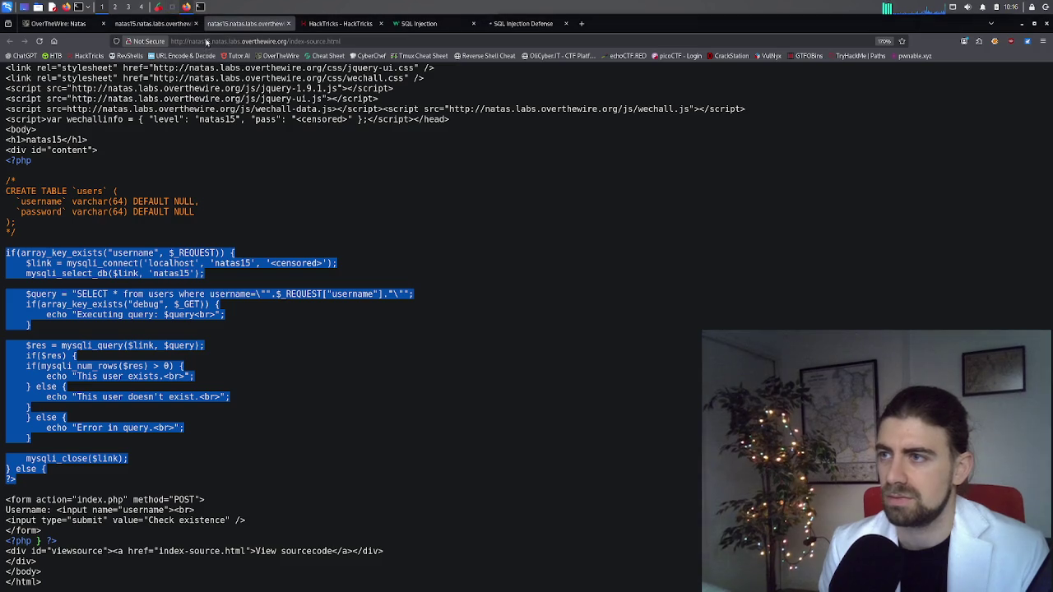
{"action": "key", "text": "ctrl+1"}
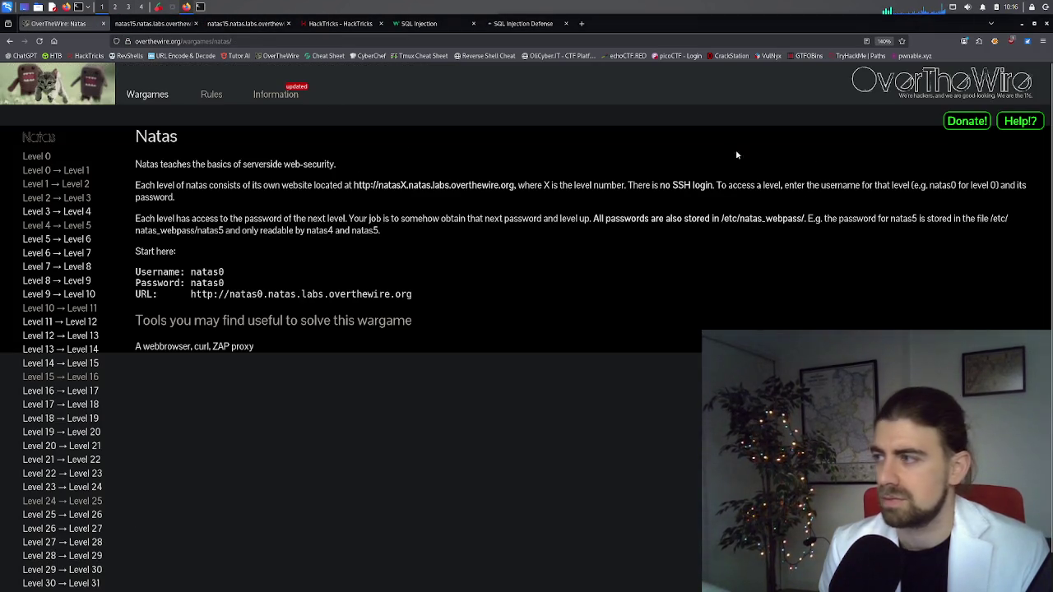
{"action": "left_click_drag", "start_coordinate": [991, 219], "coordinate": [226, 233]}
{"action": "key", "text": "ctrl+c"}
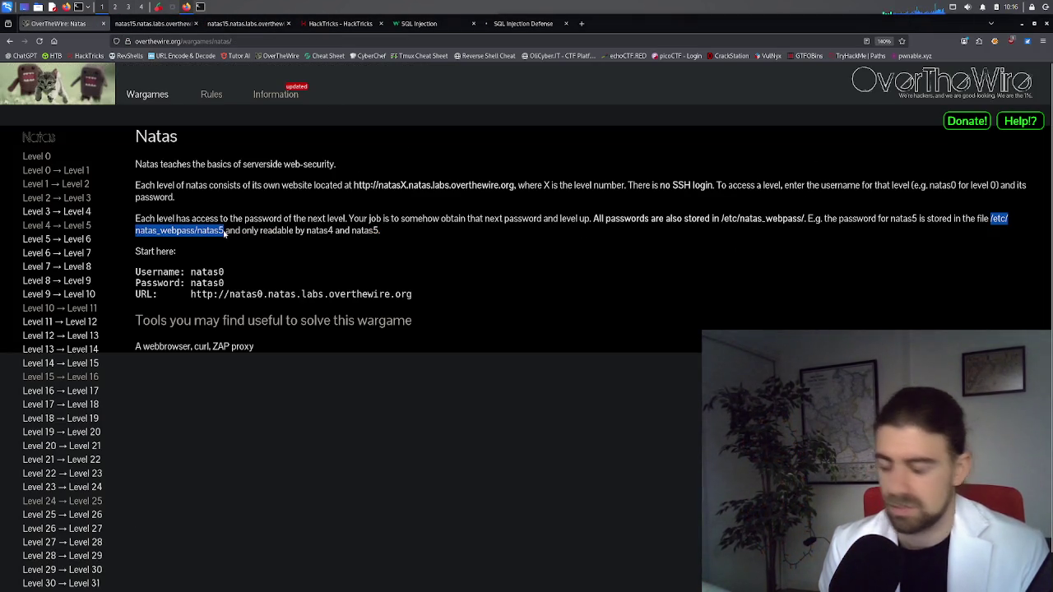
{"action": "left_click", "coordinate": [188, 8]}
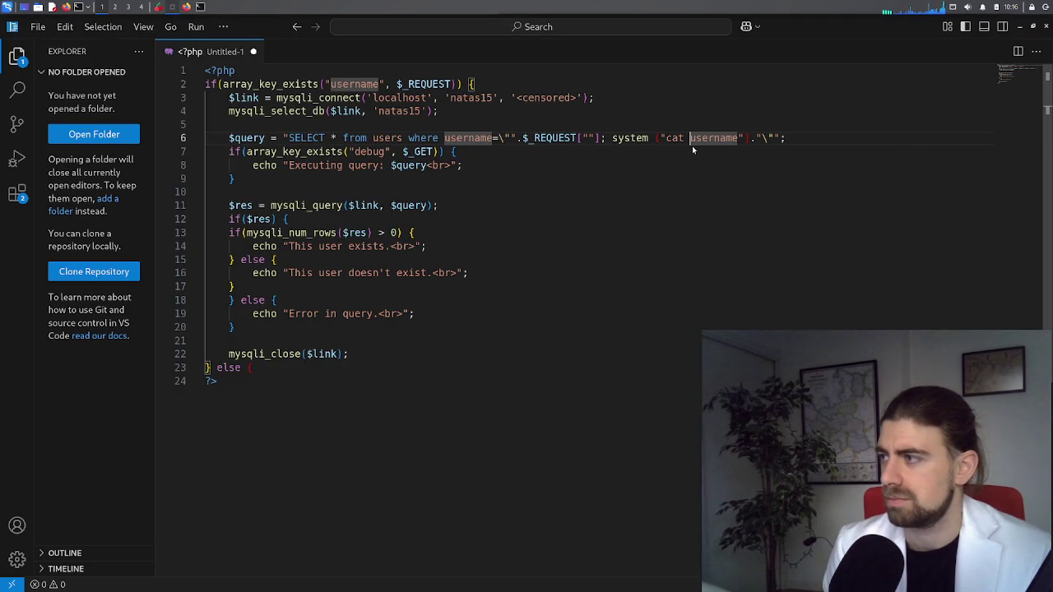
{"action": "key", "text": "ctrl+v"}
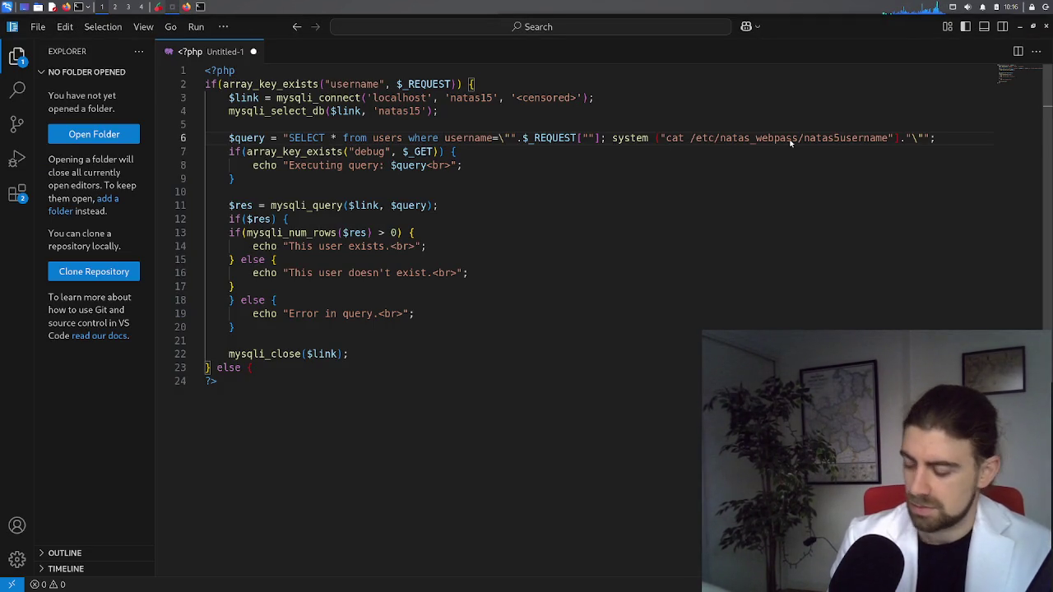
{"action": "key", "text": "Delete"}
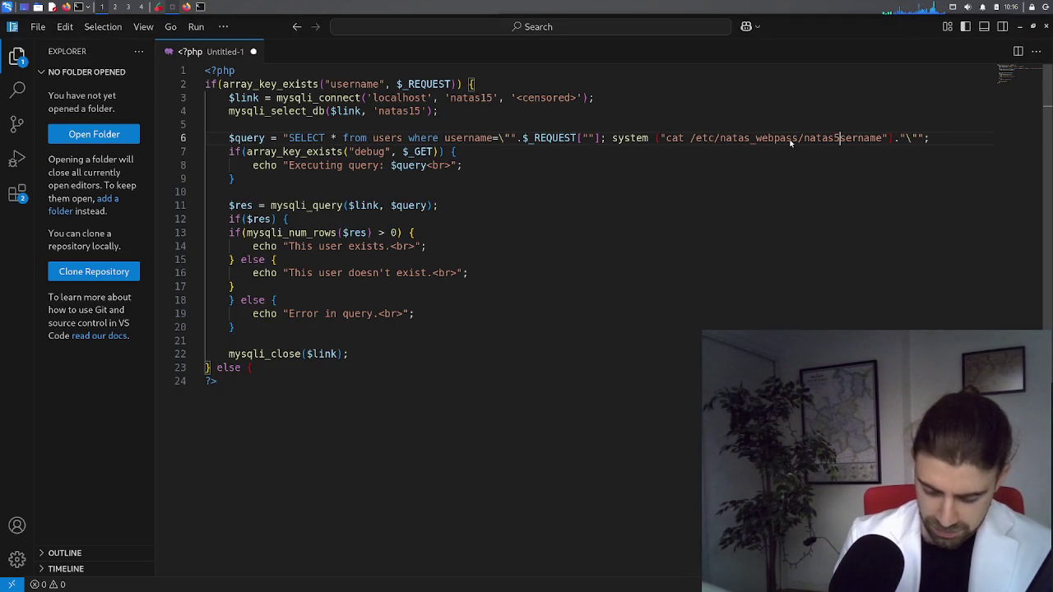
{"action": "key", "text": "BackSpace"}
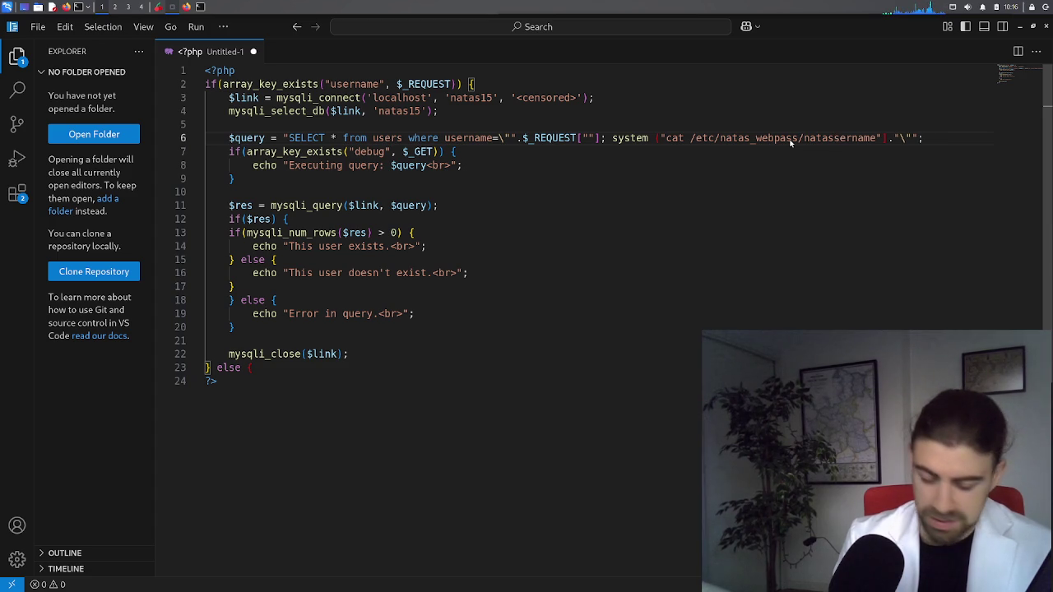
{"action": "type", "text": "16"}
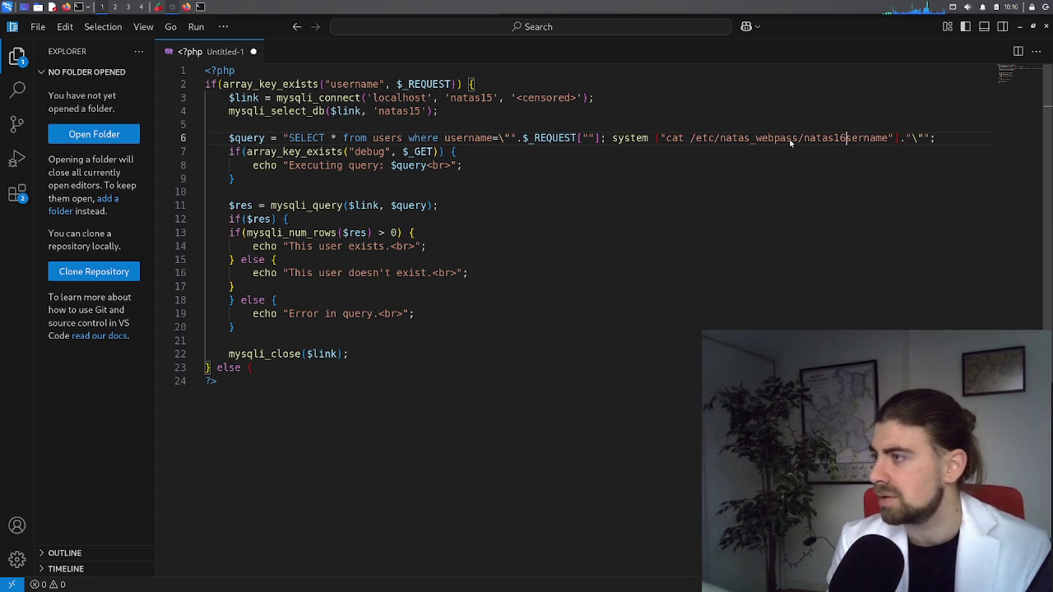
{"action": "type", "text": "\"["}
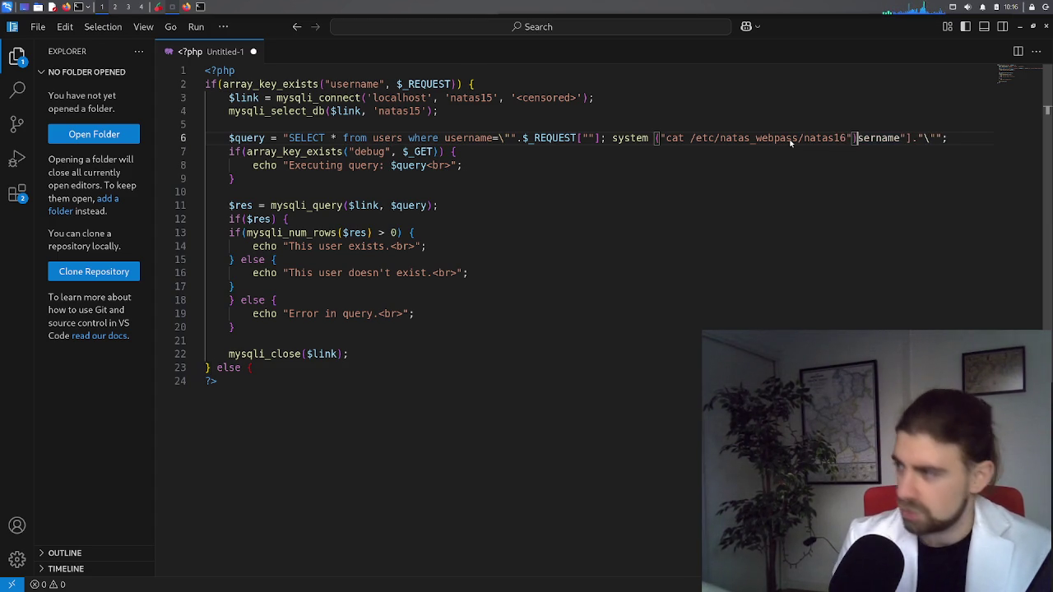
{"action": "type", "text": ");"}
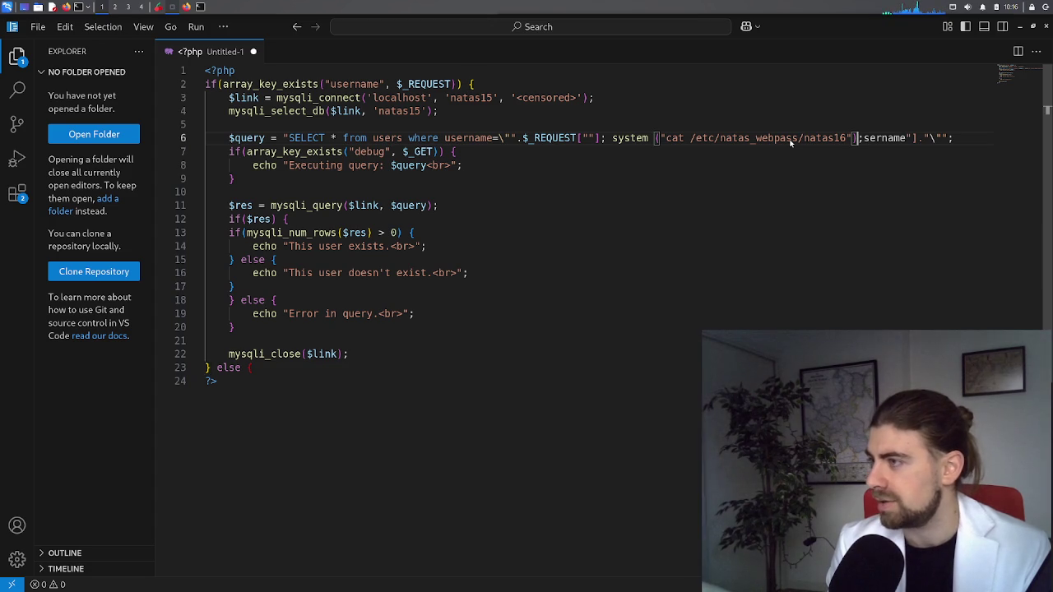
Select the injected system("cat /etc/natas_webpass/natas16"); payload on line 6
{"action": "key", "text": "ctrl+shift+Right"}
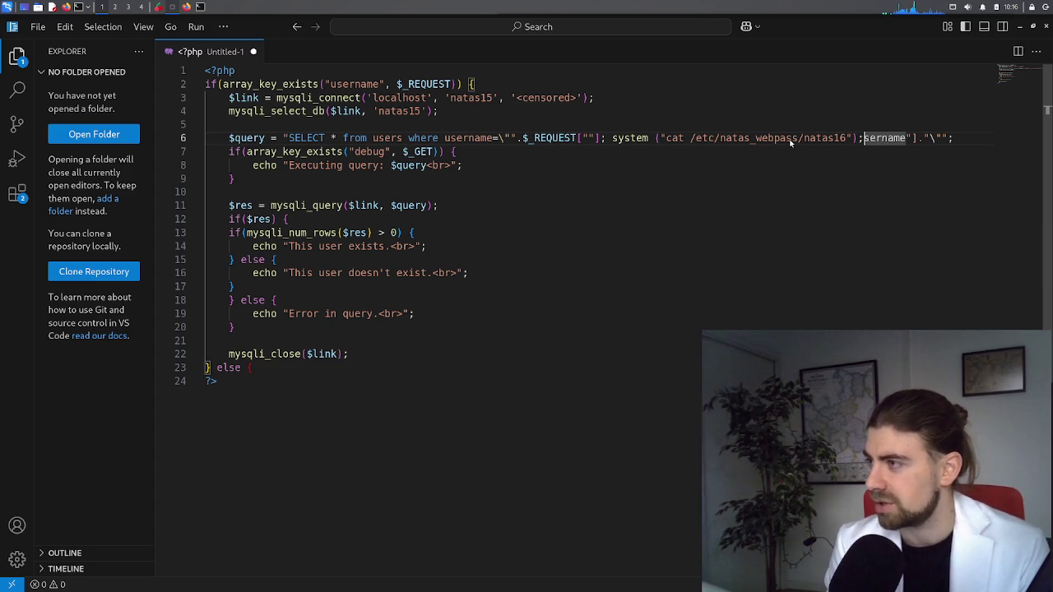
{"action": "key", "text": "ctrl+shift+Left"}
{"action": "key", "text": "ctrl+shift+Left"}
{"action": "key", "text": "ctrl+shift+Left"}
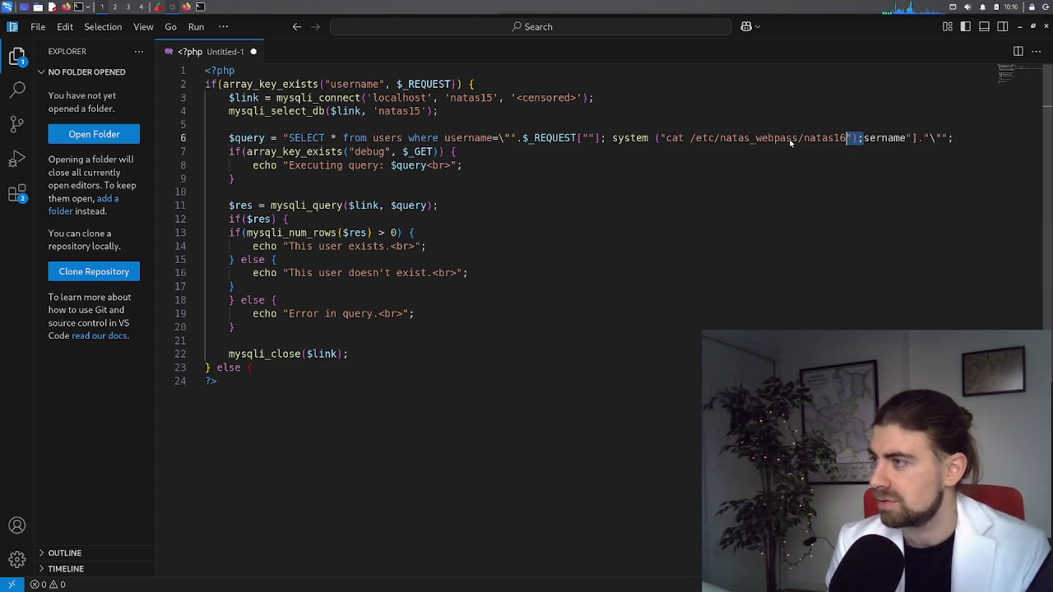
{"action": "key", "text": "ctrl+shift+Left"}
{"action": "key", "text": "ctrl+shift+Left"}
{"action": "key", "text": "ctrl+shift+Left"}
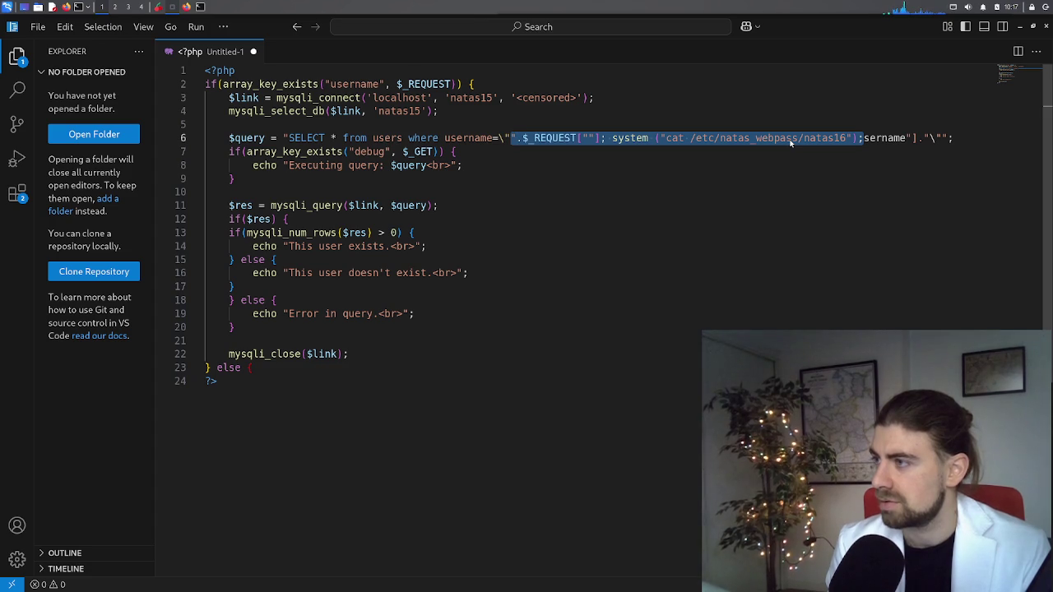
{"action": "key", "text": "shift+Right"}
{"action": "key", "text": "shift+Right"}
{"action": "key", "text": "shift+Right"}
{"action": "key", "text": "shift+Right"}
{"action": "key", "text": "shift+Right"}
{"action": "key", "text": "shift+Right"}
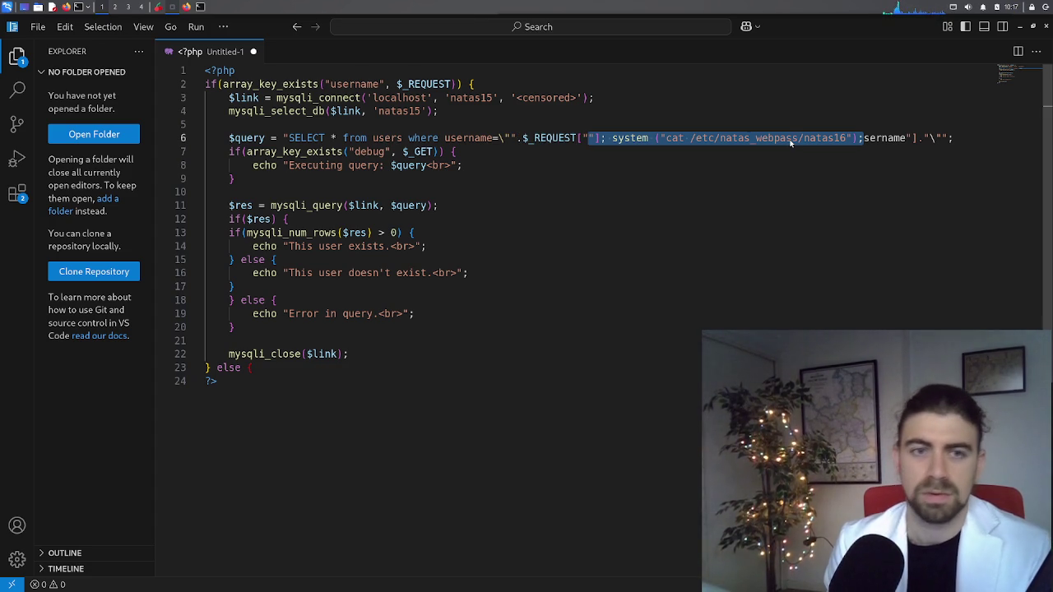
Submit the pasted system() payload as the natas15 username, which returns Error in query
{"action": "left_click", "coordinate": [186, 6]}
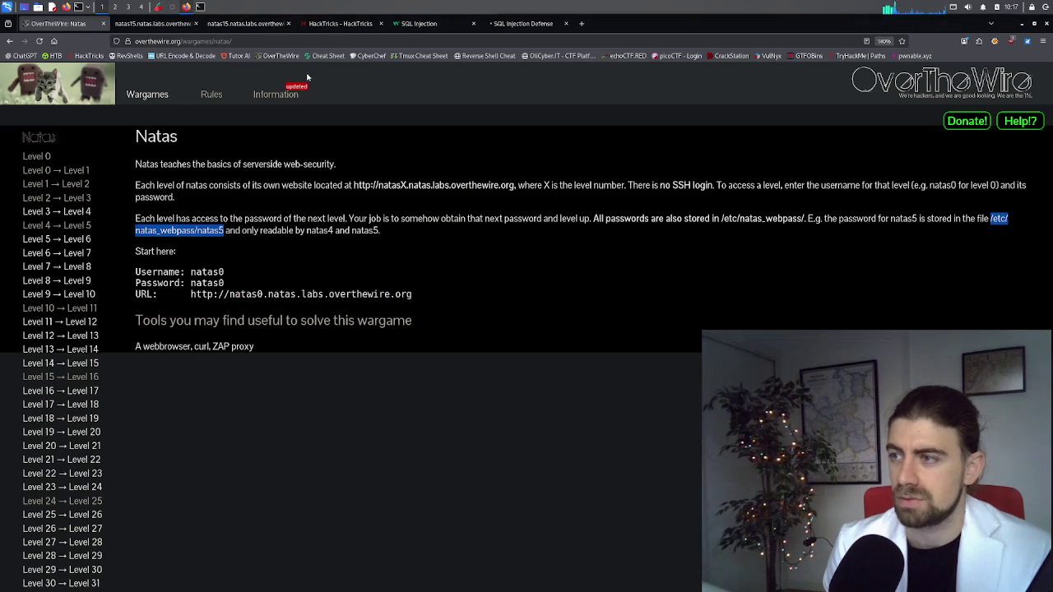
{"action": "left_click", "coordinate": [176, 24]}
{"action": "key", "text": "ctrl+v"}
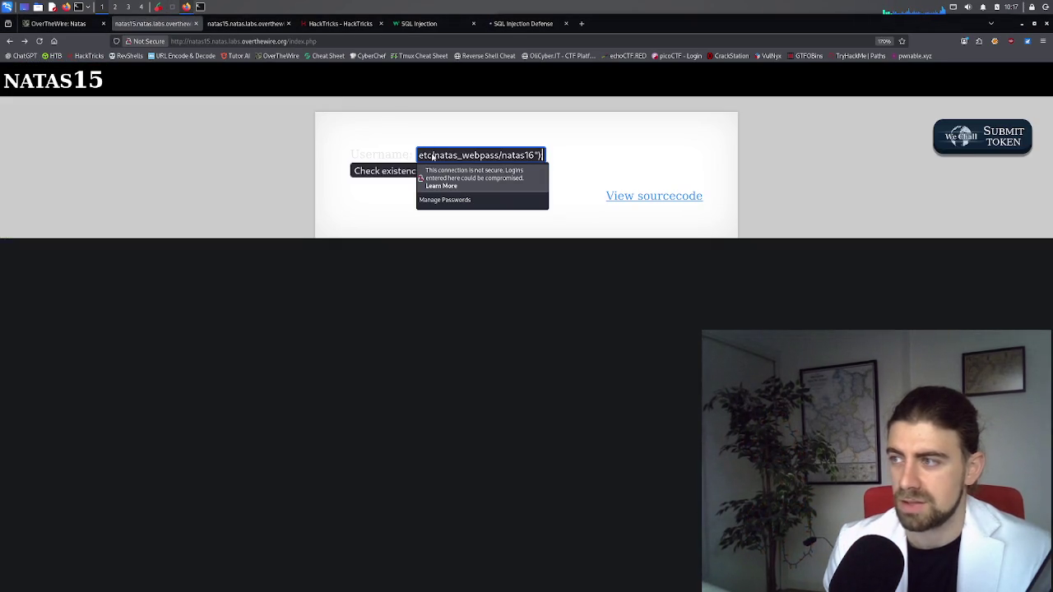
{"action": "left_click", "coordinate": [380, 171]}
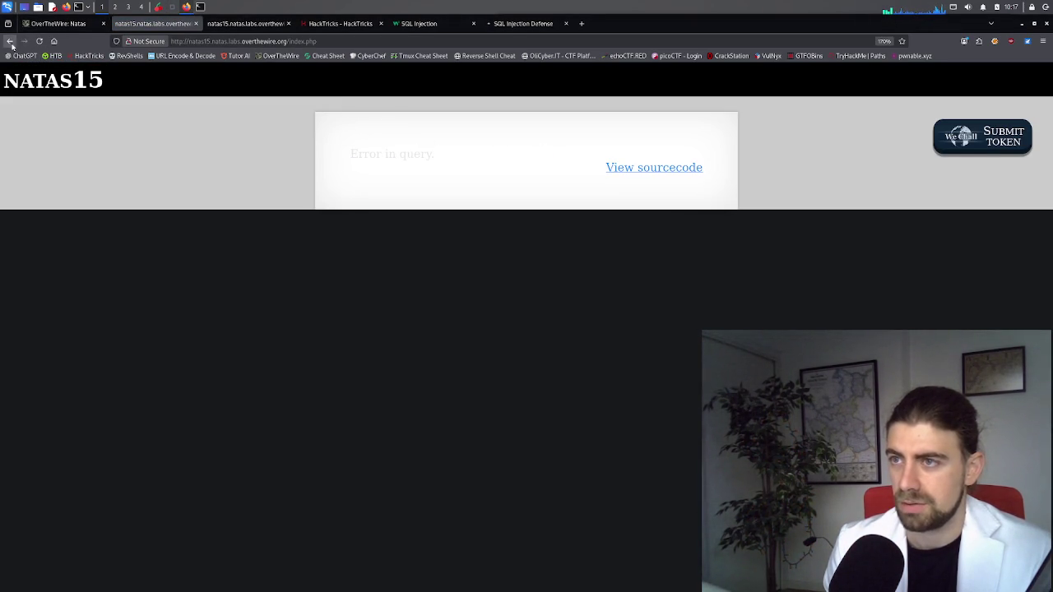
Check the request bracket on line 6 of the PHP draft, then open the natas15 source page
{"action": "left_click", "coordinate": [172, 7]}
{"action": "left_click", "coordinate": [592, 194]}
{"action": "left_click", "coordinate": [596, 138]}
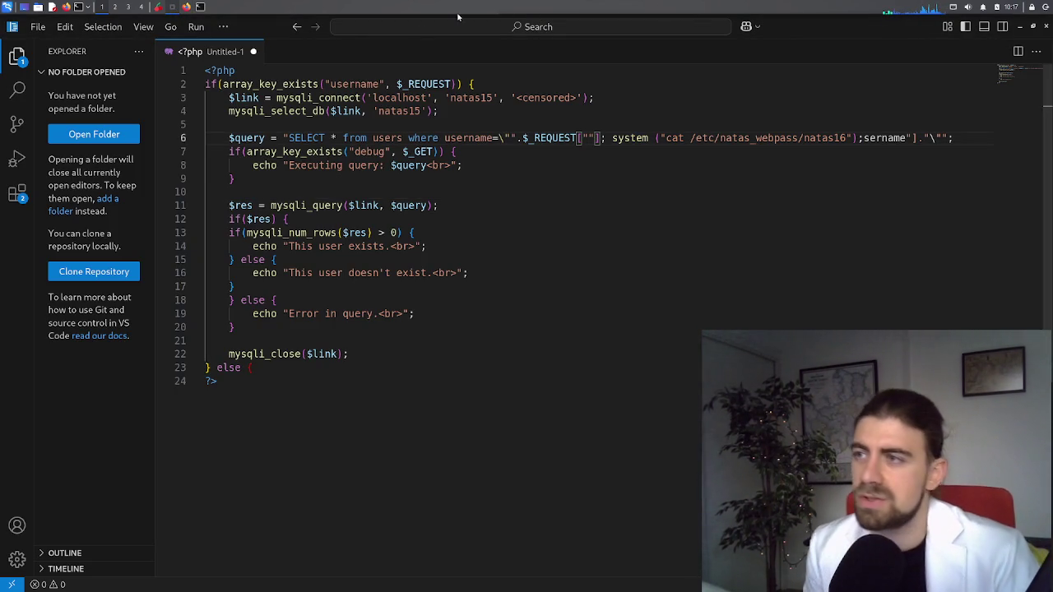
{"action": "left_click", "coordinate": [187, 7]}
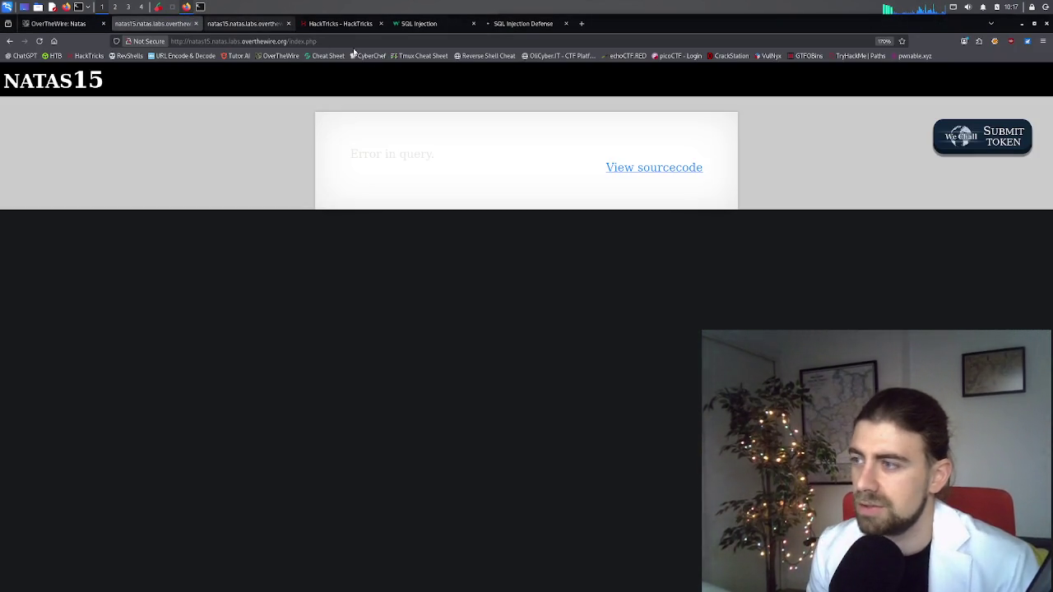
{"action": "left_click", "coordinate": [244, 27]}
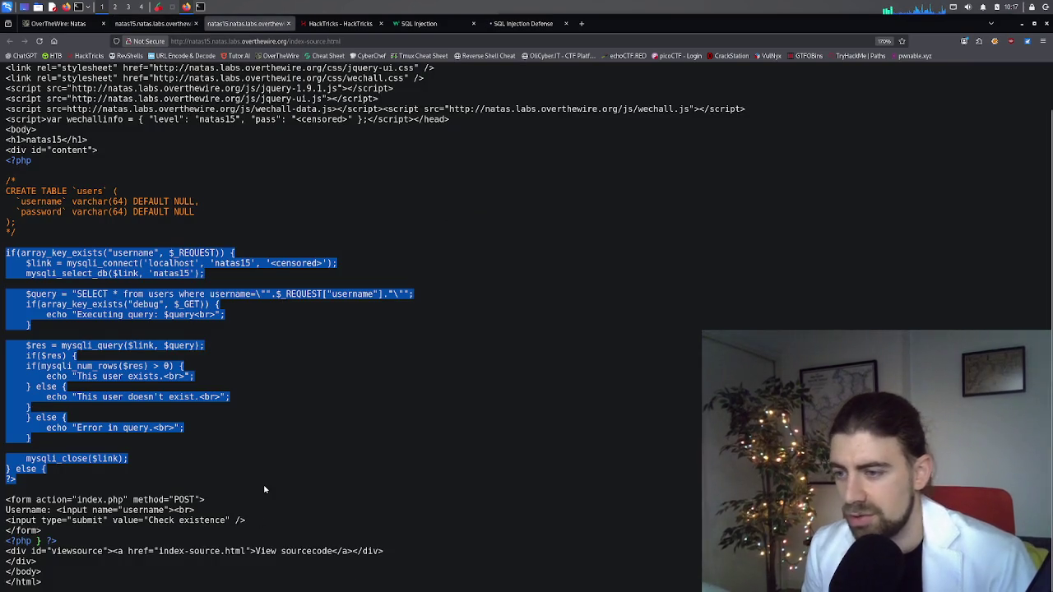
{"action": "left_click", "coordinate": [54, 429]}
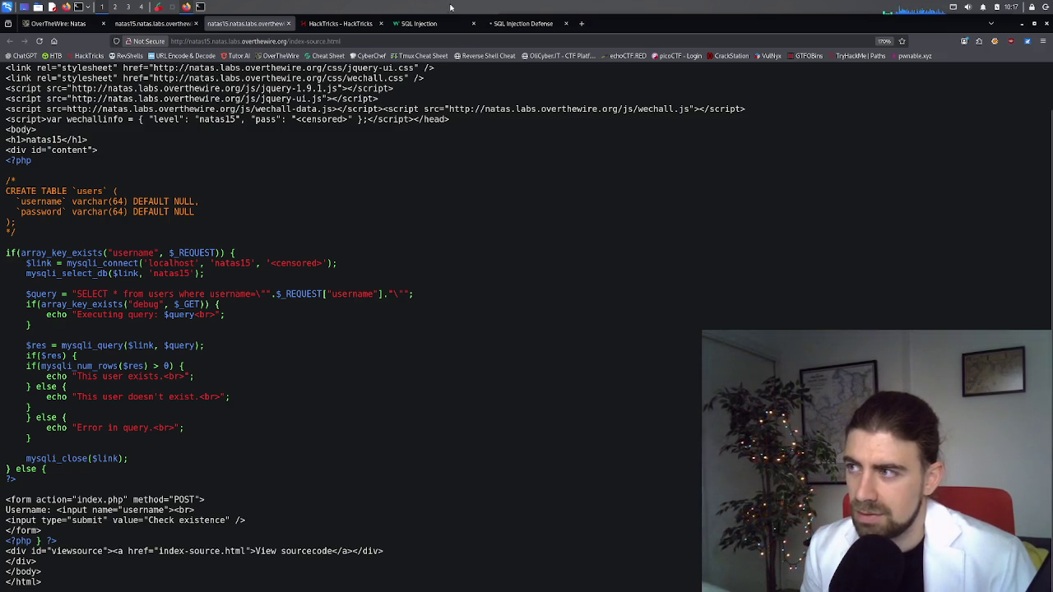
{"action": "left_click", "coordinate": [341, 23]}
{"action": "left_click", "coordinate": [422, 24]}
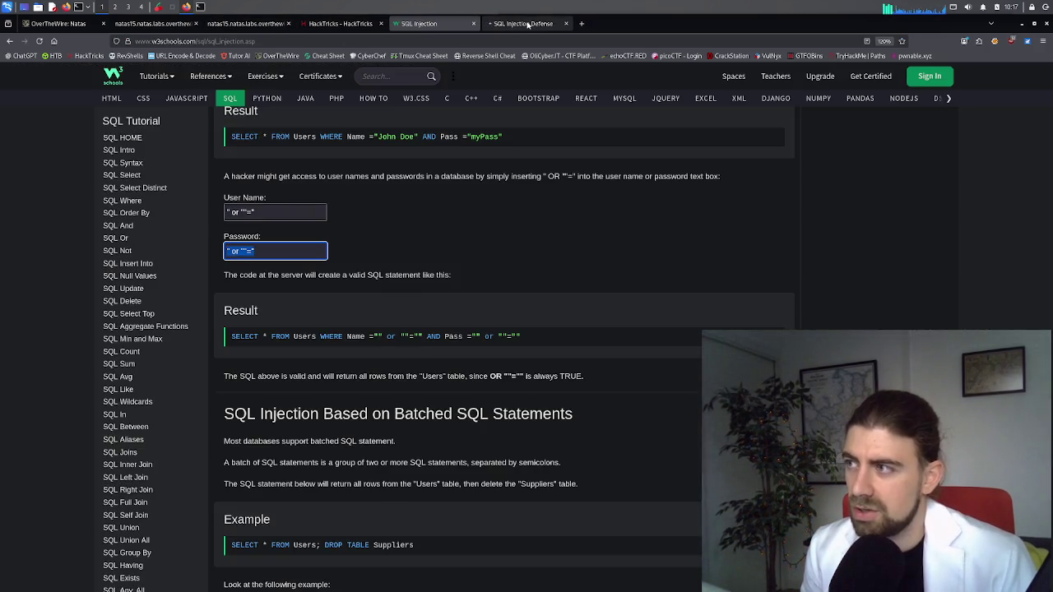
{"action": "left_click", "coordinate": [519, 24]}
{"action": "left_click", "coordinate": [424, 24]}
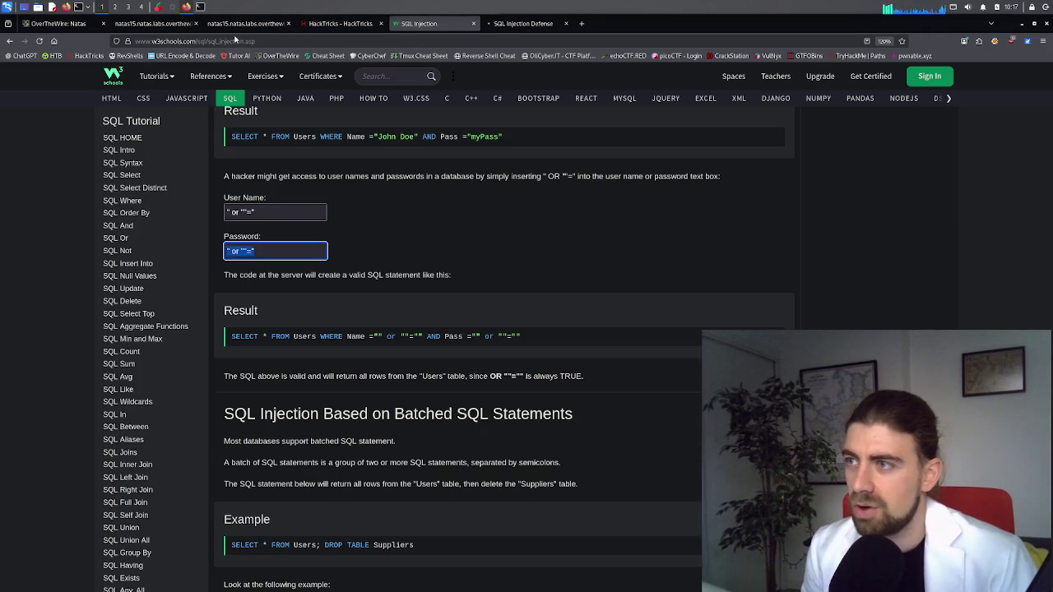
{"action": "left_click", "coordinate": [162, 24]}
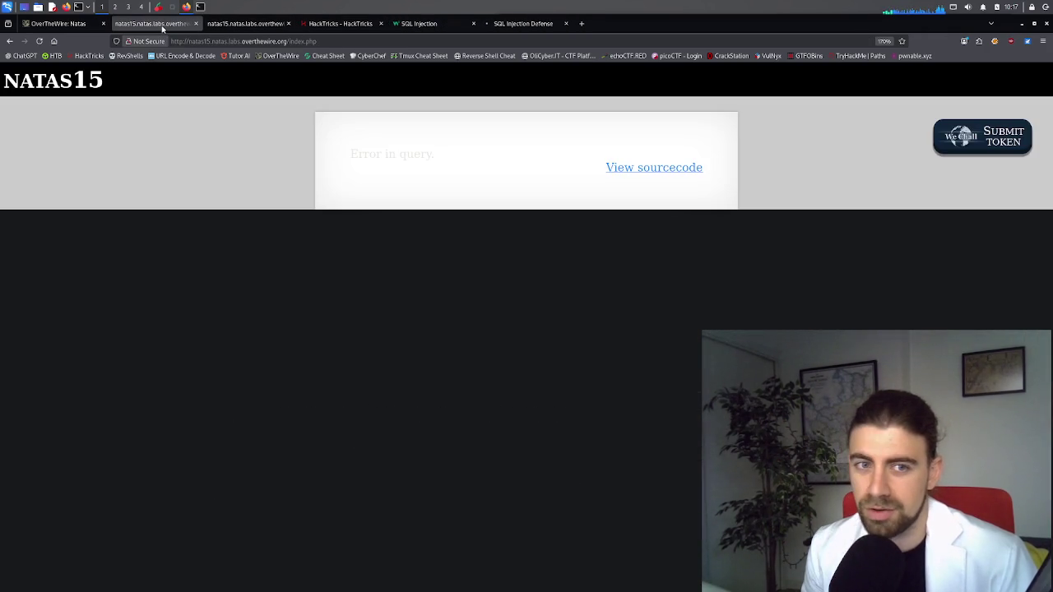
{"action": "left_click", "coordinate": [70, 27]}
{"action": "left_click", "coordinate": [337, 23]}
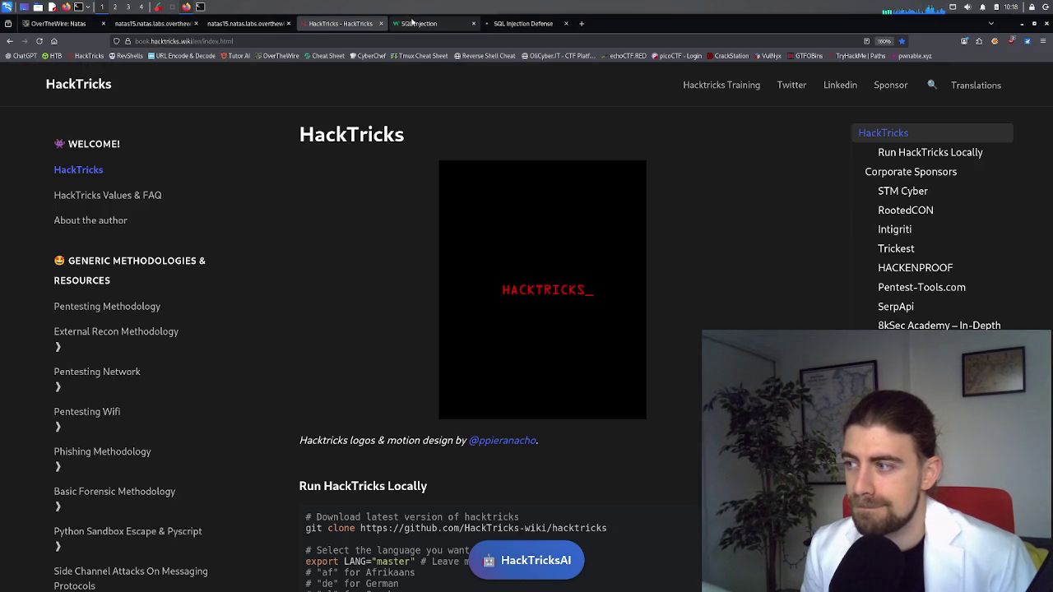
{"action": "left_click", "coordinate": [510, 24]}
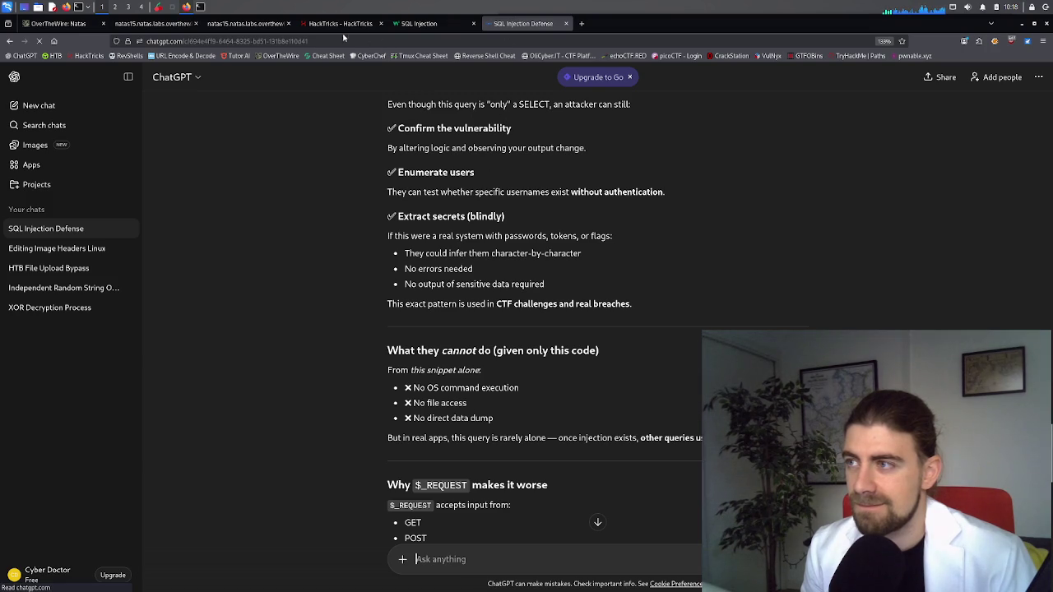
{"action": "left_click", "coordinate": [247, 24]}
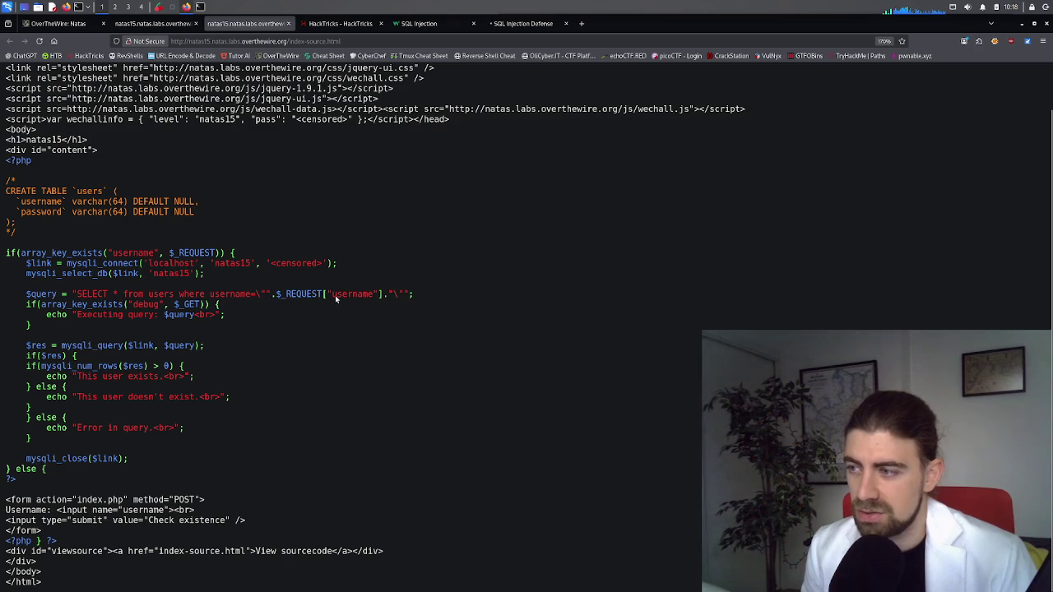
Highlight username in the natas15 source, then flip through the ChatGPT, W3Schools, HackTricks and Natas tabs
{"action": "left_click_drag", "start_coordinate": [333, 298], "coordinate": [374, 300]}
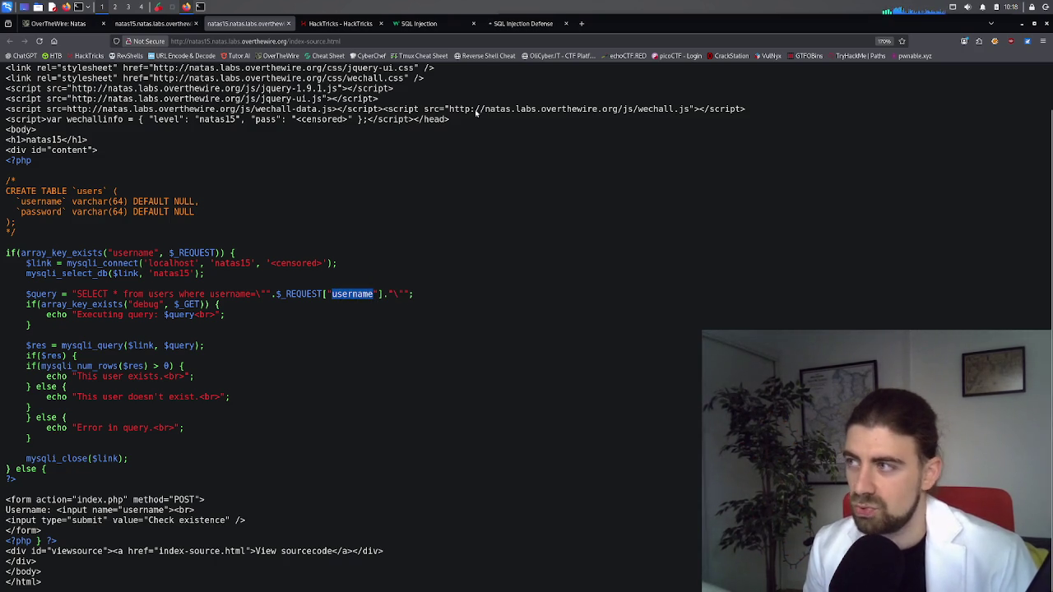
{"action": "left_click", "coordinate": [501, 29]}
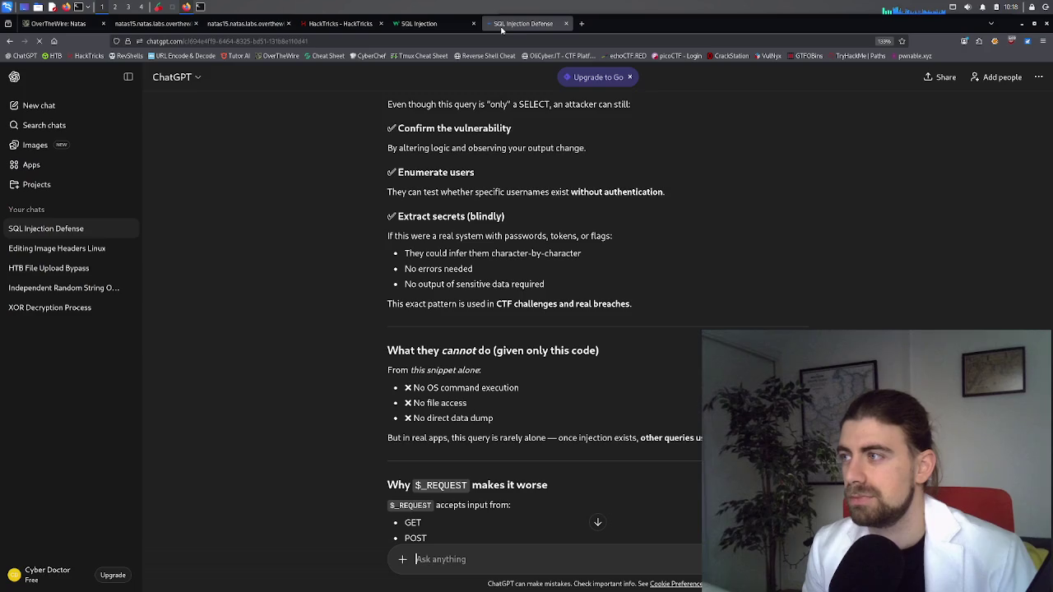
{"action": "left_click", "coordinate": [469, 29]}
{"action": "left_click", "coordinate": [341, 23]}
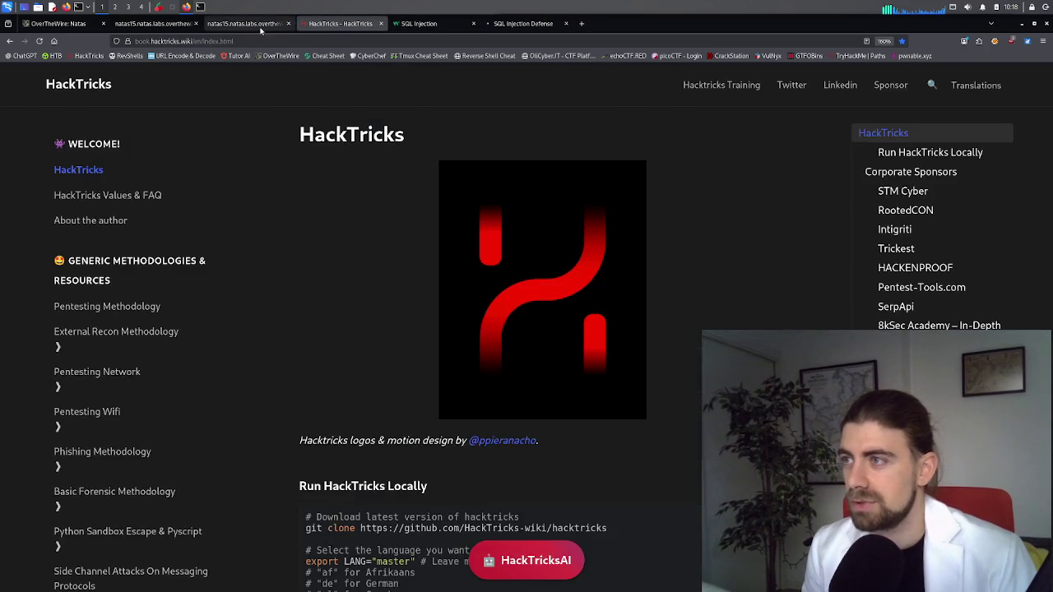
{"action": "left_click", "coordinate": [246, 23]}
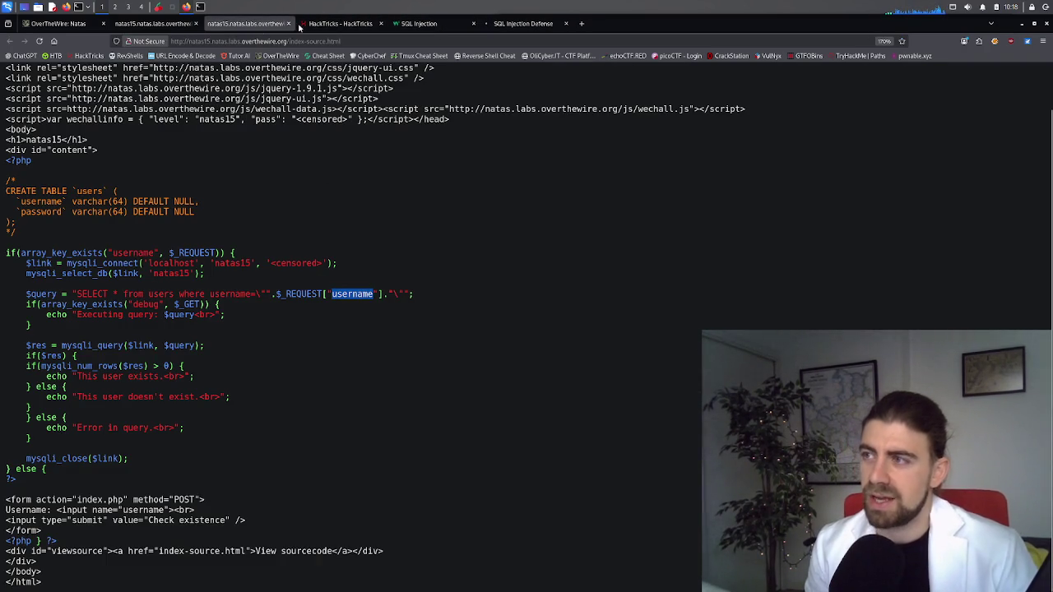
{"action": "left_click", "coordinate": [301, 25]}
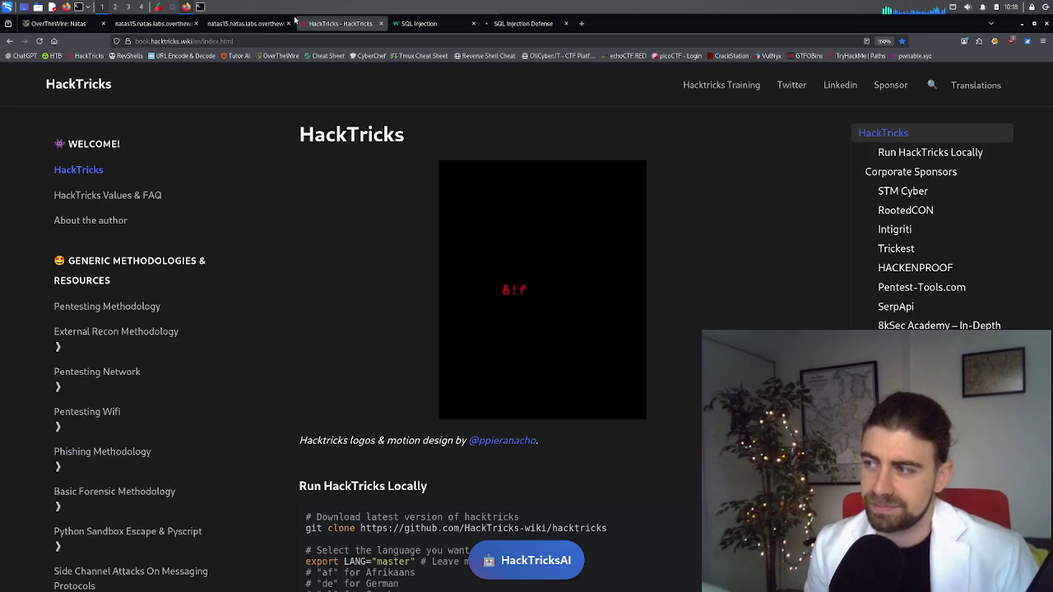
{"action": "left_click", "coordinate": [246, 23]}
{"action": "left_click", "coordinate": [154, 23]}
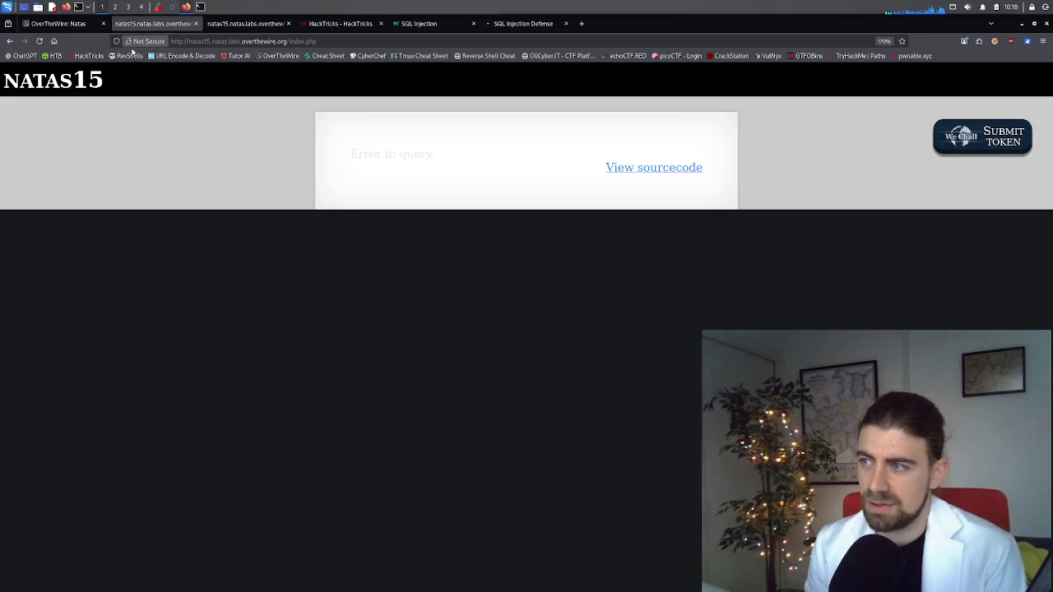
{"action": "left_click", "coordinate": [82, 23]}
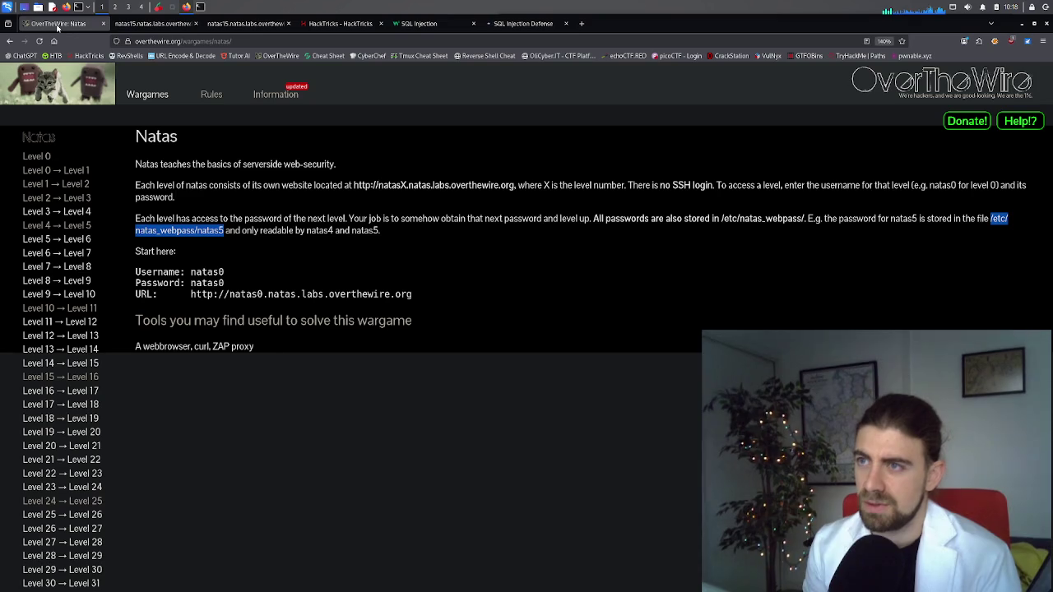
{"action": "left_click", "coordinate": [157, 27]}
{"action": "left_click", "coordinate": [236, 26]}
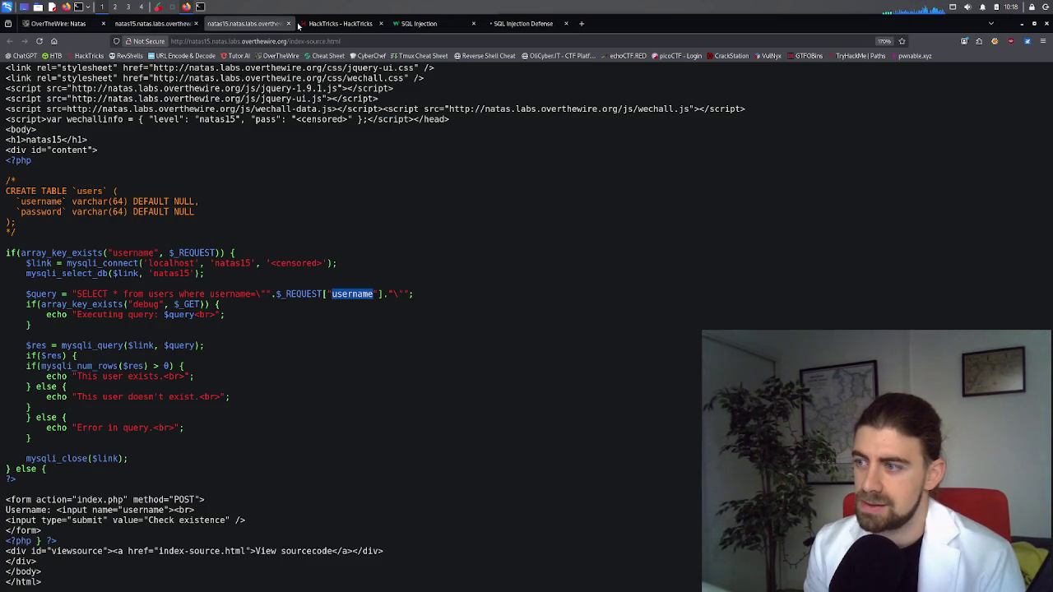
Review the W3Schools and ChatGPT tabs, close HackTricks, and return to the PHP draft in VS Code
{"action": "left_click", "coordinate": [333, 25]}
{"action": "left_click", "coordinate": [400, 26]}
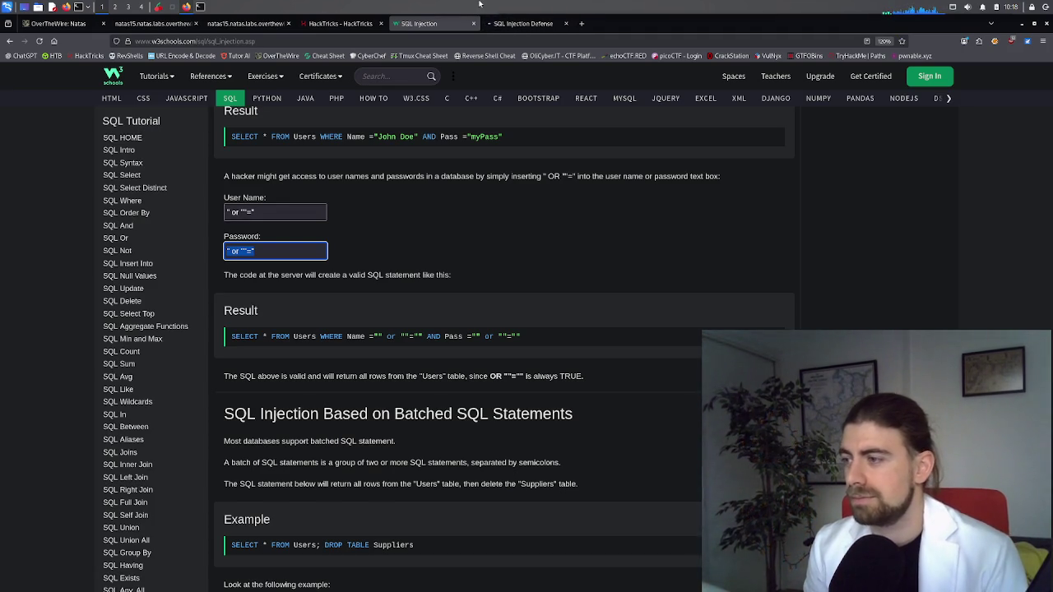
{"action": "left_click", "coordinate": [517, 30]}
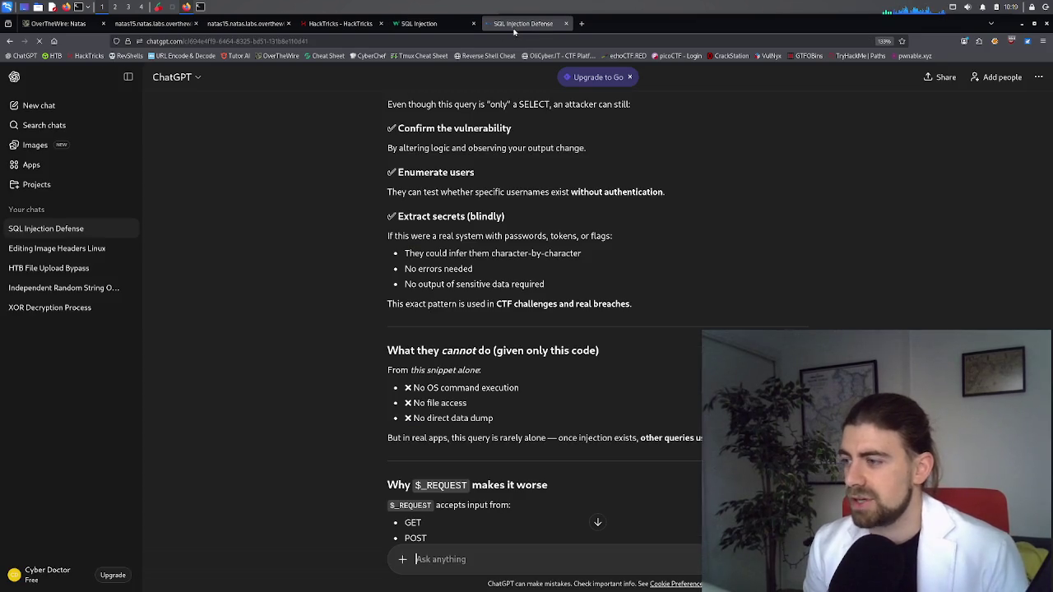
{"action": "left_click", "coordinate": [429, 31]}
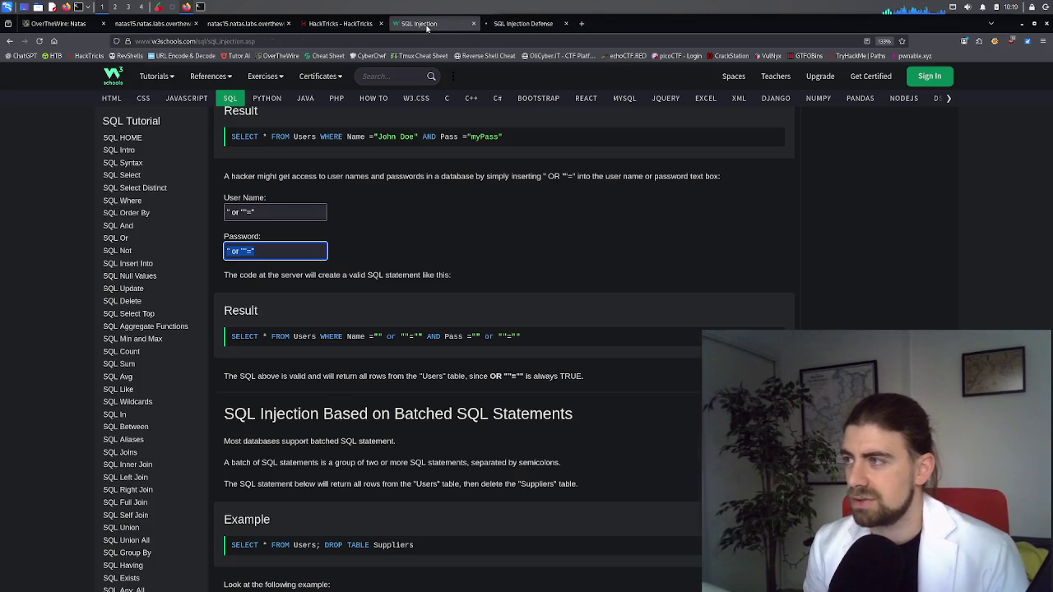
{"action": "left_click", "coordinate": [337, 25]}
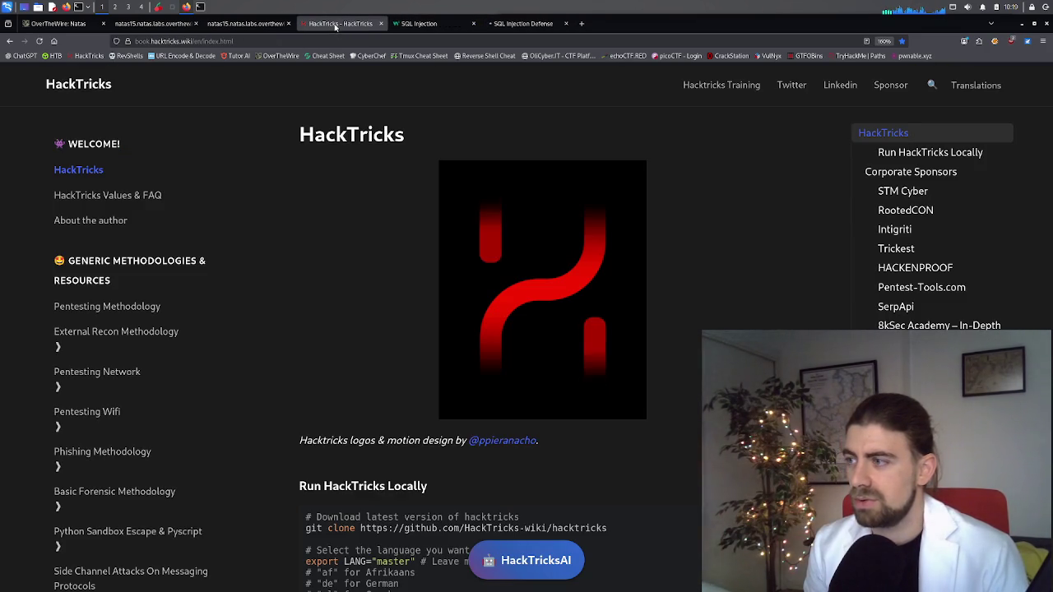
{"action": "left_click", "coordinate": [255, 25]}
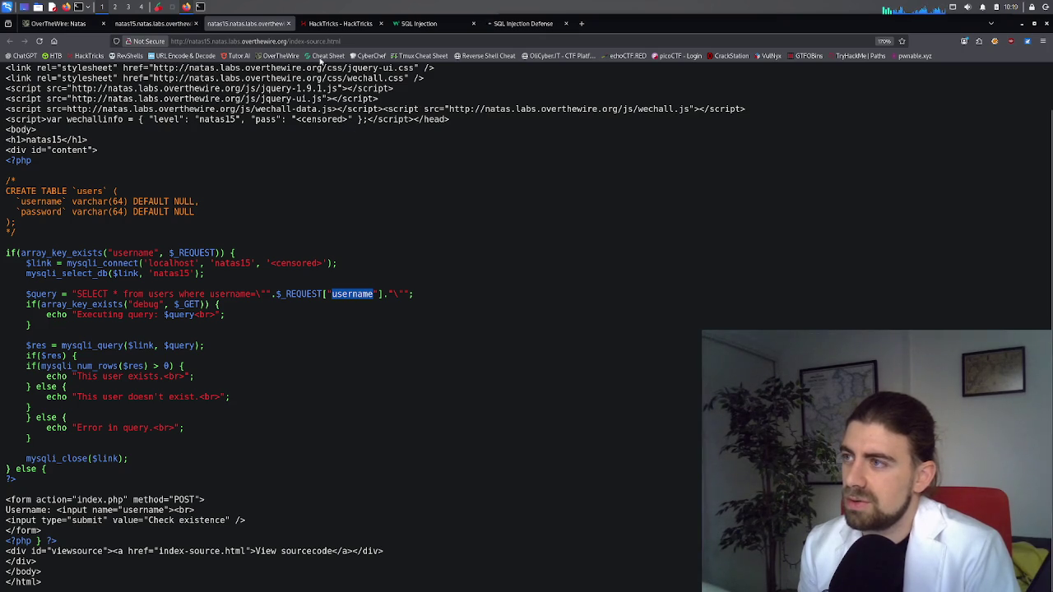
{"action": "left_click", "coordinate": [338, 26]}
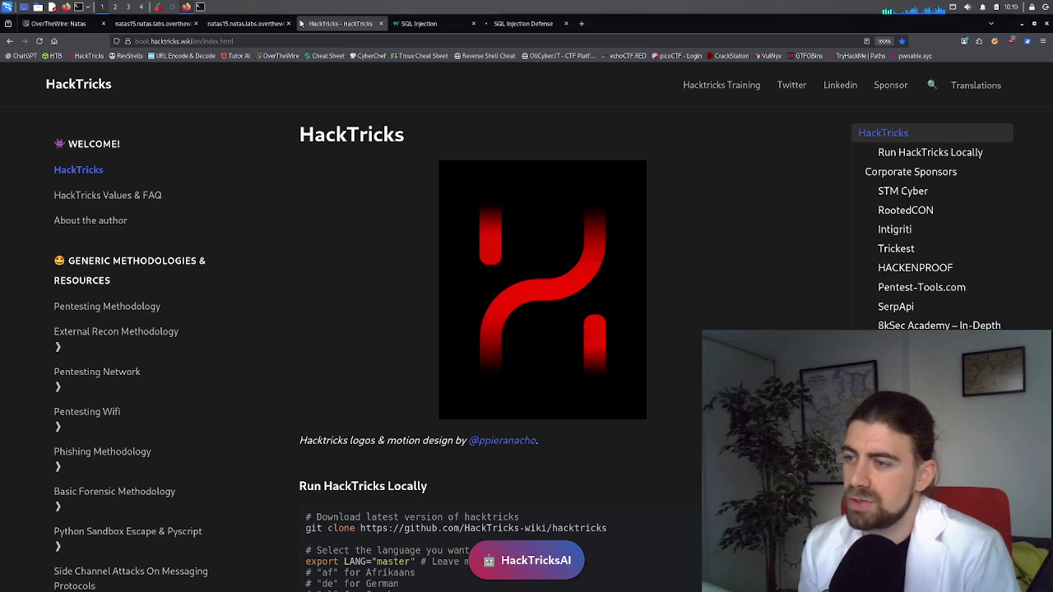
{"action": "left_click", "coordinate": [251, 25]}
{"action": "left_click", "coordinate": [381, 23]}
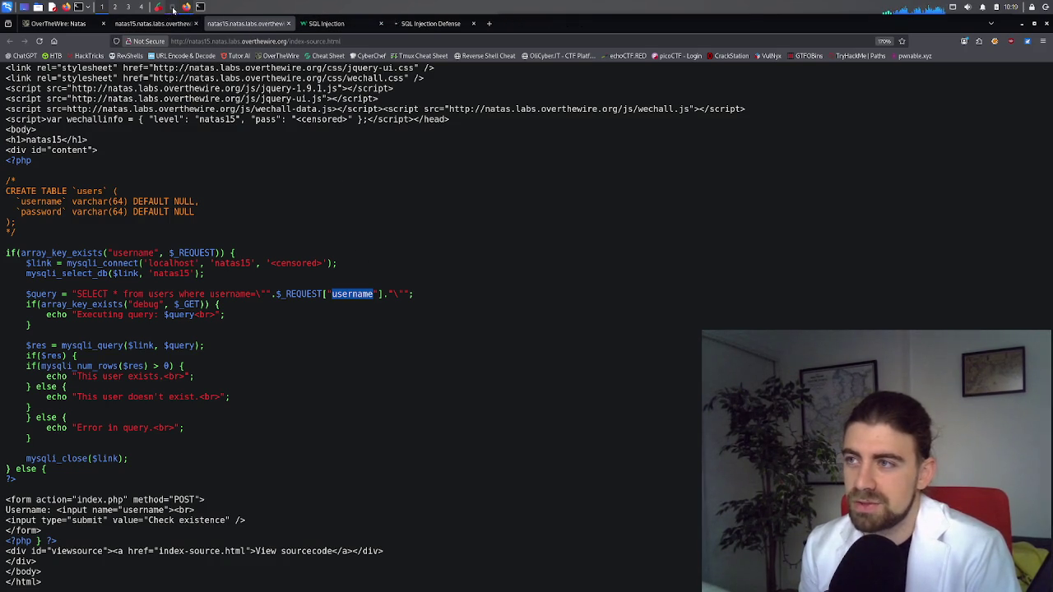
{"action": "left_click", "coordinate": [171, 9]}
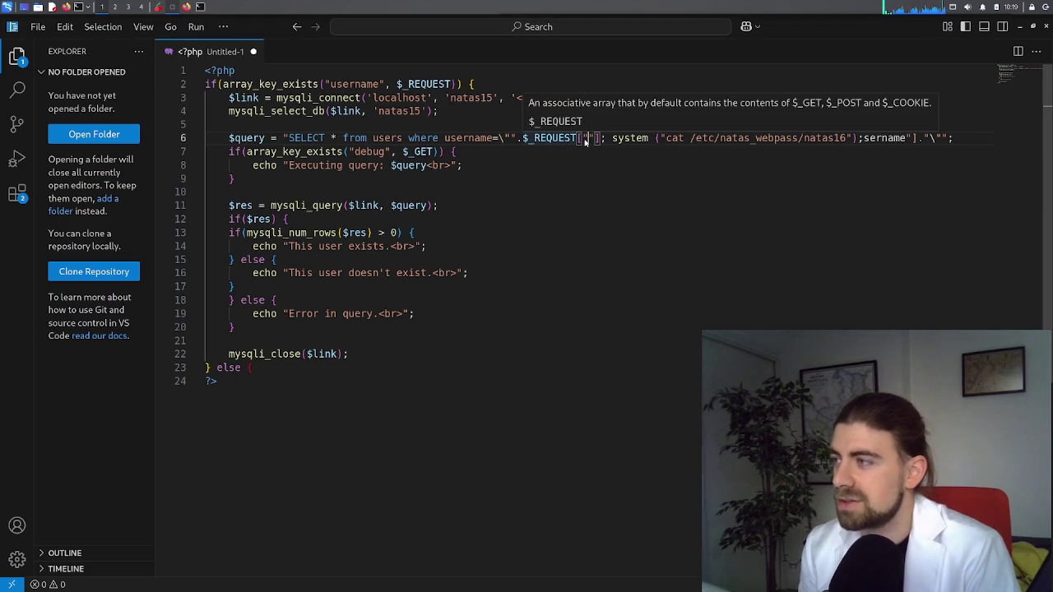
Inspect the quote and bracket after $_REQUEST on line 6, then go back to natas15's Error in query page
{"action": "left_click_drag", "start_coordinate": [588, 138], "coordinate": [605, 138]}
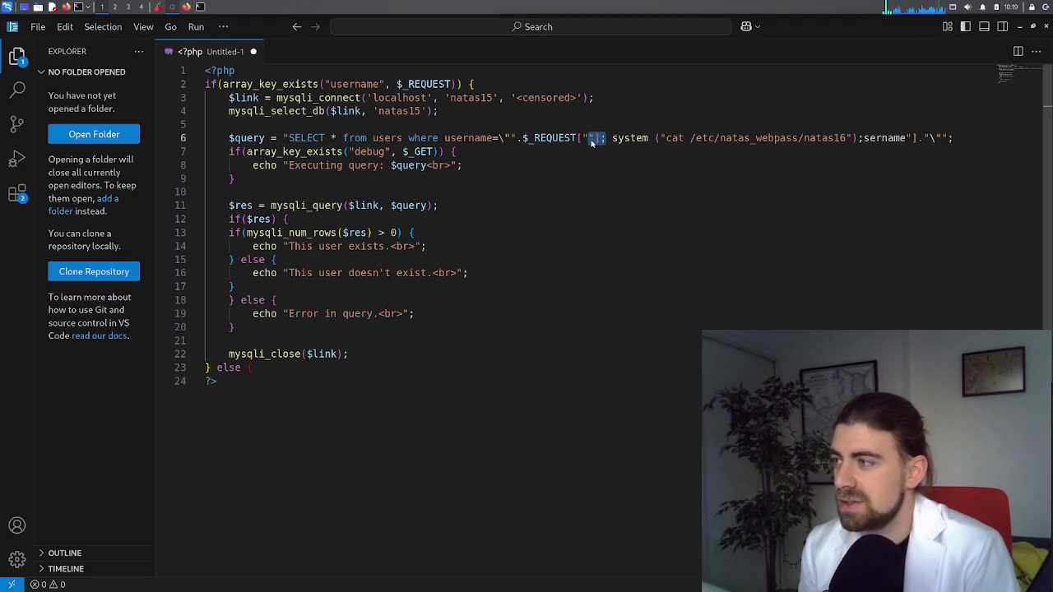
{"action": "left_click", "coordinate": [589, 140]}
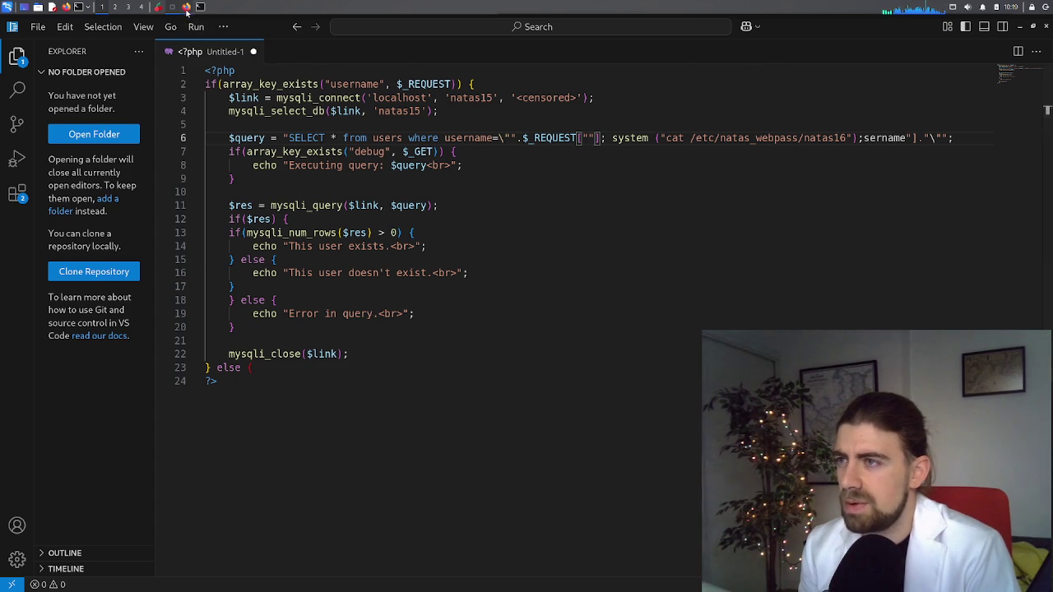
{"action": "key", "text": "alt+Tab"}
{"action": "left_click", "coordinate": [157, 23]}
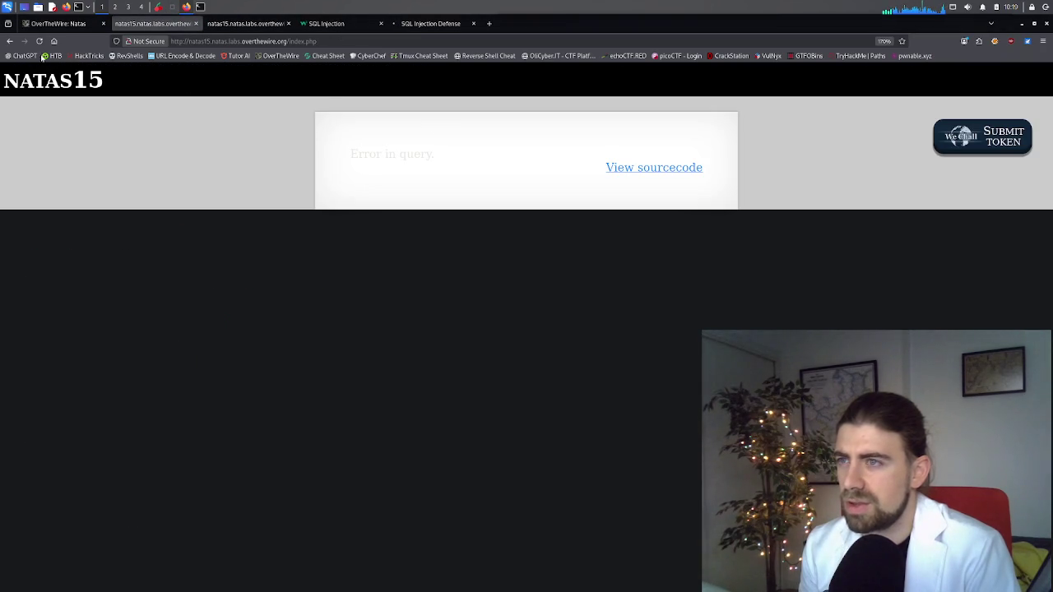
Resubmit the system() payload from the natas15 username form, again getting Error in query
{"action": "left_click", "coordinate": [9, 40]}
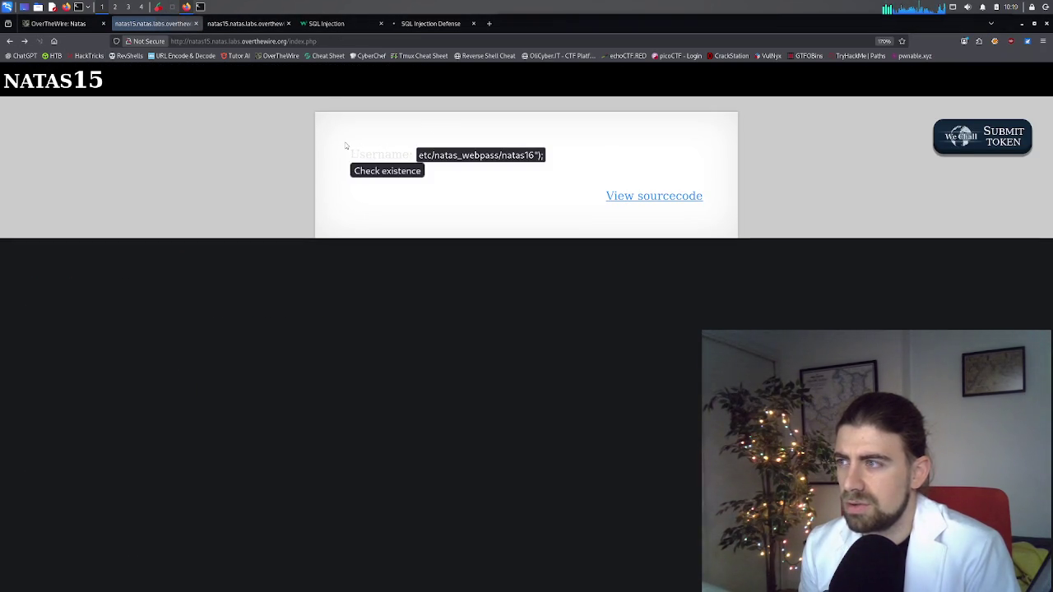
{"action": "left_click", "coordinate": [388, 157]}
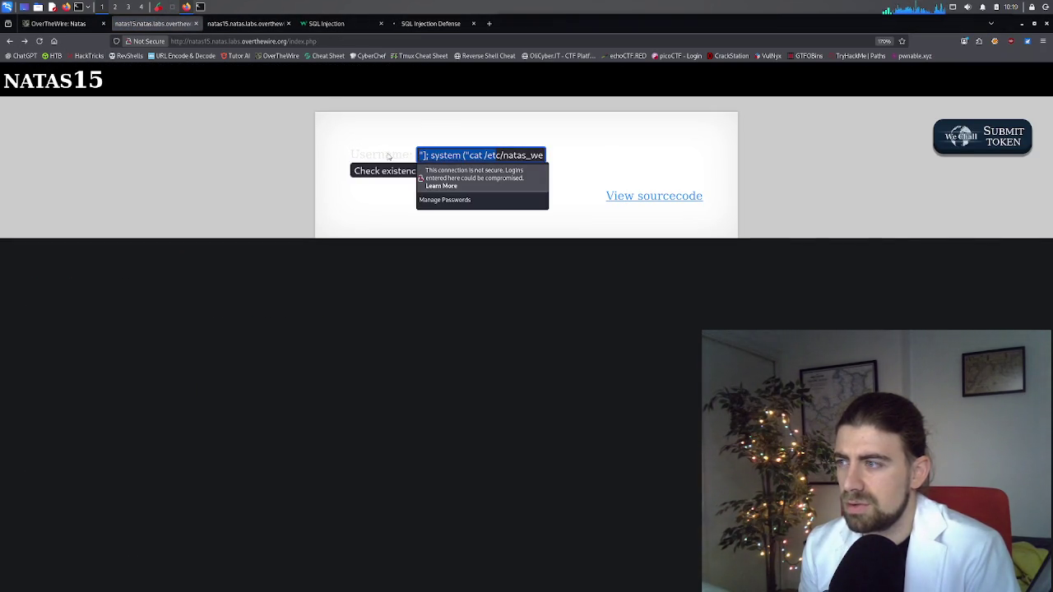
{"action": "key", "text": "Escape"}
{"action": "left_click", "coordinate": [419, 155]}
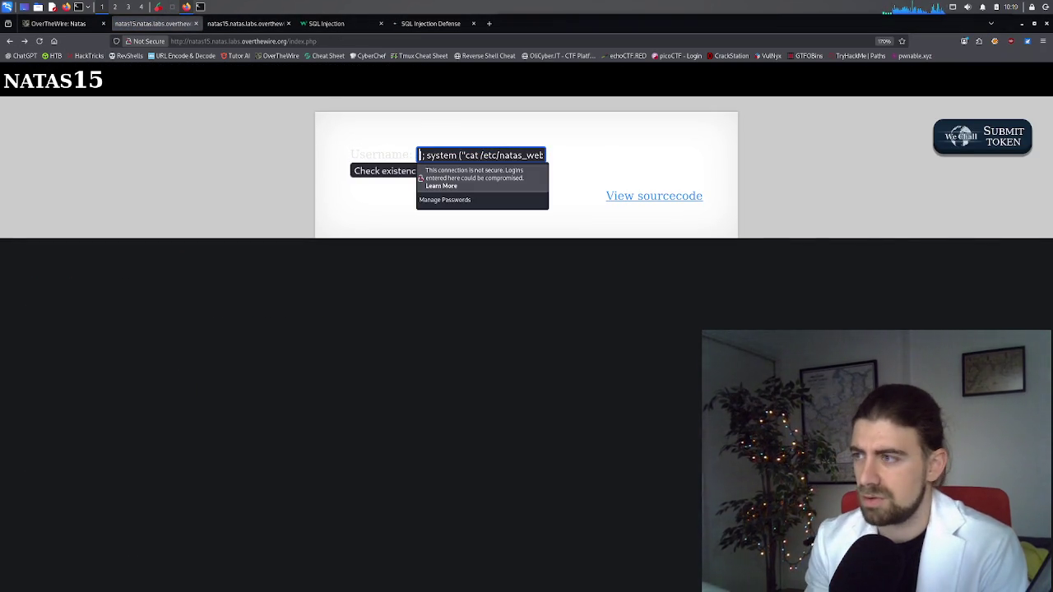
{"action": "left_click", "coordinate": [384, 171]}
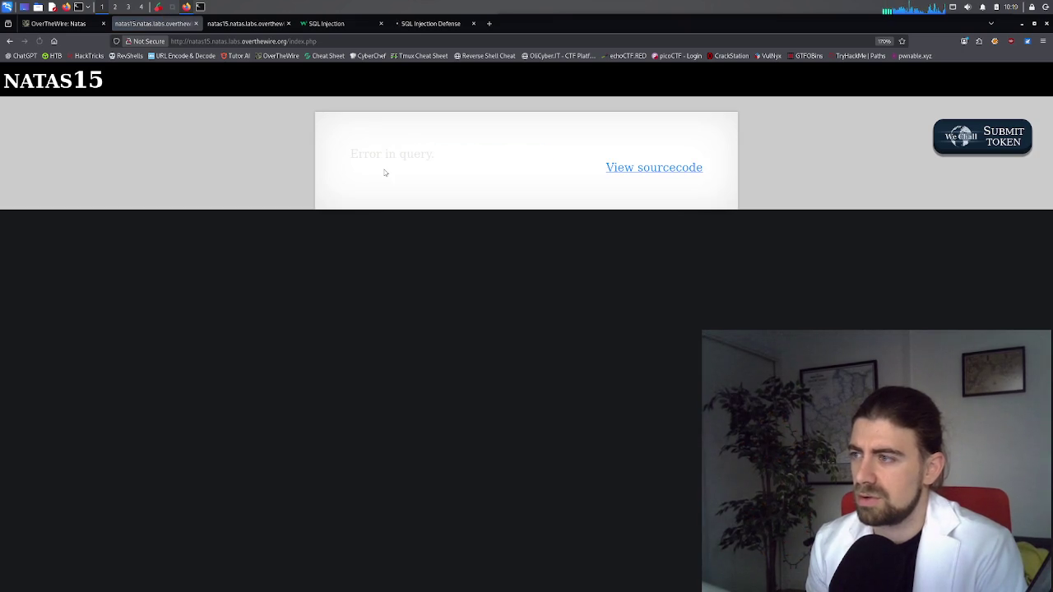
Return to the form, select the entire username payload, and switch to the natas15 source tab
{"action": "left_click", "coordinate": [9, 41]}
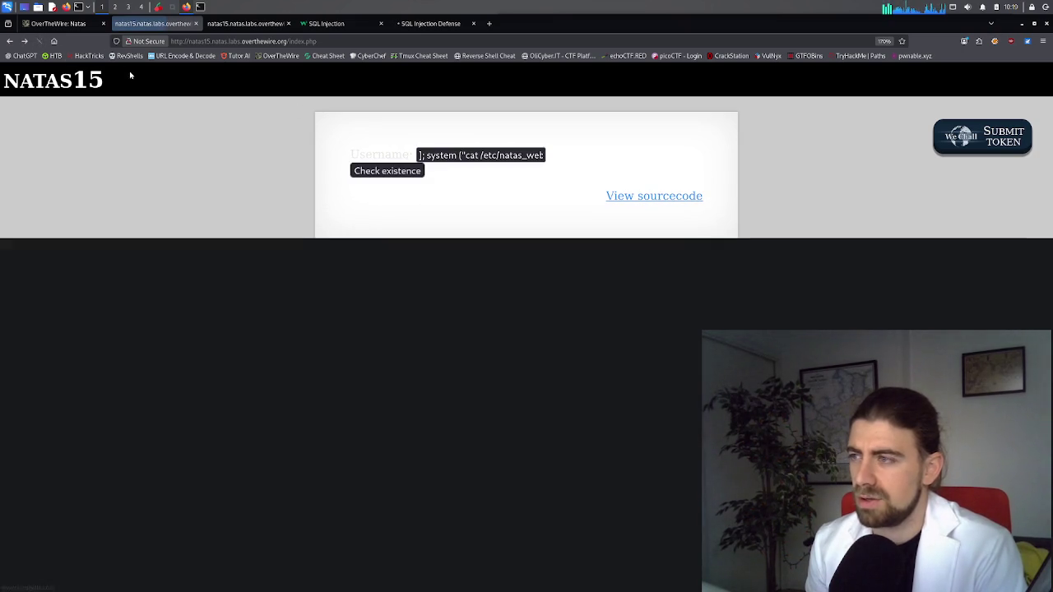
{"action": "left_click", "coordinate": [421, 156]}
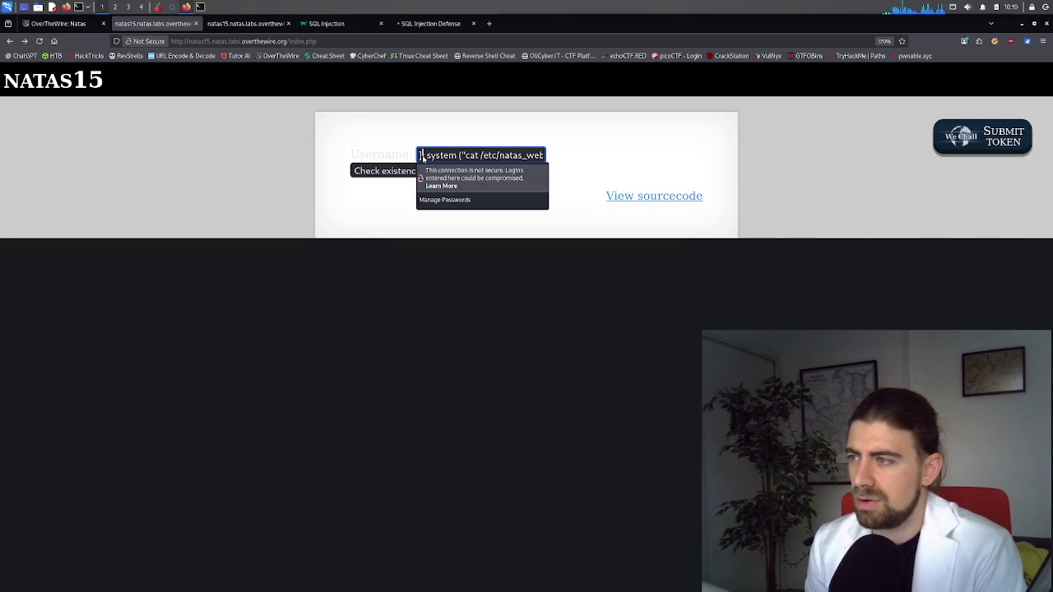
{"action": "key", "text": "ctrl+a"}
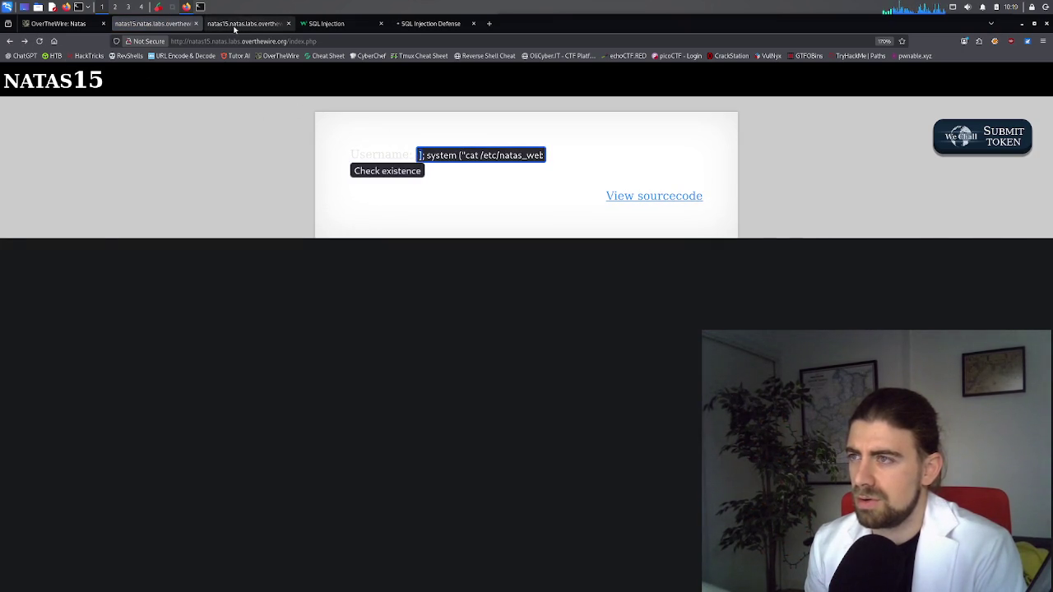
{"action": "left_click", "coordinate": [234, 27]}
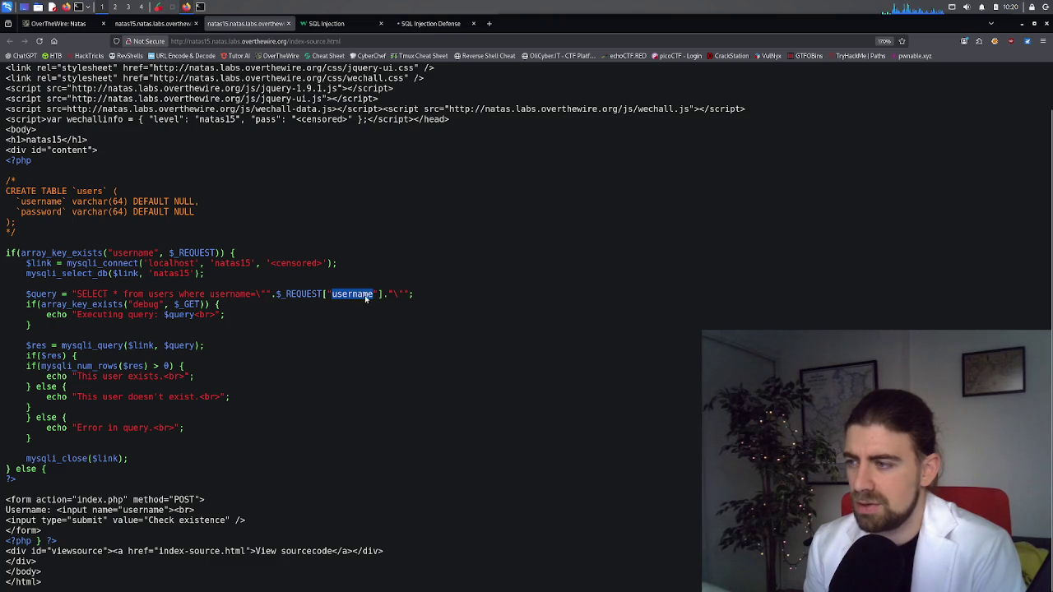
Retype the payload's leading quote and semicolon as "; and resubmit it from the natas15 form
{"action": "left_click_drag", "start_coordinate": [333, 297], "coordinate": [378, 300]}
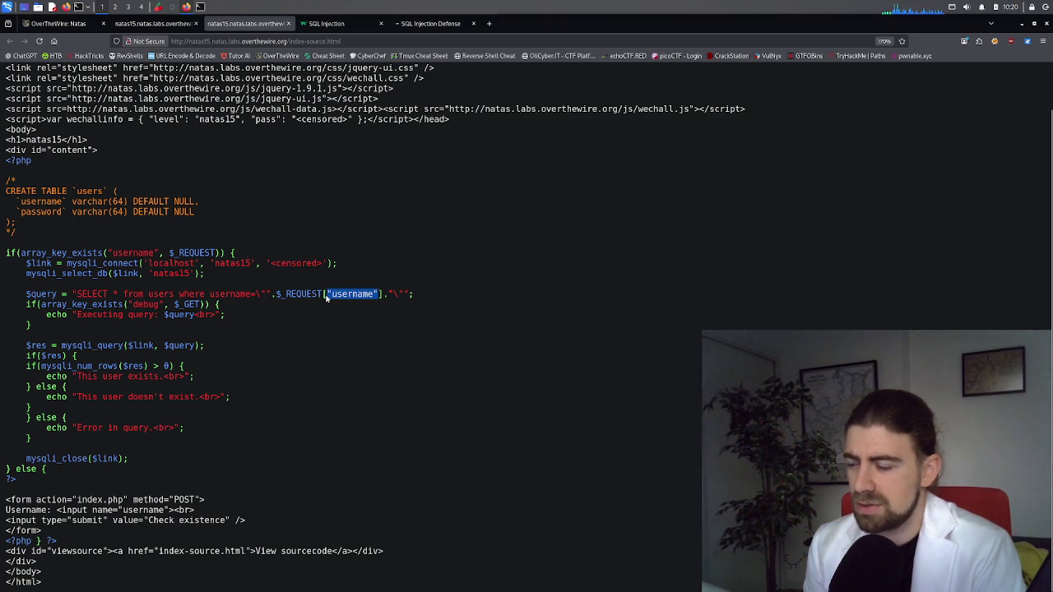
{"action": "left_click", "coordinate": [345, 23]}
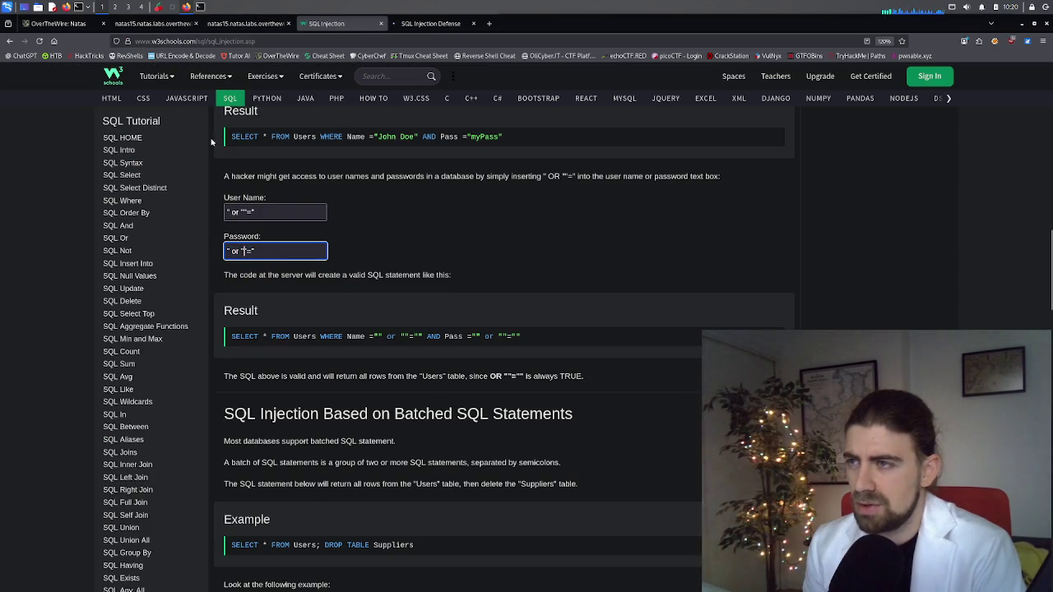
{"action": "left_click", "coordinate": [246, 23]}
{"action": "left_click", "coordinate": [137, 26]}
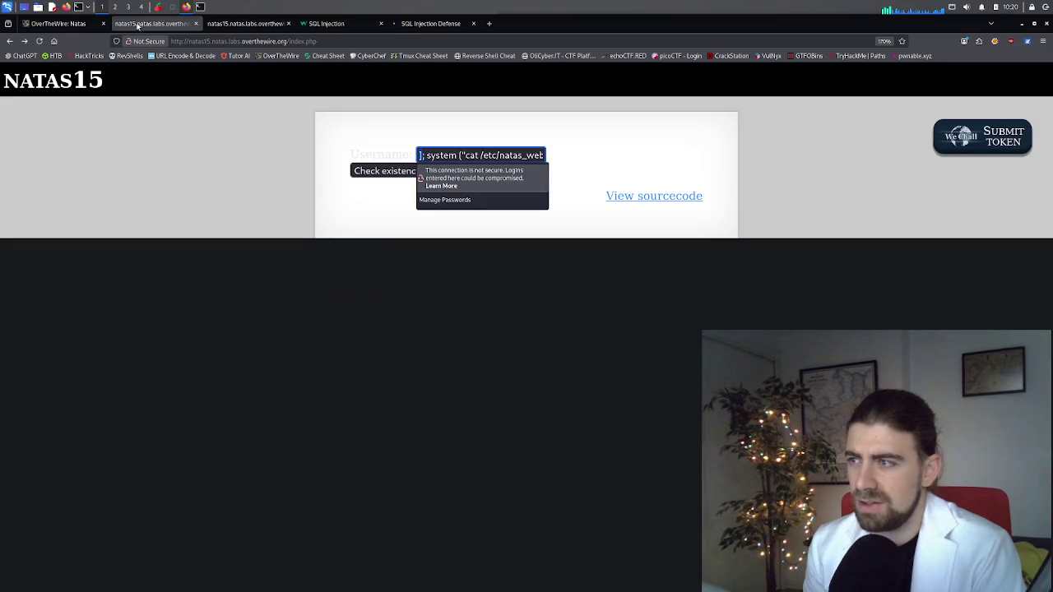
{"action": "left_click", "coordinate": [421, 157]}
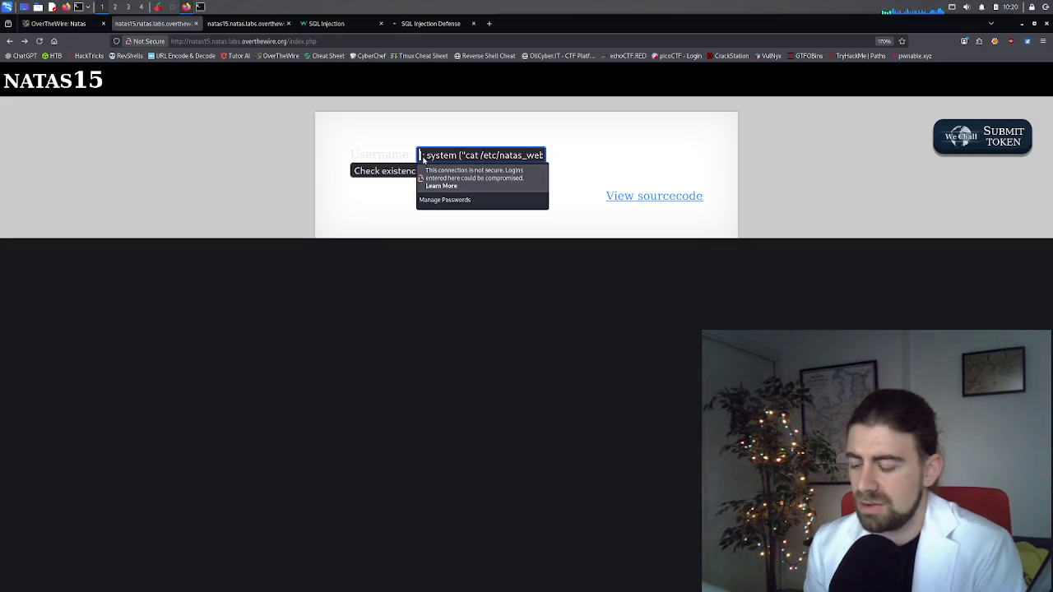
{"action": "key", "text": "Delete"}
{"action": "key", "text": "Delete"}
{"action": "type", "text": "\";"}
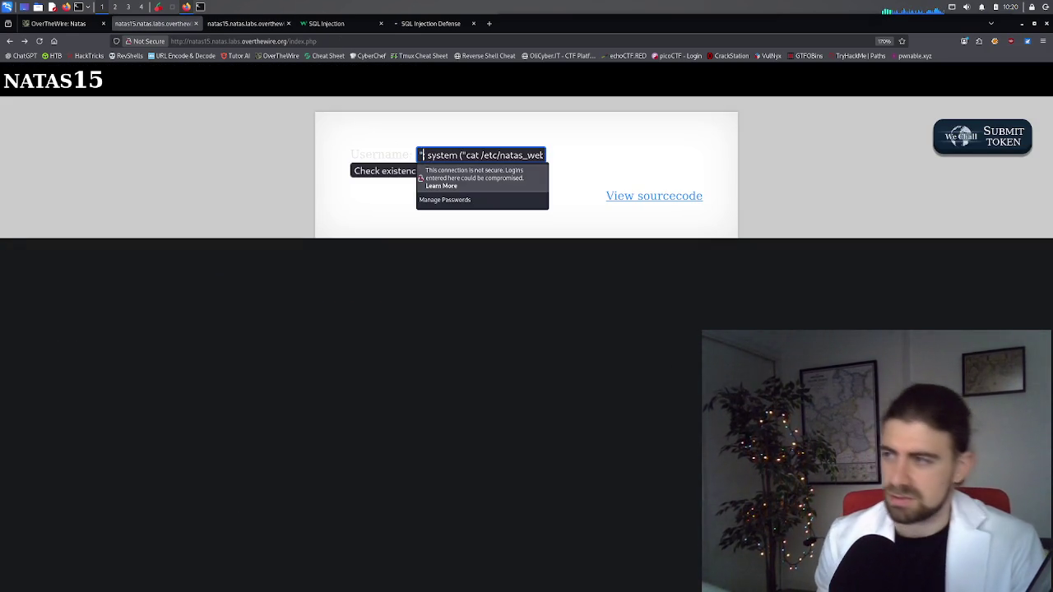
{"action": "left_click", "coordinate": [421, 162]}
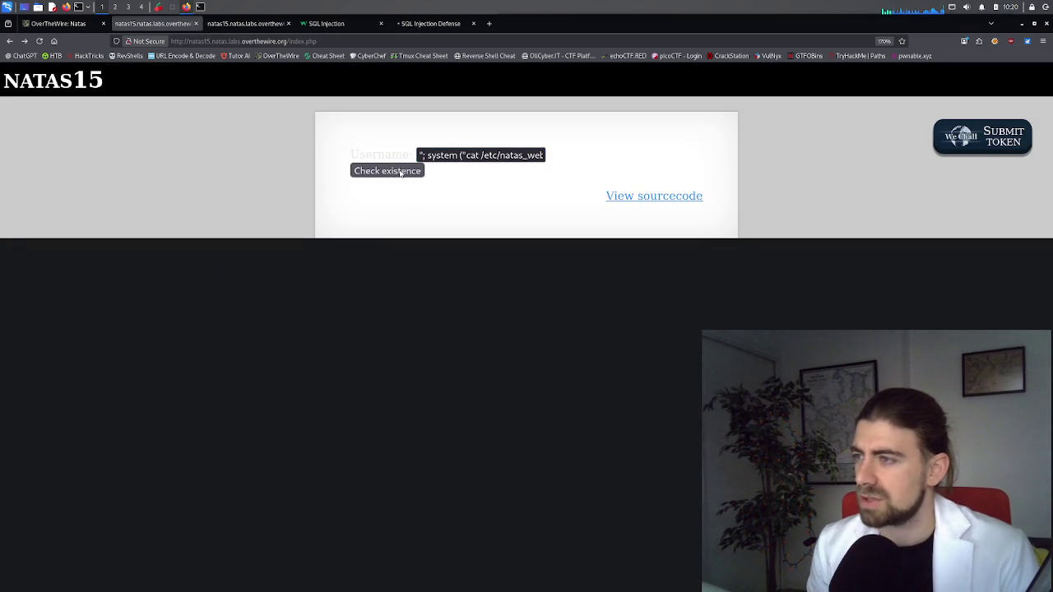
{"action": "left_click", "coordinate": [401, 173]}
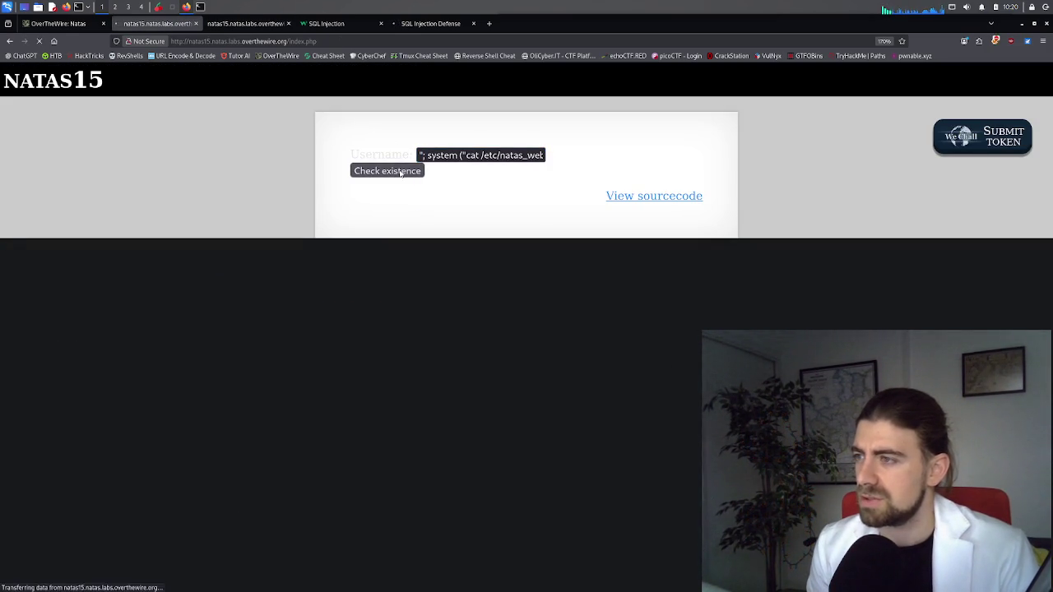
{"action": "left_click", "coordinate": [9, 40]}
Prepend the W3Schools always-true " or ""=" condition to the payload and submit it again
{"action": "left_click", "coordinate": [314, 27]}
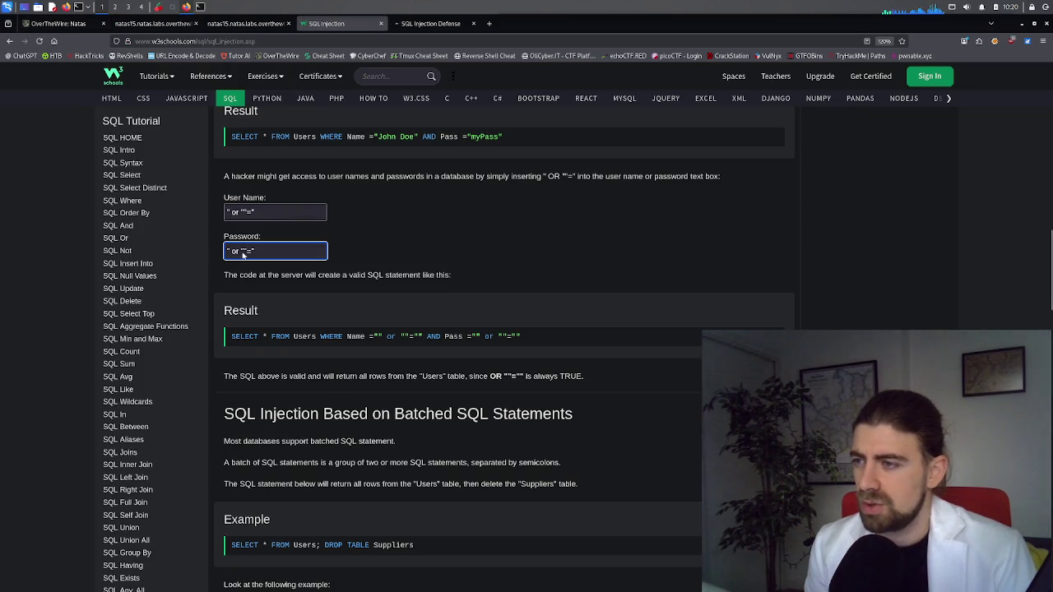
{"action": "triple_click", "coordinate": [238, 253]}
{"action": "key", "text": "ctrl+c"}
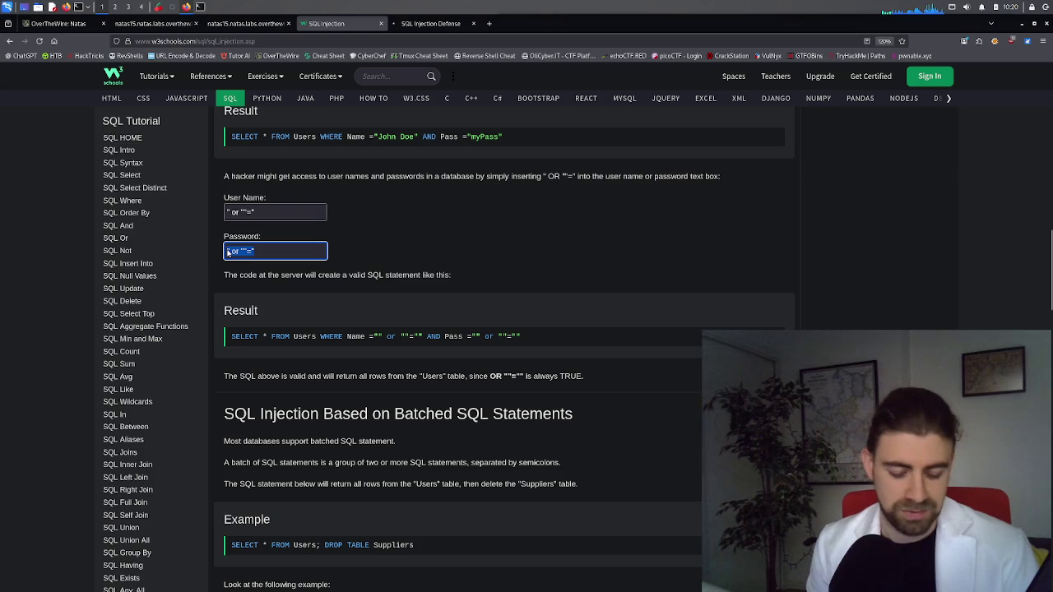
{"action": "left_click", "coordinate": [164, 25]}
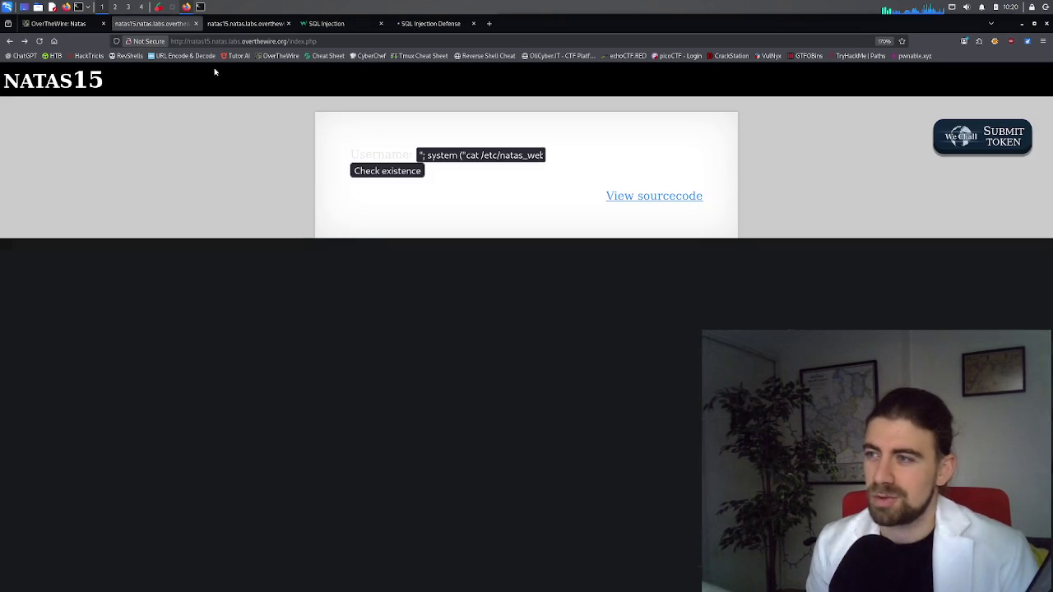
{"action": "left_click", "coordinate": [419, 156]}
{"action": "key", "text": "ctrl+v"}
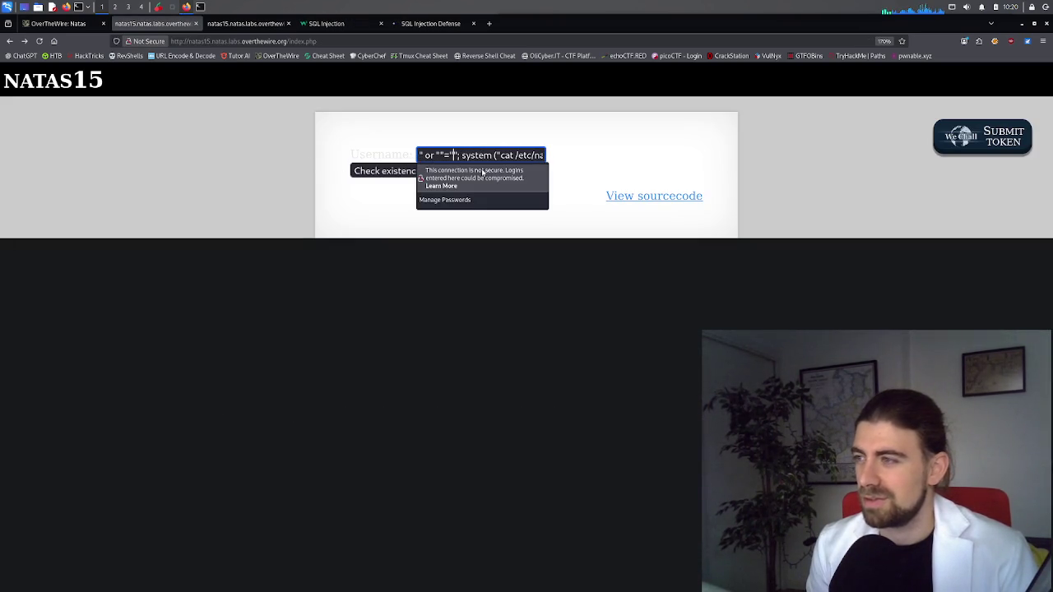
{"action": "key", "text": "Return"}
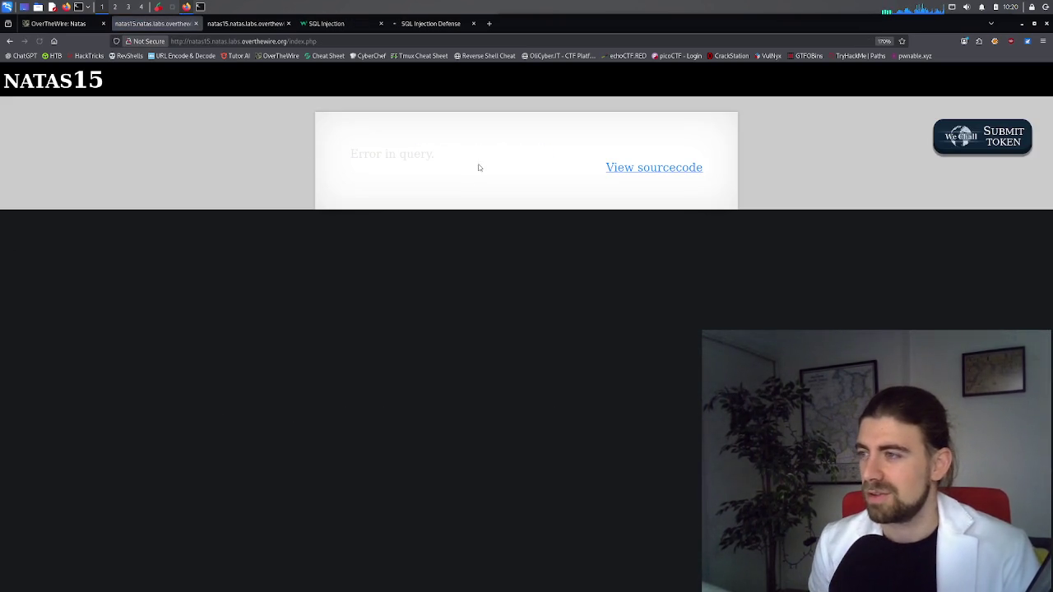
{"action": "left_click", "coordinate": [9, 41]}
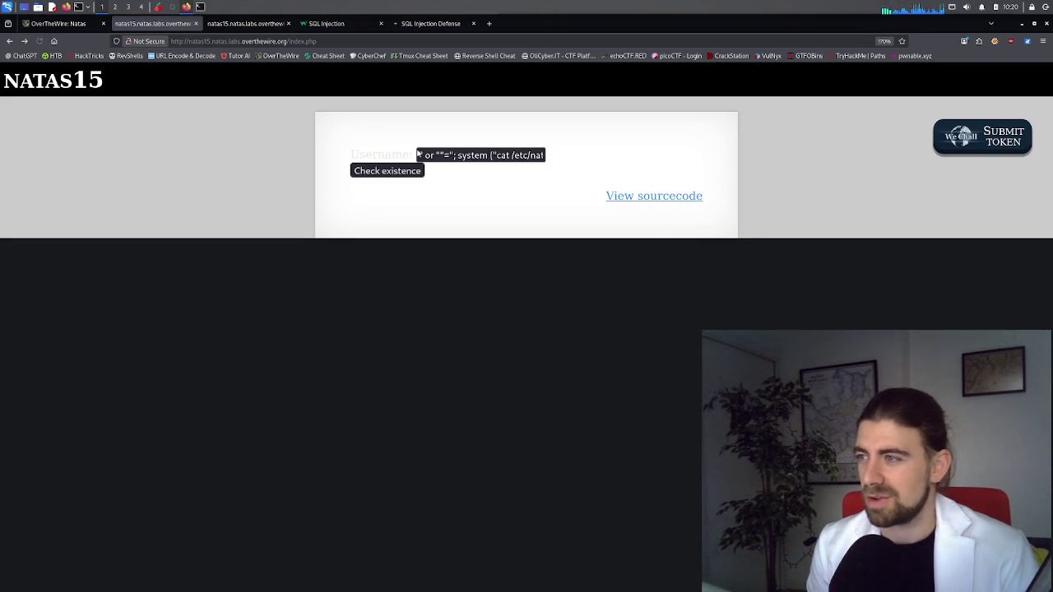
Delete the leading or-clause from the Natas15 username payload, checking the PHP source meanwhile
{"action": "left_click_drag", "start_coordinate": [450, 155], "coordinate": [419, 156]}
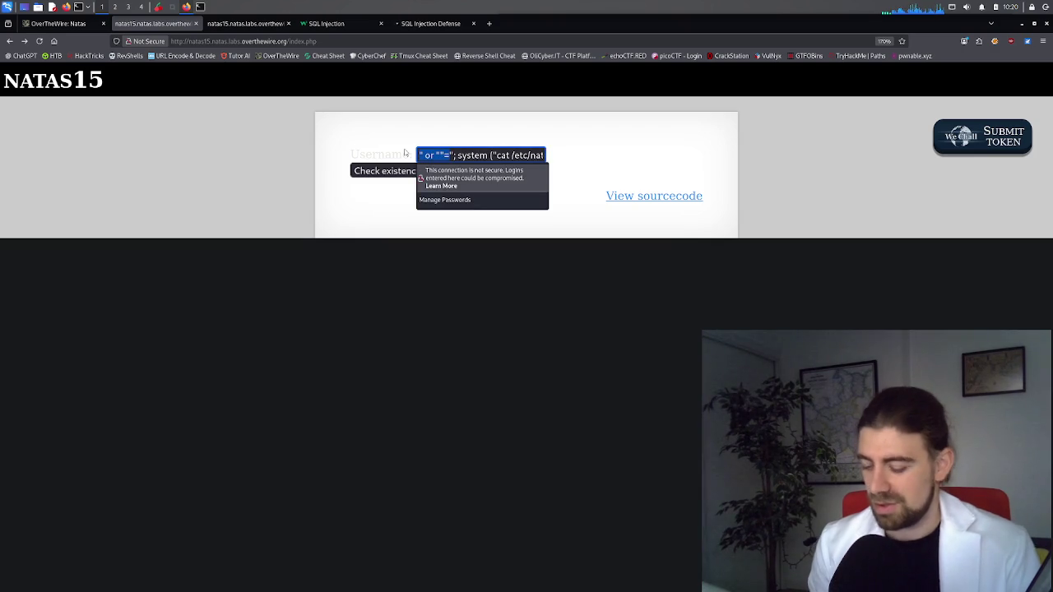
{"action": "key", "text": "BackSpace"}
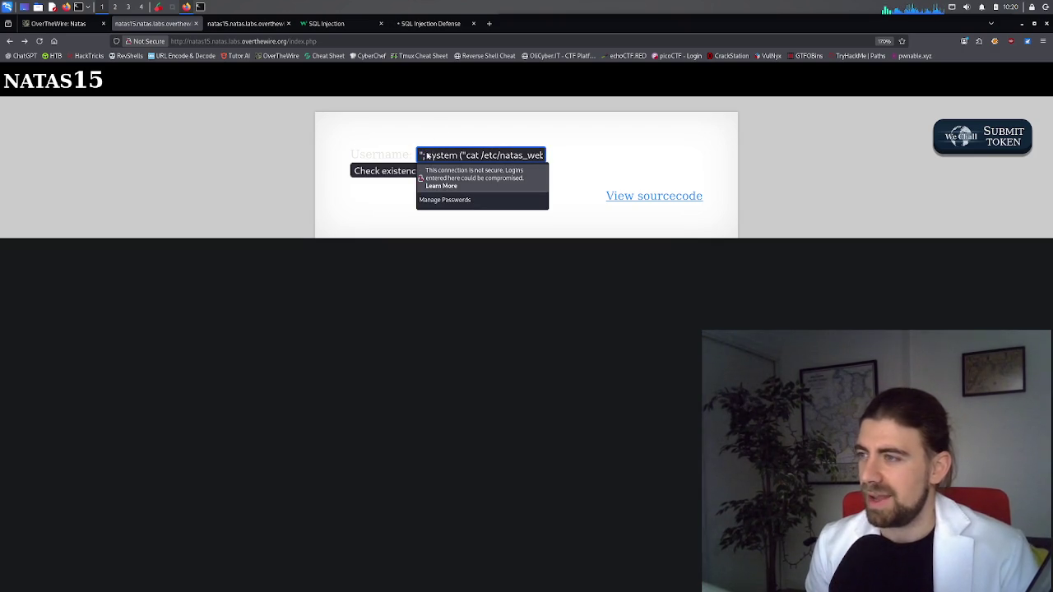
{"action": "left_click", "coordinate": [246, 23]}
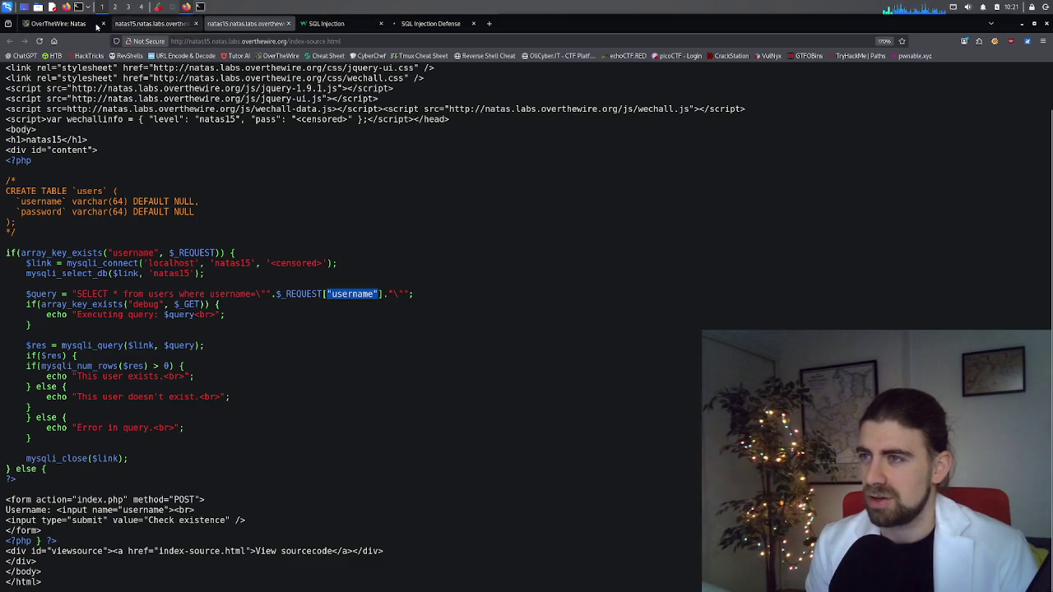
{"action": "left_click", "coordinate": [57, 23]}
{"action": "left_click", "coordinate": [156, 23]}
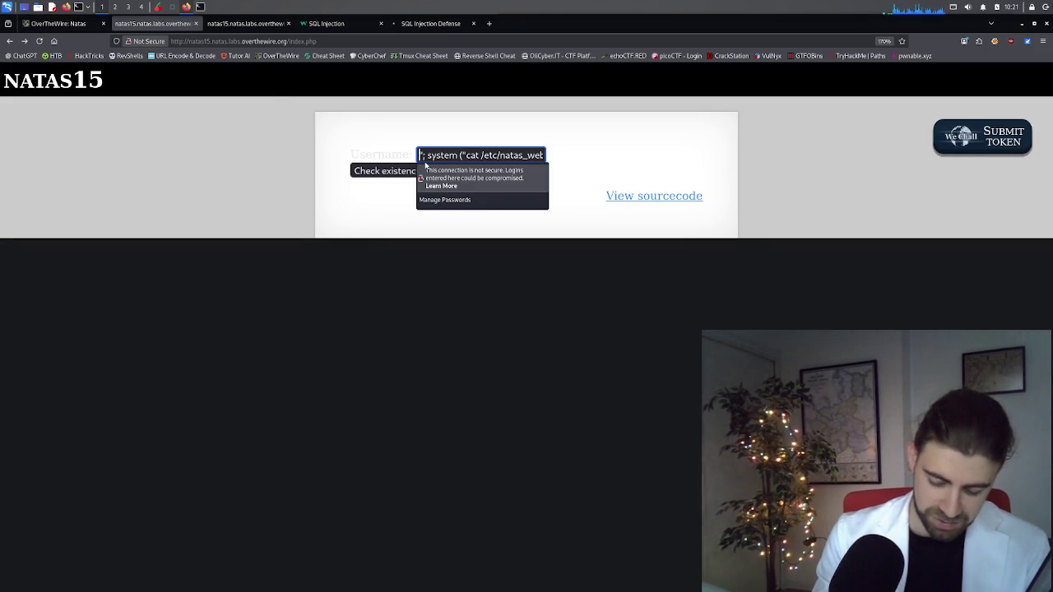
Open the payload with two double quotes instead of the single quote and resubmit it
{"action": "type", "text": "\""}
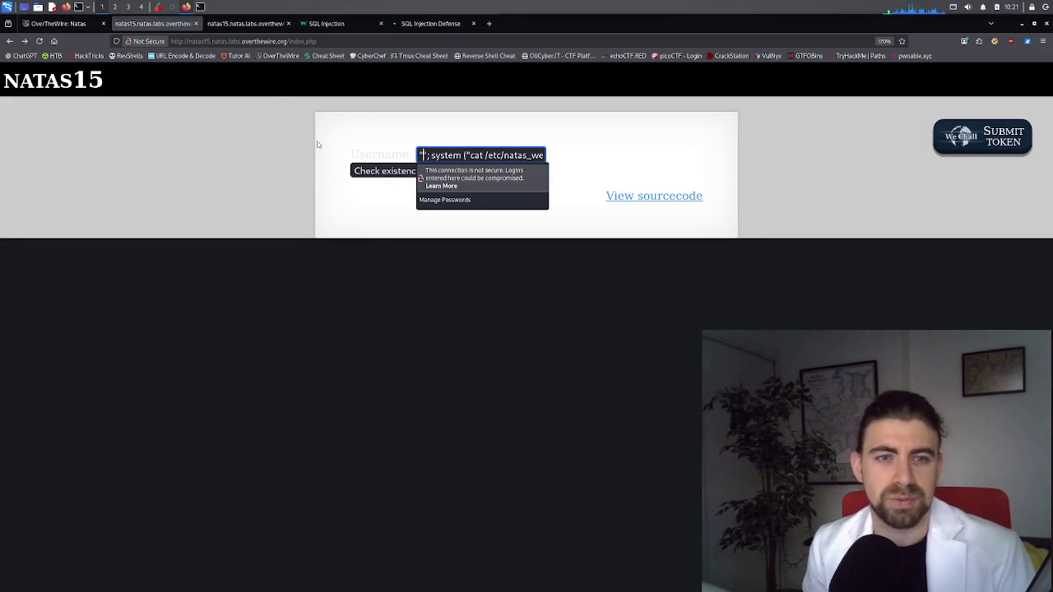
{"action": "key", "text": "Delete"}
{"action": "type", "text": "\""}
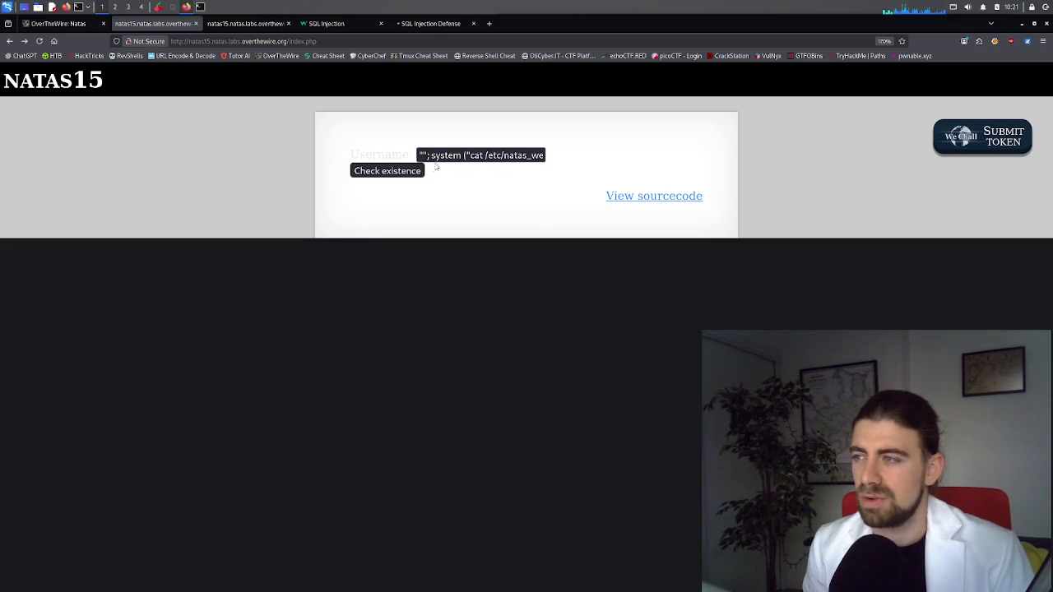
{"action": "left_click", "coordinate": [406, 171]}
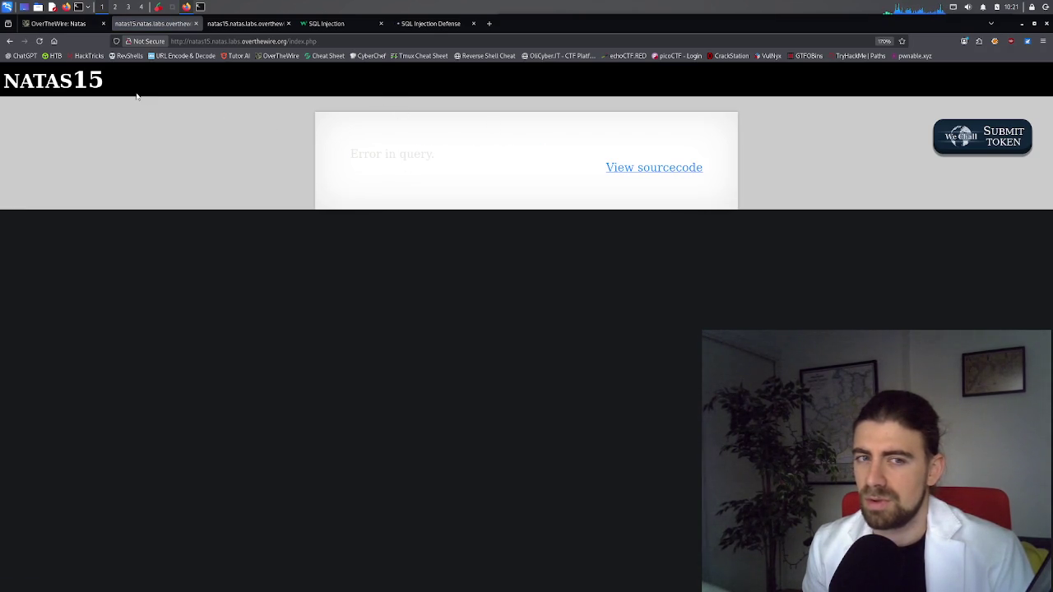
Compare the W3Schools injection example with the empty quotes in the Natas15 source query
{"action": "key", "text": "ctrl+Tab"}
{"action": "key", "text": "ctrl+Tab"}
{"action": "key", "text": "ctrl+Tab"}
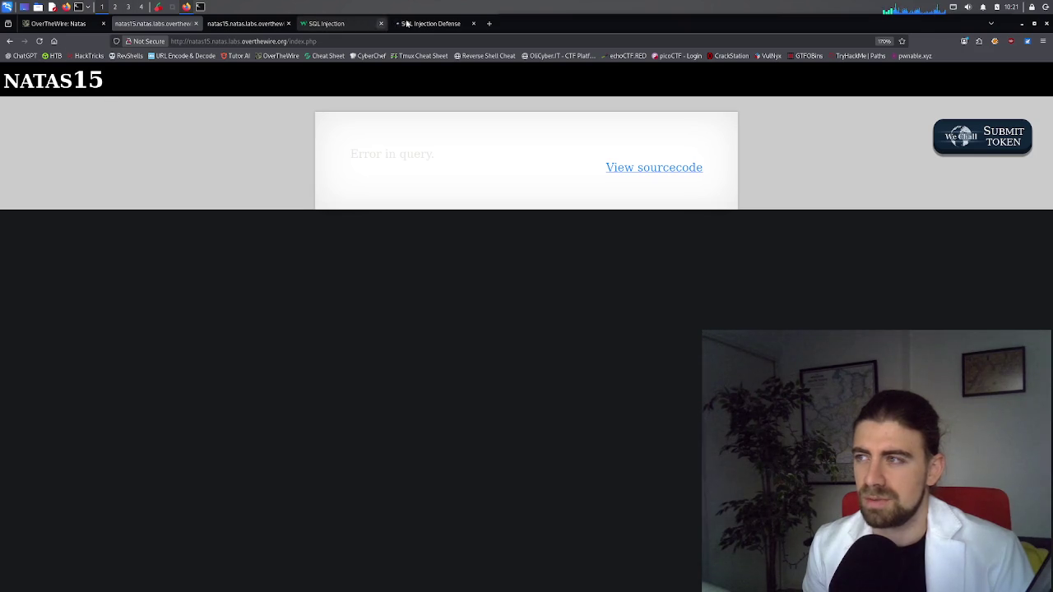
{"action": "key", "text": "ctrl+shift+Tab"}
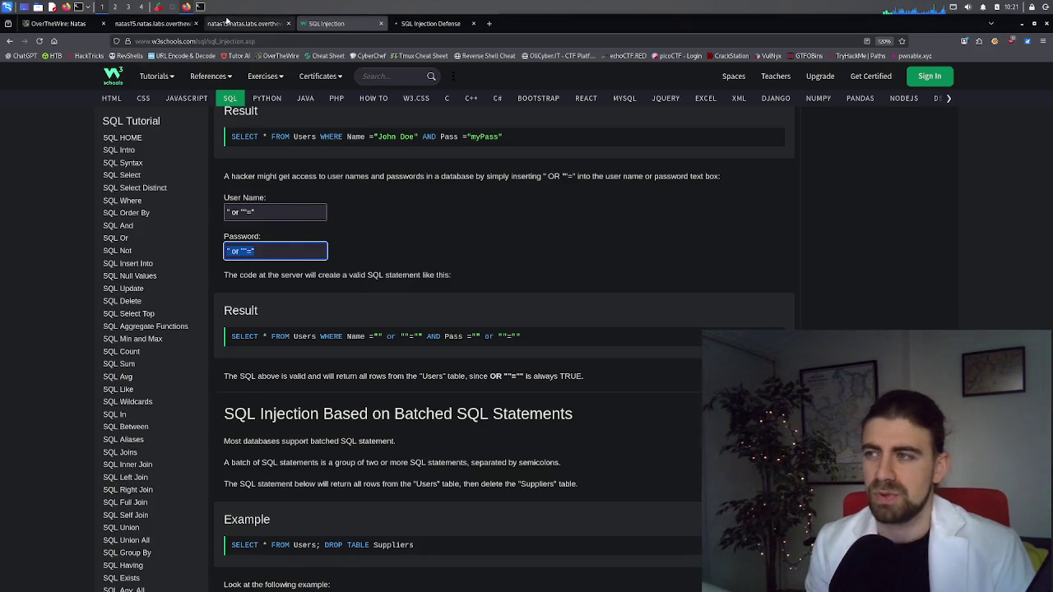
{"action": "left_click", "coordinate": [230, 23]}
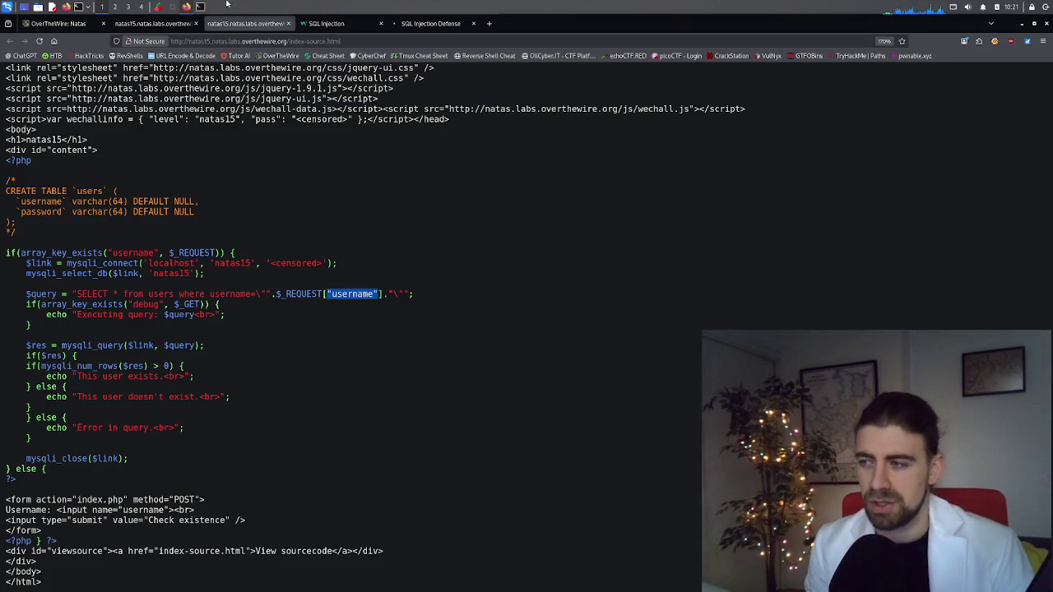
{"action": "left_click_drag", "start_coordinate": [378, 294], "coordinate": [260, 295]}
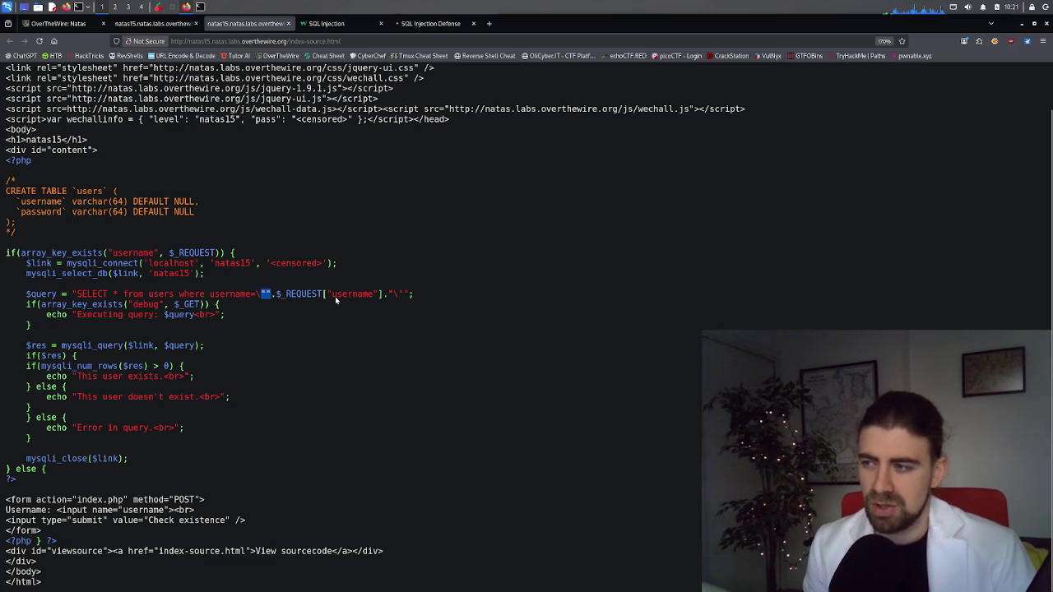
{"action": "left_click", "coordinate": [168, 6]}
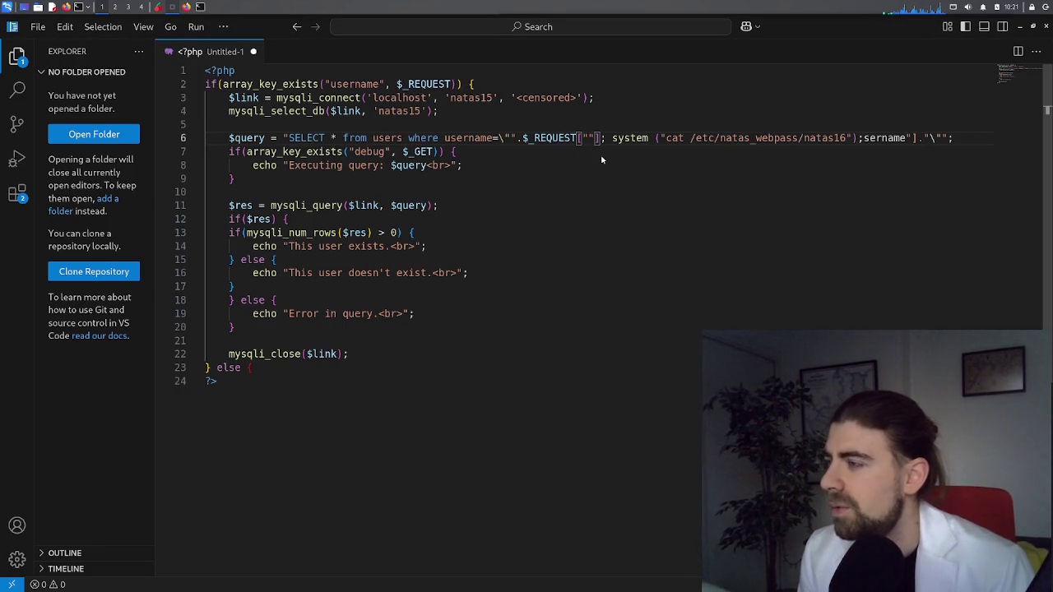
Make line 6 read $_REQUEST[] before the system call, undoing a stray Emmet expansion
{"action": "key", "text": "Delete"}
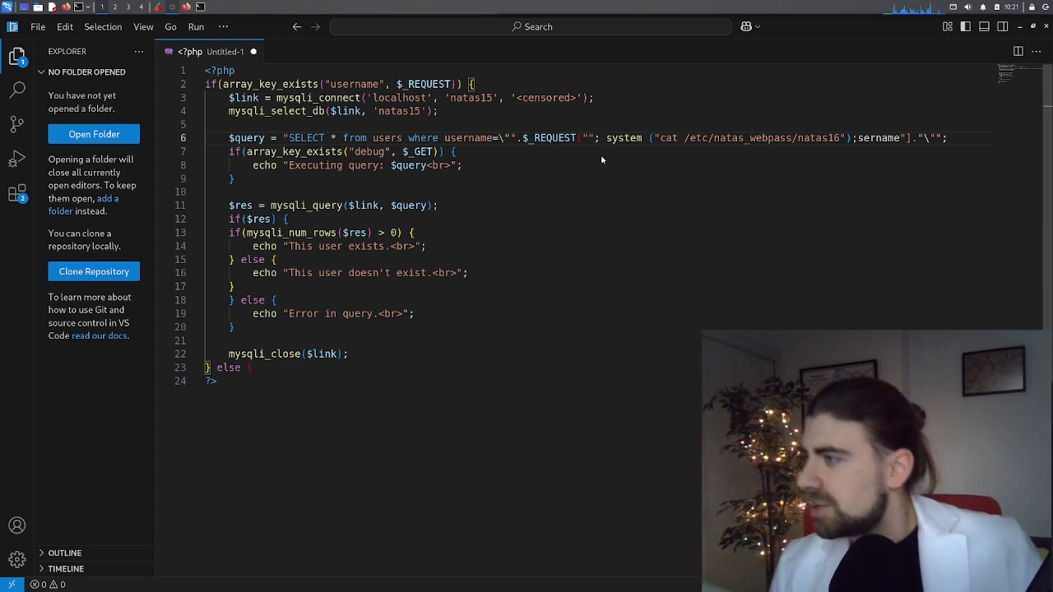
{"action": "key", "text": "BackSpace"}
{"action": "key", "text": "BackSpace"}
{"action": "key", "text": "BackSpace"}
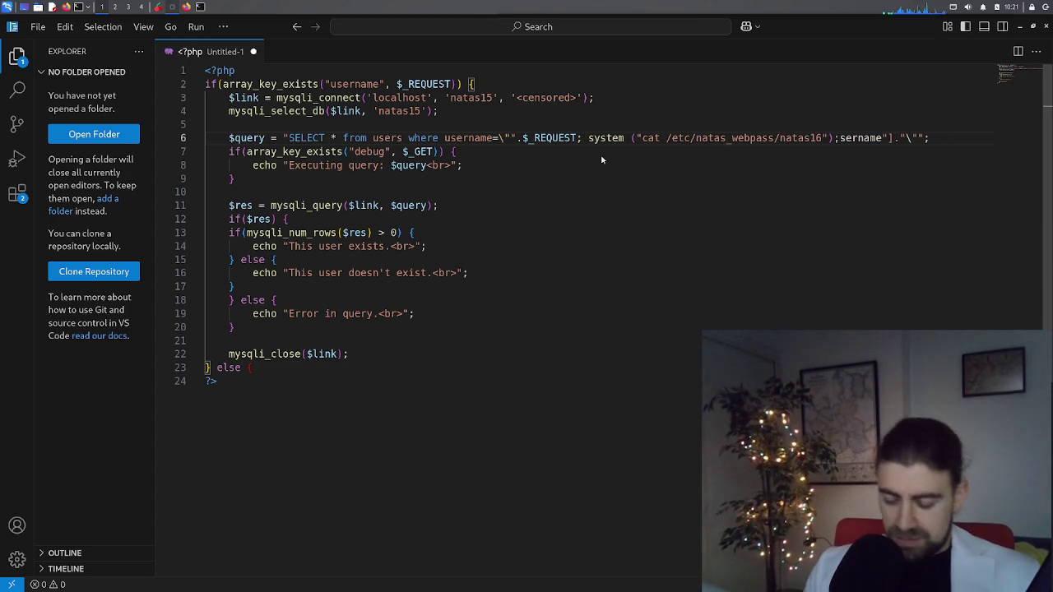
{"action": "type", "text": "["}
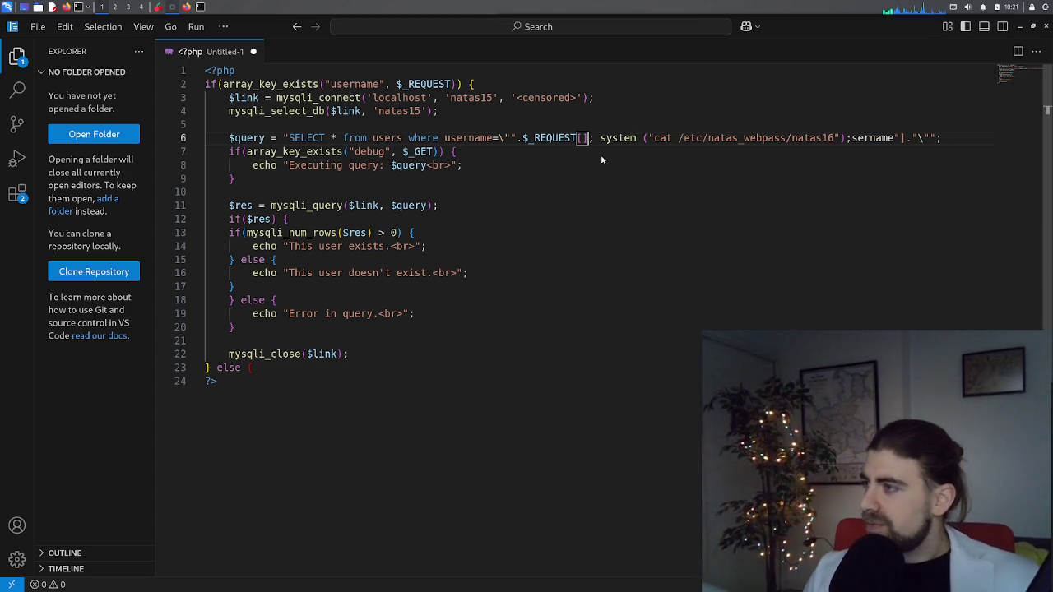
{"action": "key", "text": "Delete"}
{"action": "key", "text": "ctrl+Right"}
{"action": "key", "text": "ctrl+Right"}
{"action": "key", "text": "ctrl+Right"}
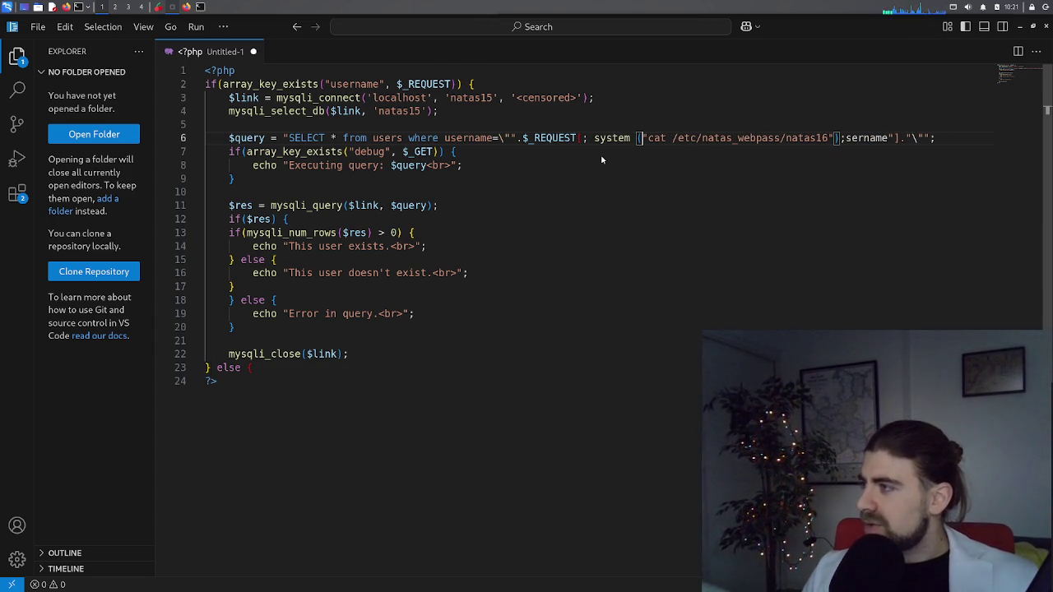
{"action": "key", "text": "Right"}
{"action": "key", "text": "Right"}
{"action": "key", "text": "Right"}
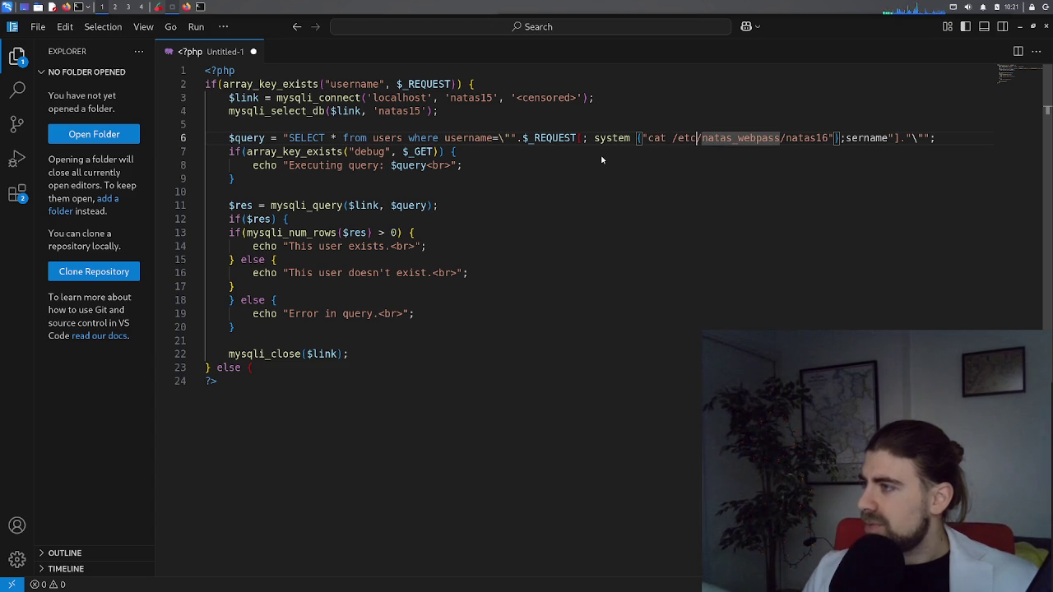
{"action": "key", "text": "ctrl+Left"}
{"action": "key", "text": "Left"}
{"action": "key", "text": "Left"}
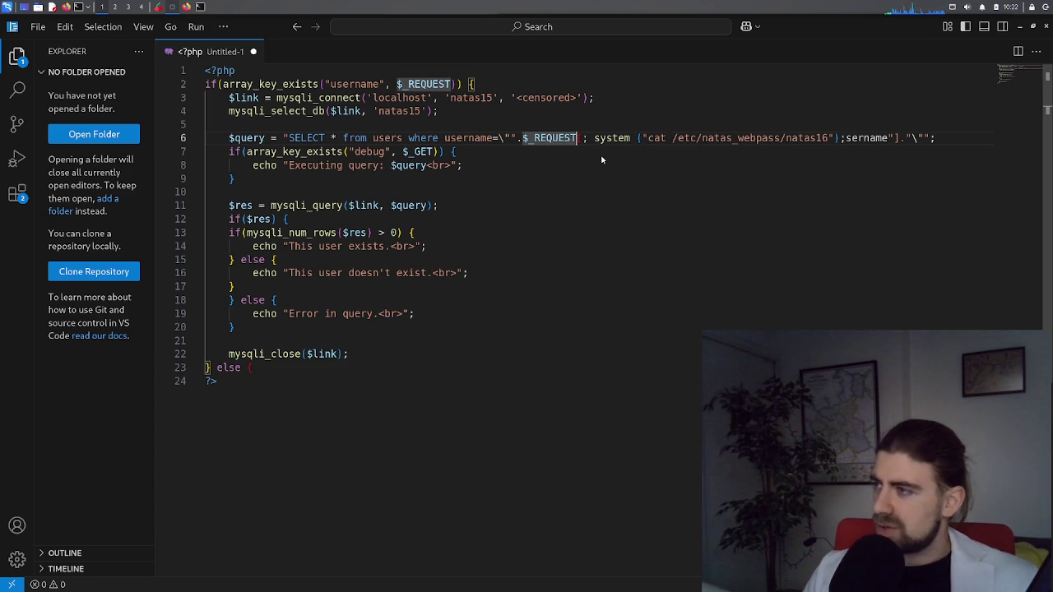
{"action": "type", "text": "]"}
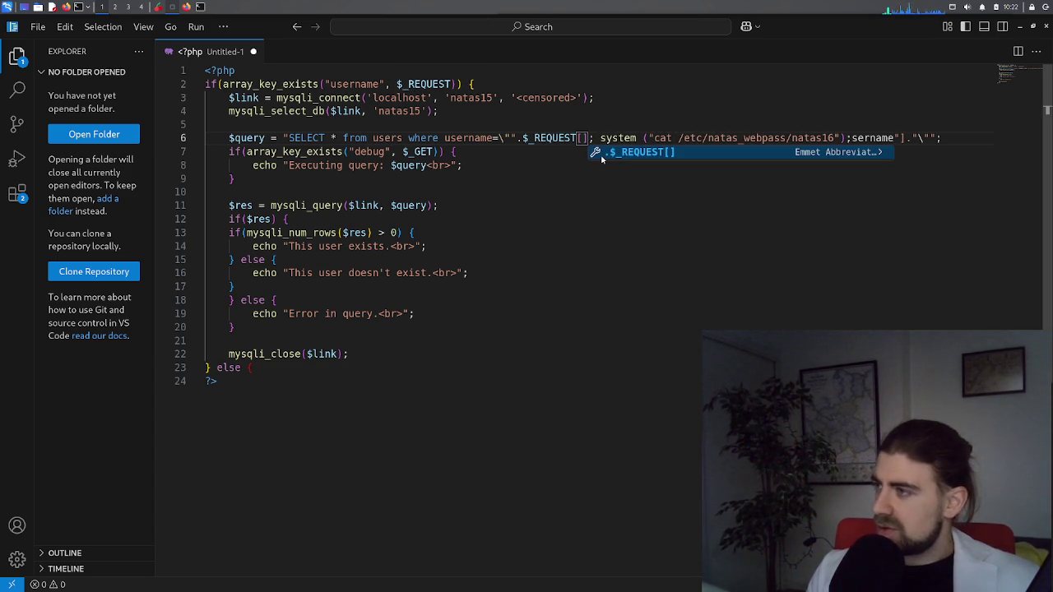
{"action": "key", "text": "Tab"}
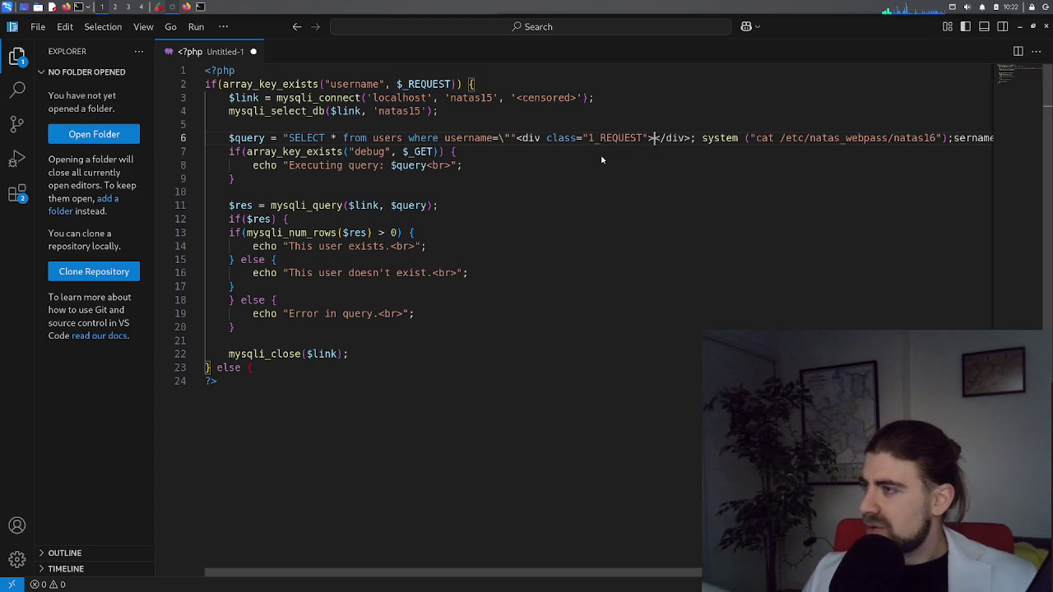
{"action": "key", "text": "ctrl+z"}
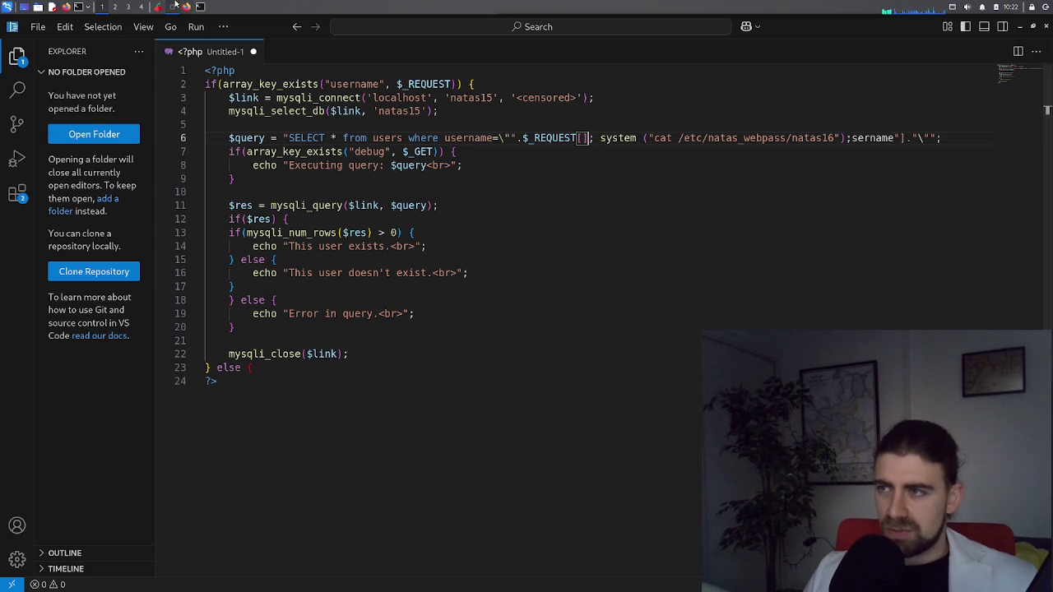
{"action": "left_click", "coordinate": [163, 6]}
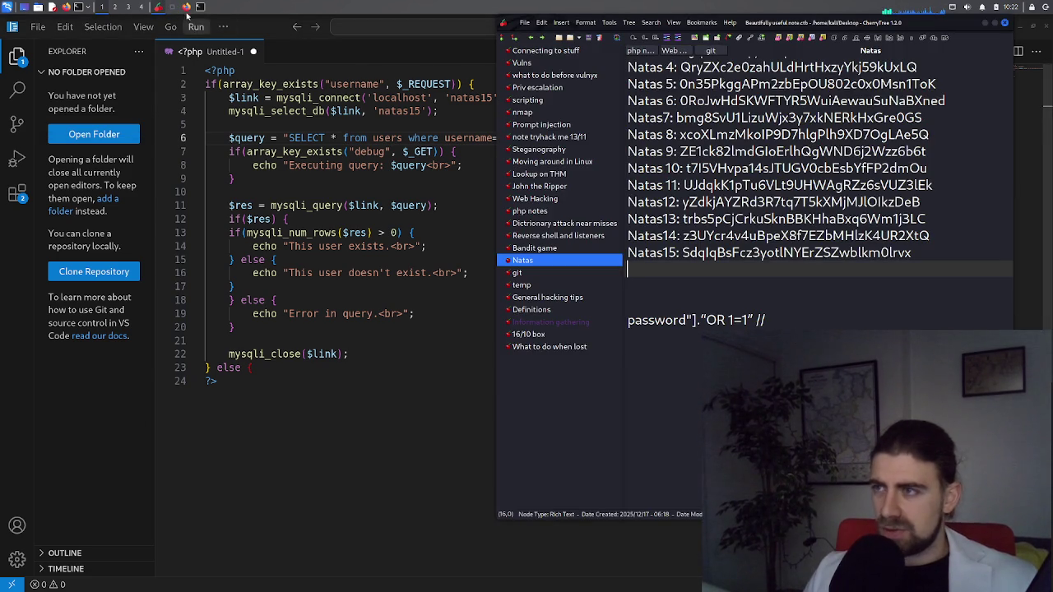
Bring Firefox showing the natas15 PHP source back in front of CherryTree
{"action": "left_click", "coordinate": [187, 6]}
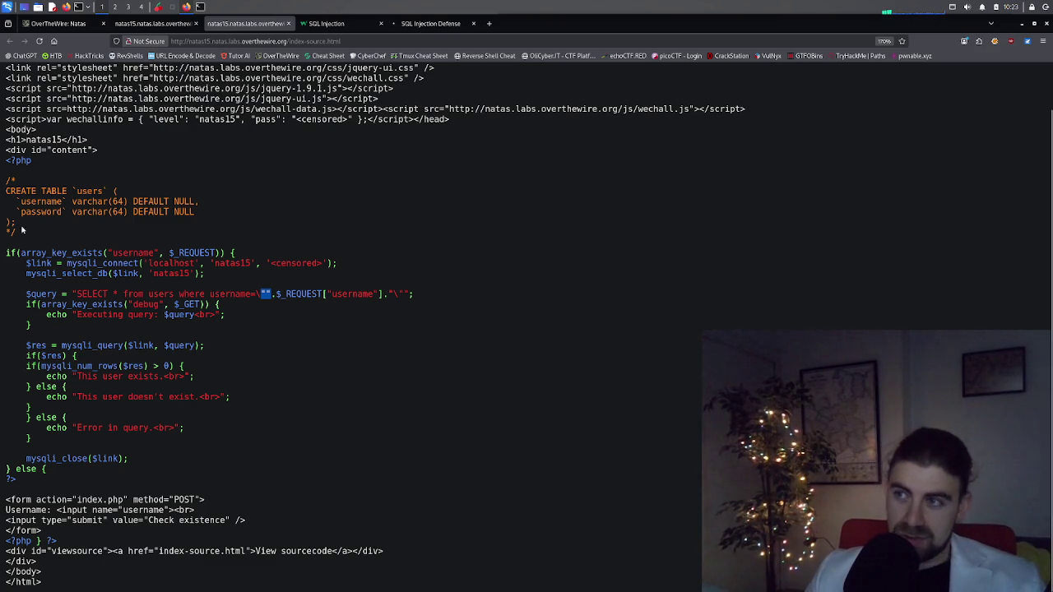
{"action": "left_click", "coordinate": [152, 23]}
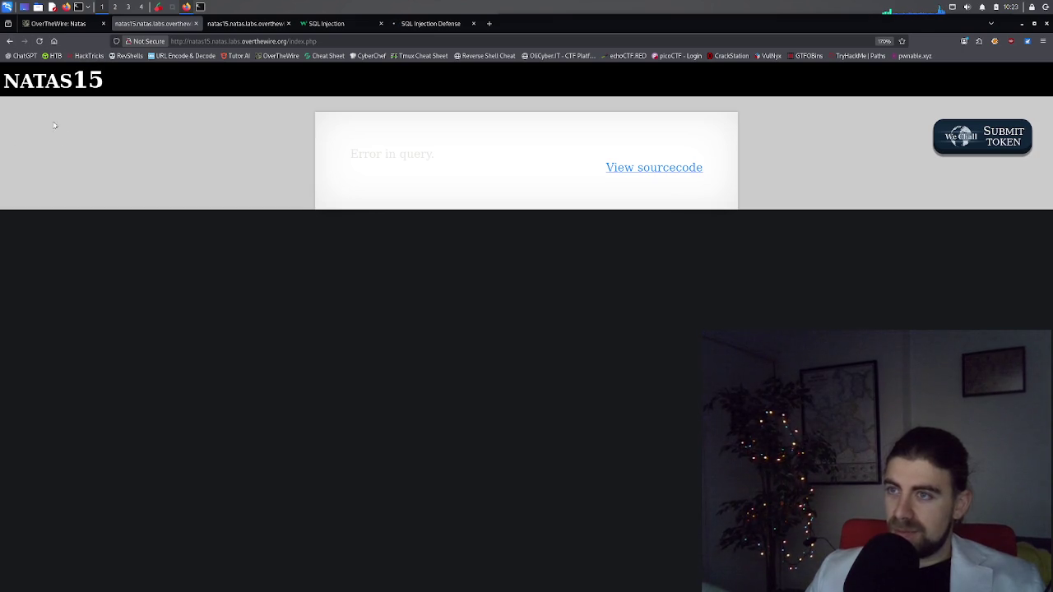
{"action": "left_click", "coordinate": [9, 40]}
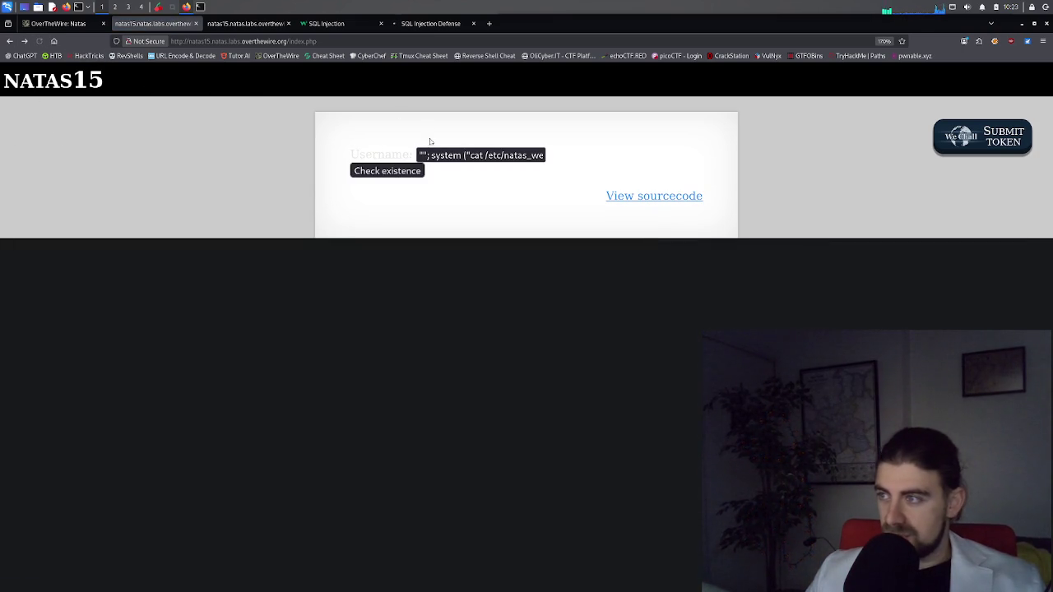
{"action": "triple_click", "coordinate": [427, 156]}
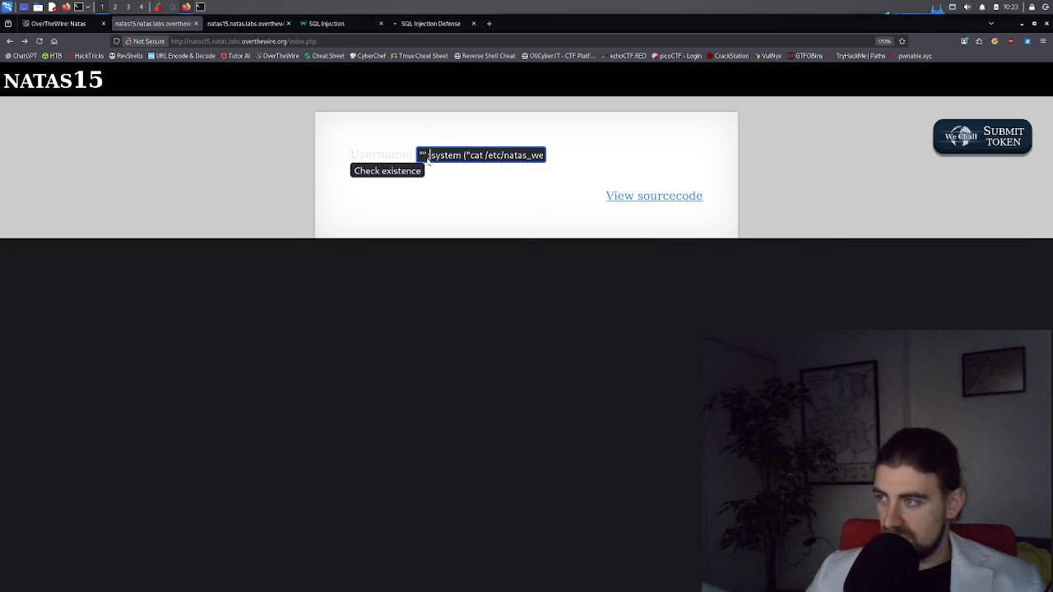
{"action": "left_click", "coordinate": [422, 158]}
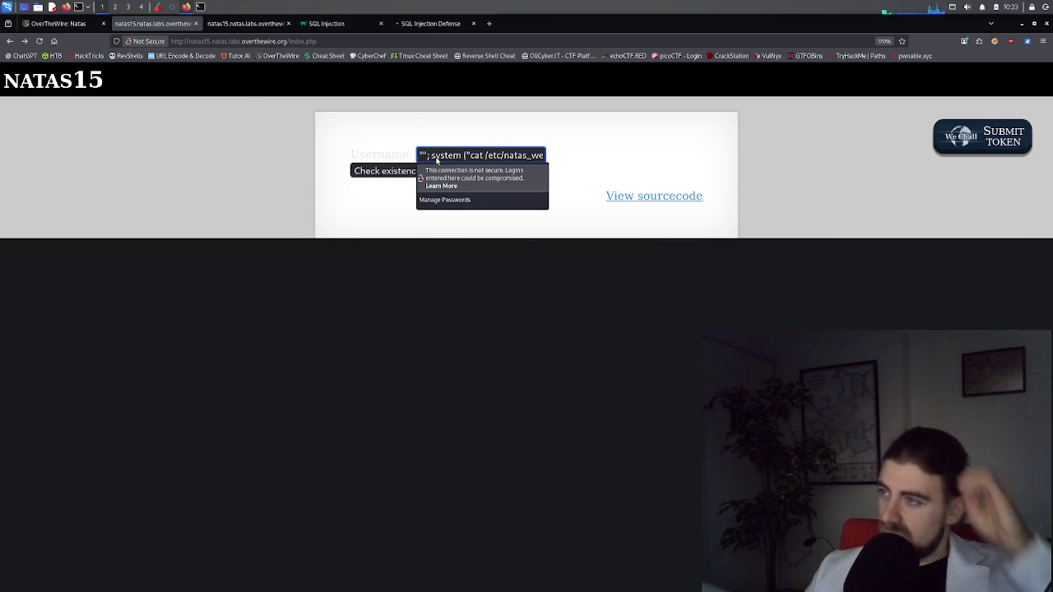
{"action": "triple_click", "coordinate": [425, 157]}
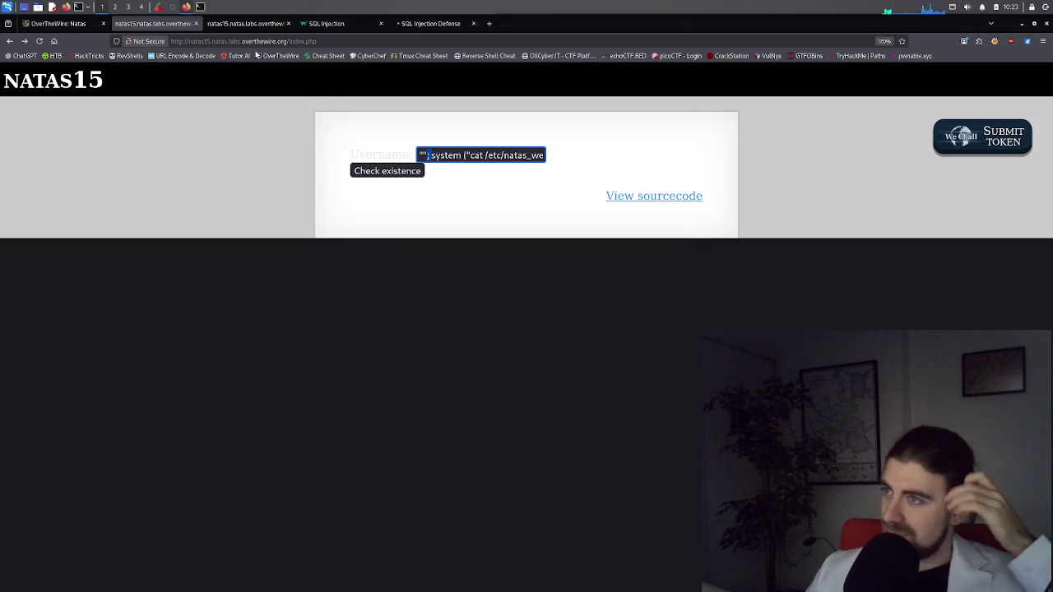
{"action": "left_click", "coordinate": [236, 23]}
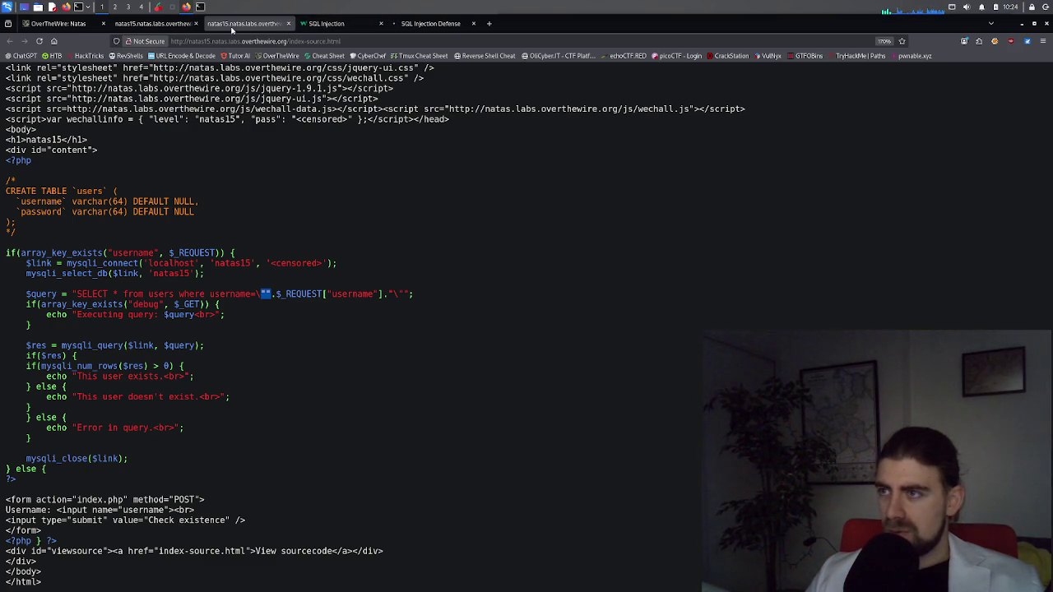
Add a closing brace after the request lookup on line 6 of the PHP draft
{"action": "left_click", "coordinate": [411, 24]}
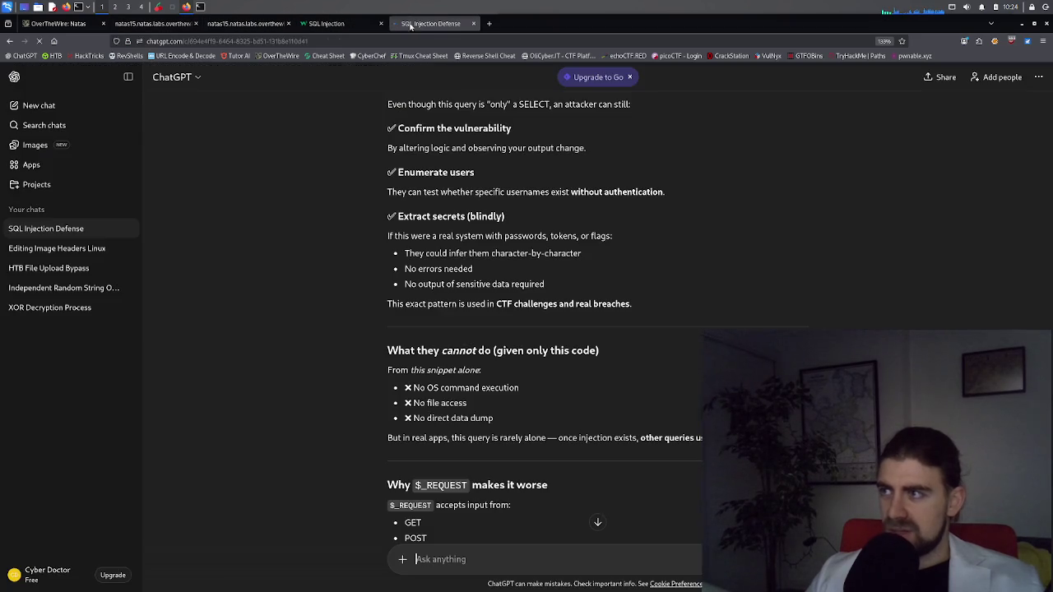
{"action": "left_click", "coordinate": [326, 23]}
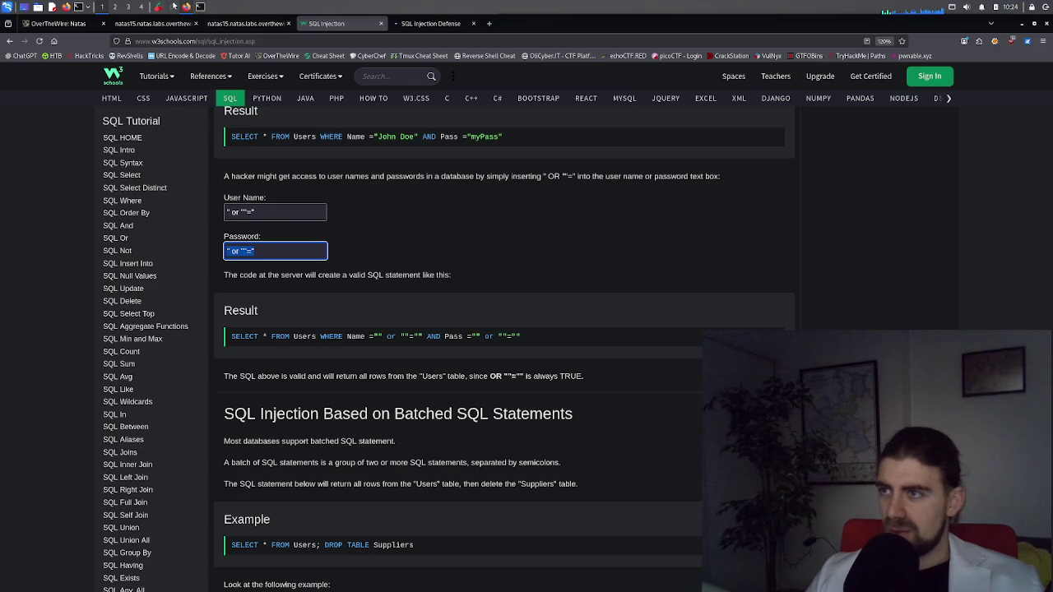
{"action": "left_click", "coordinate": [174, 6]}
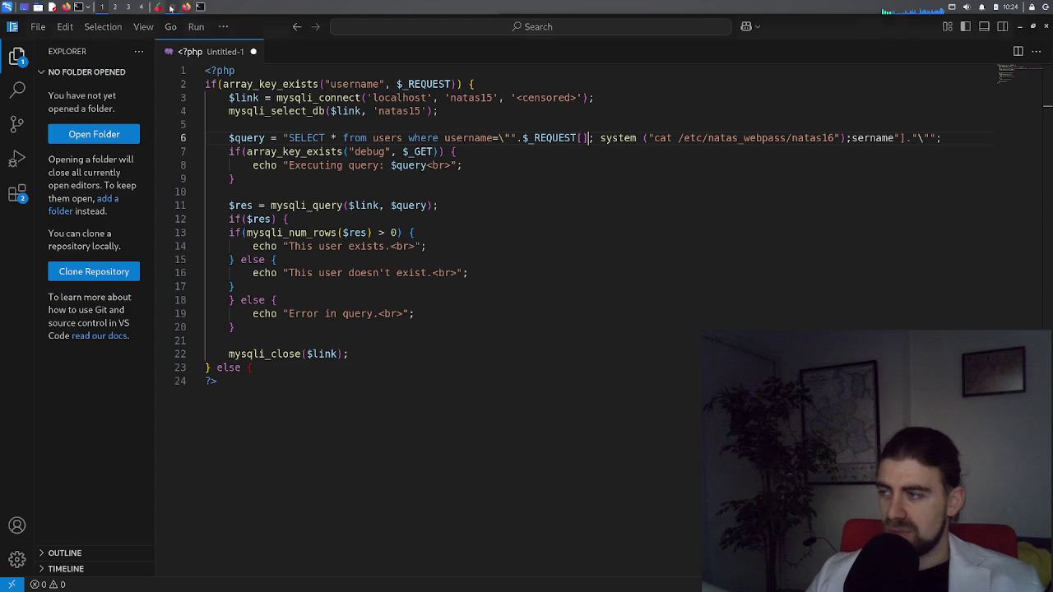
{"action": "left_click", "coordinate": [593, 144]}
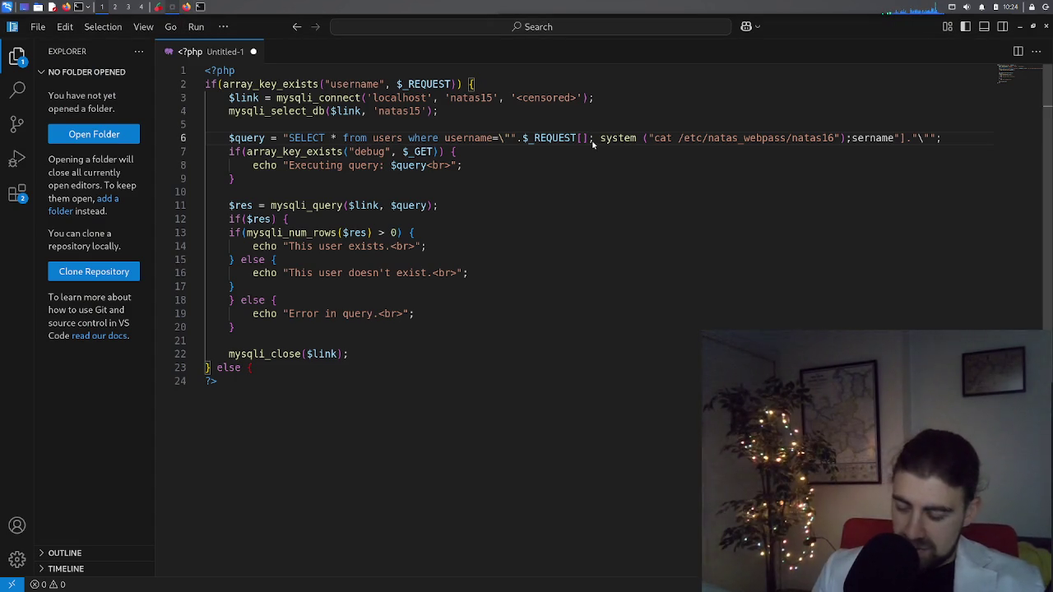
{"action": "type", "text": "}"}
Move the system cat call onto its own unindented line below a blank line
{"action": "key", "text": "Return"}
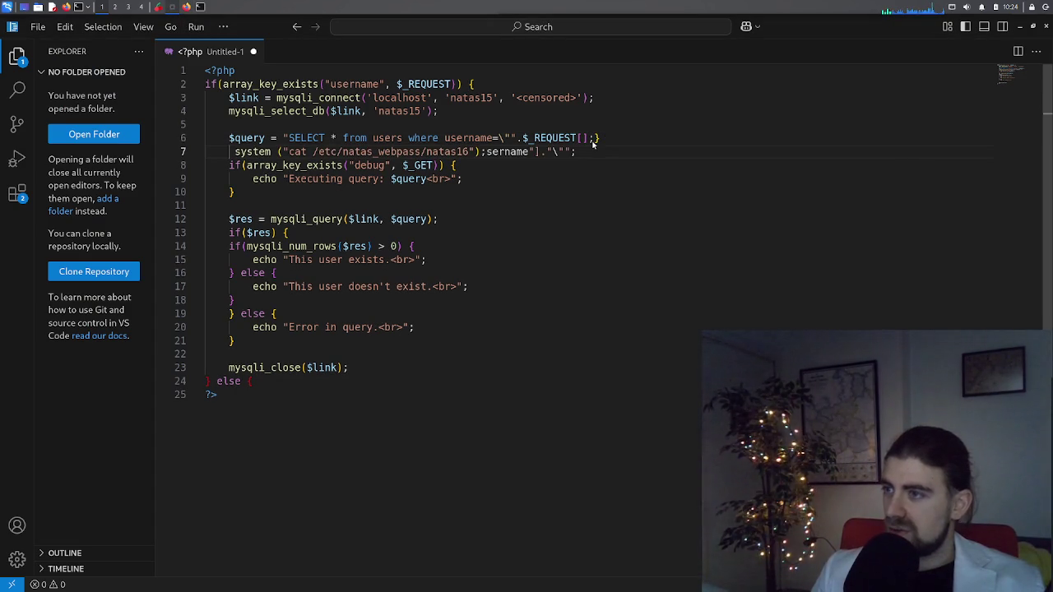
{"action": "key", "text": "BackSpace"}
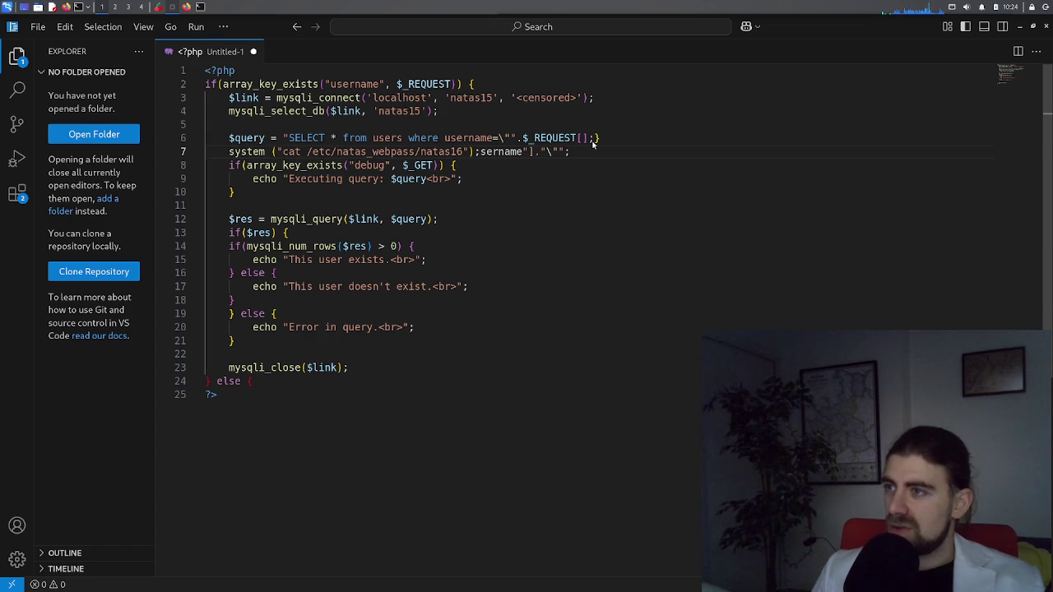
{"action": "key", "text": "BackSpace"}
{"action": "key", "text": "Return"}
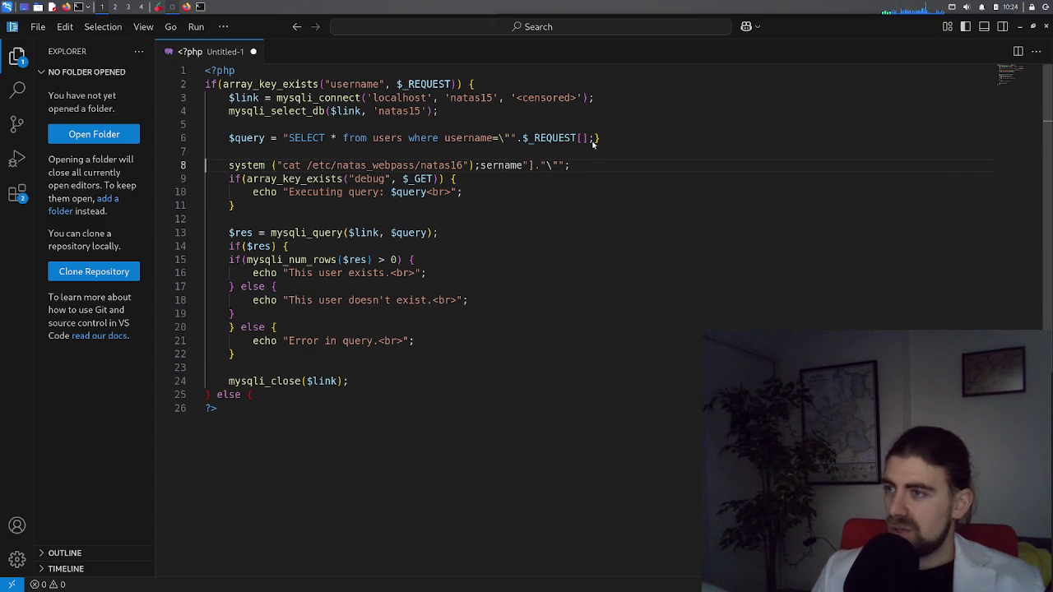
{"action": "key", "text": "Delete"}
{"action": "key", "text": "Delete"}
{"action": "key", "text": "Delete"}
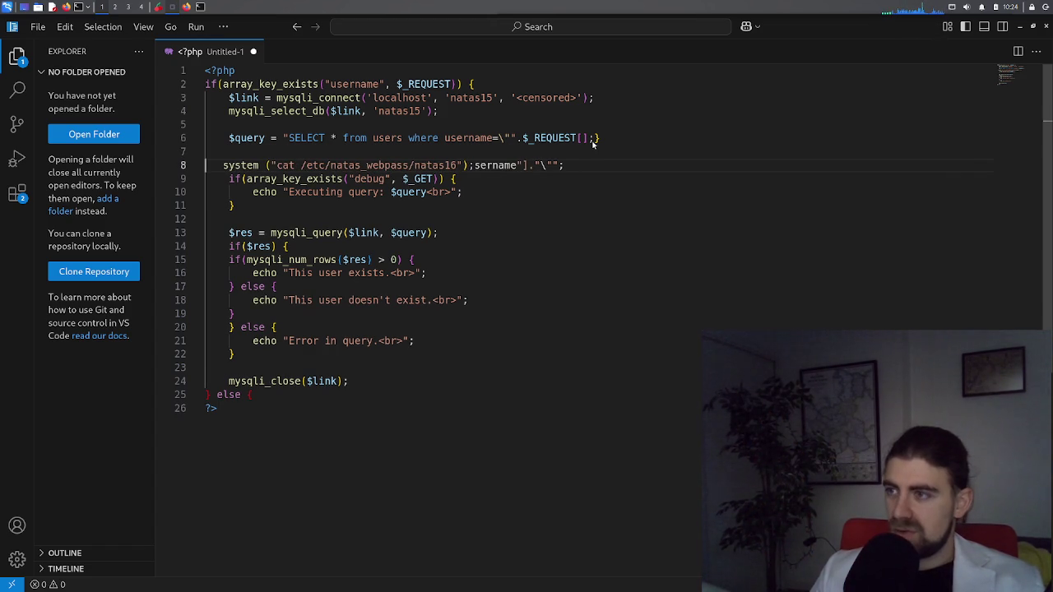
{"action": "key", "text": "Delete"}
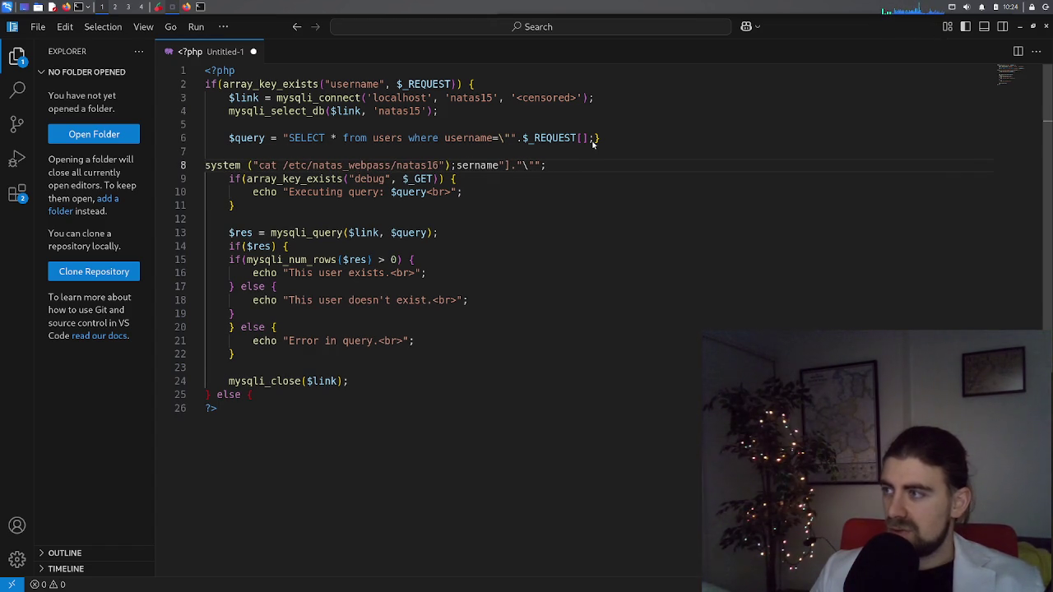
{"action": "key", "text": "Up"}
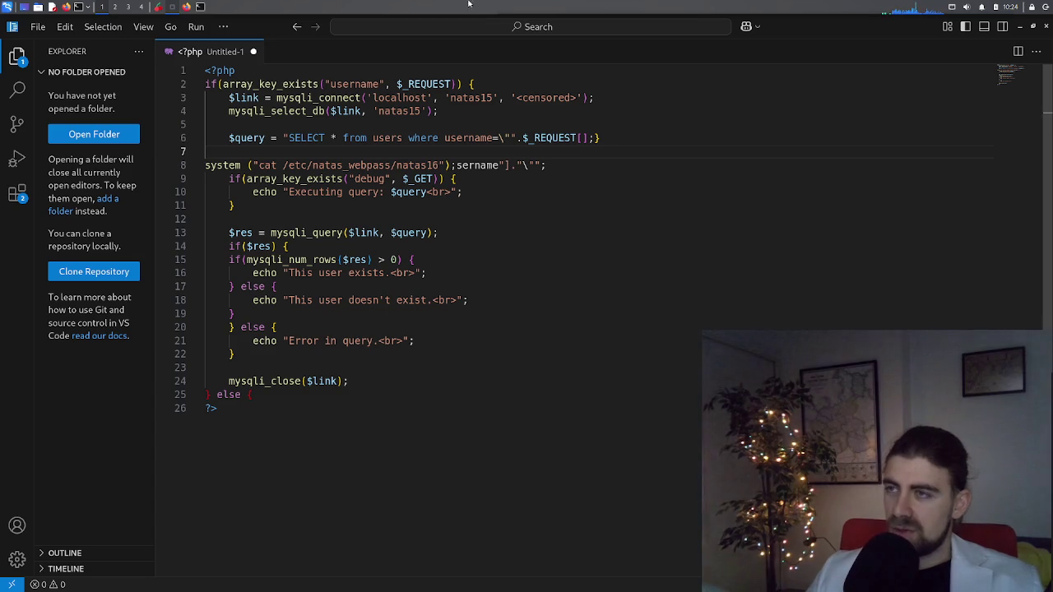
{"action": "left_click", "coordinate": [182, 9]}
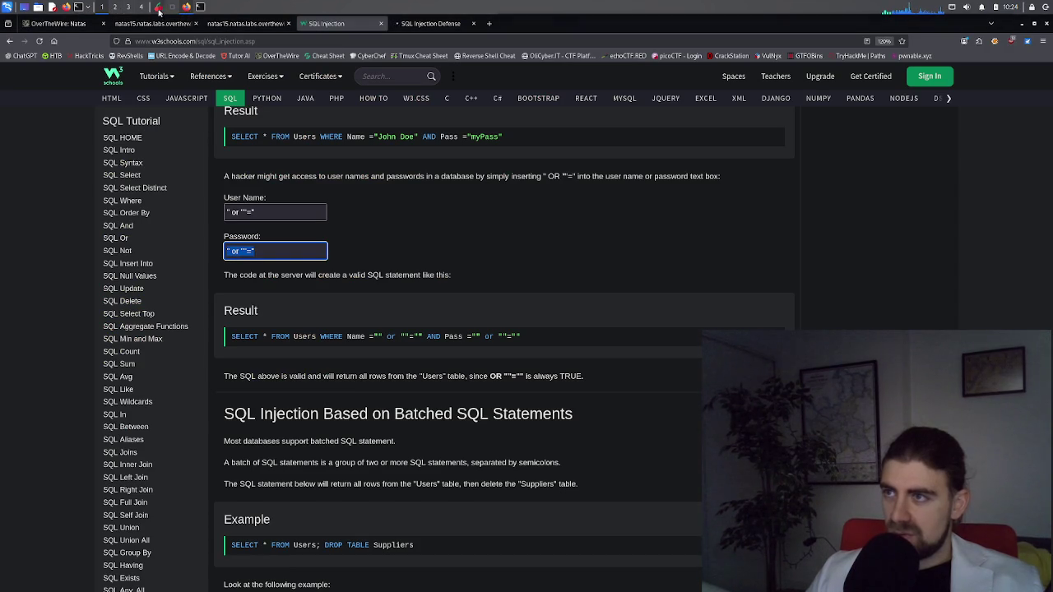
Insert a closing brace before system in the Natas15 username payload and submit it
{"action": "left_click", "coordinate": [169, 24]}
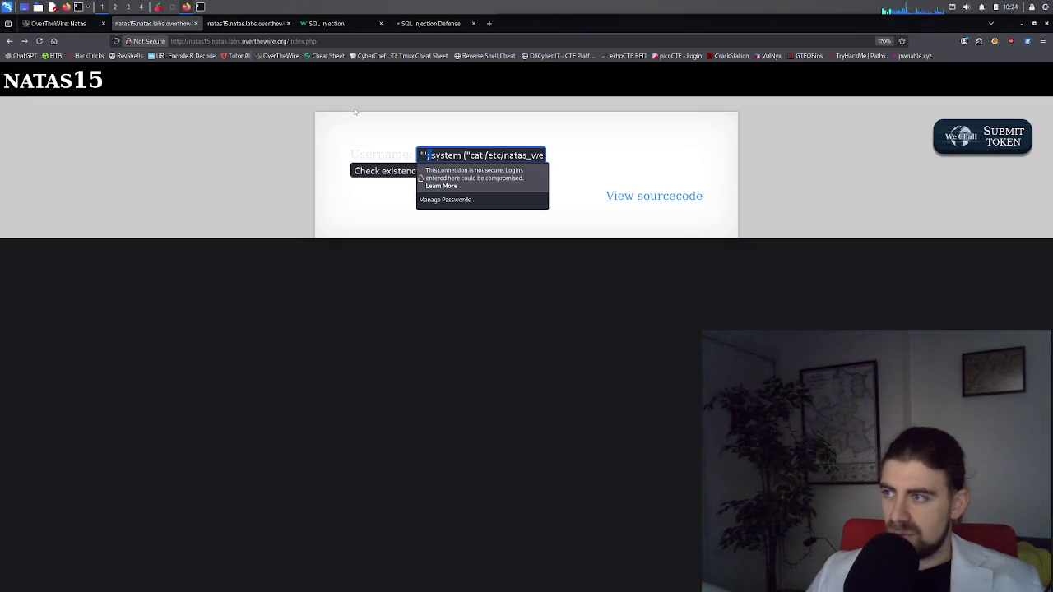
{"action": "key", "text": "Escape"}
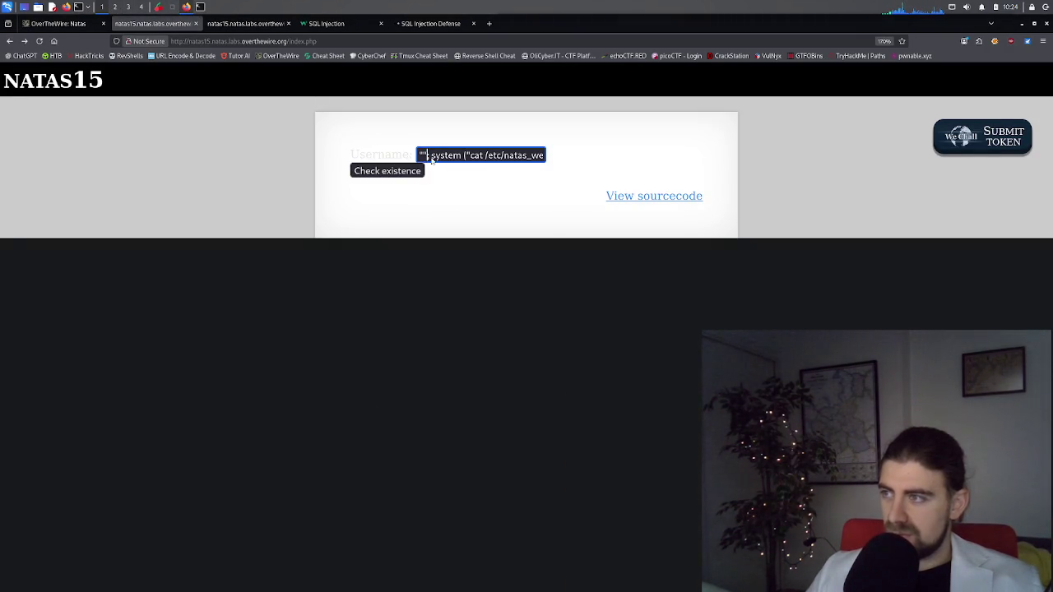
{"action": "left_click", "coordinate": [453, 160]}
{"action": "type", "text": "}"}
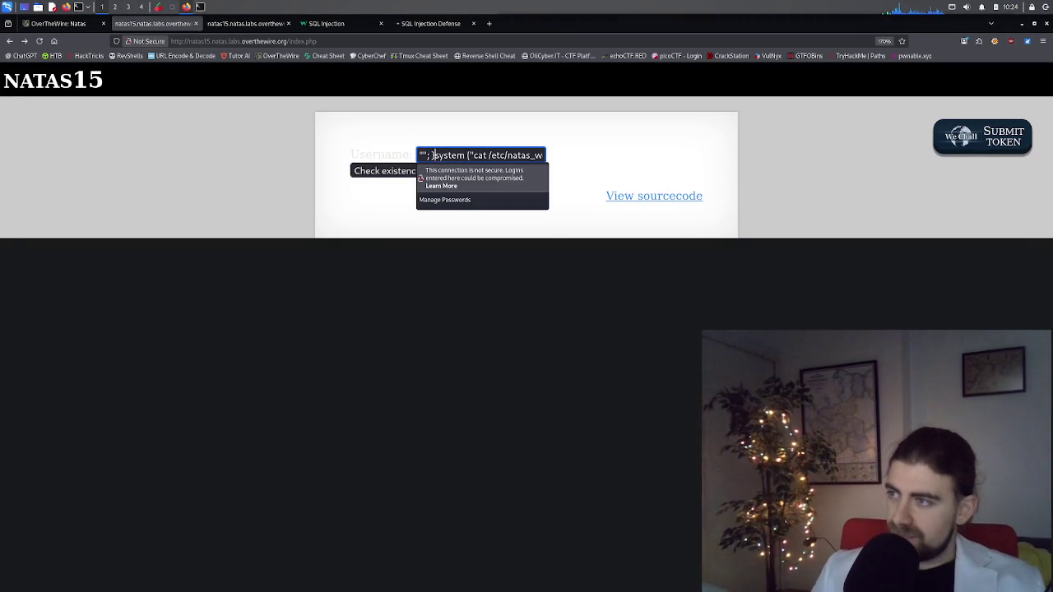
{"action": "left_click", "coordinate": [565, 130]}
{"action": "left_click", "coordinate": [386, 171]}
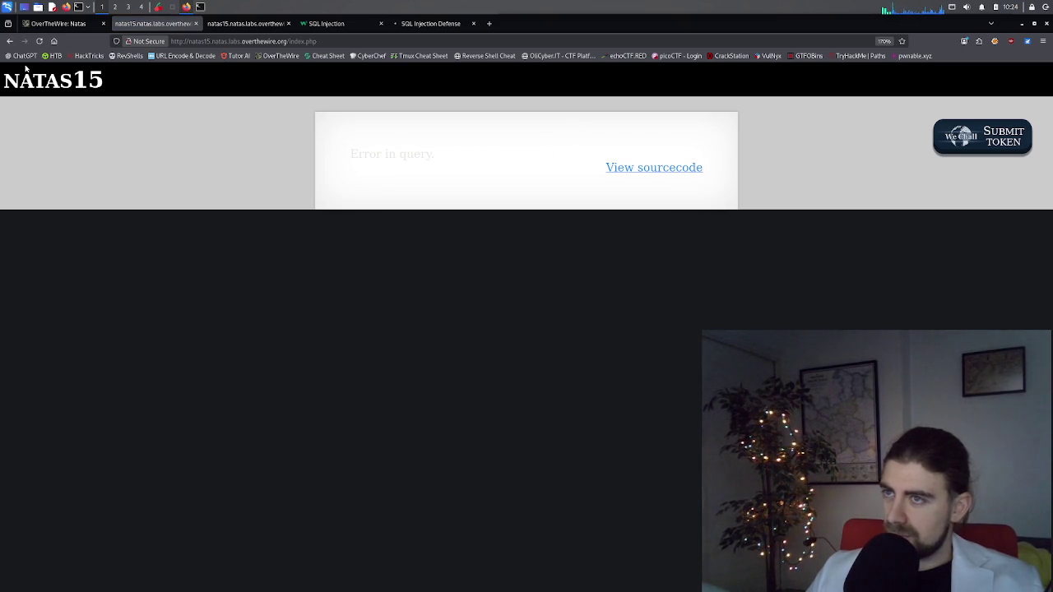
Go back, delete a character near the payload start, and resubmit the username
{"action": "left_click", "coordinate": [9, 42]}
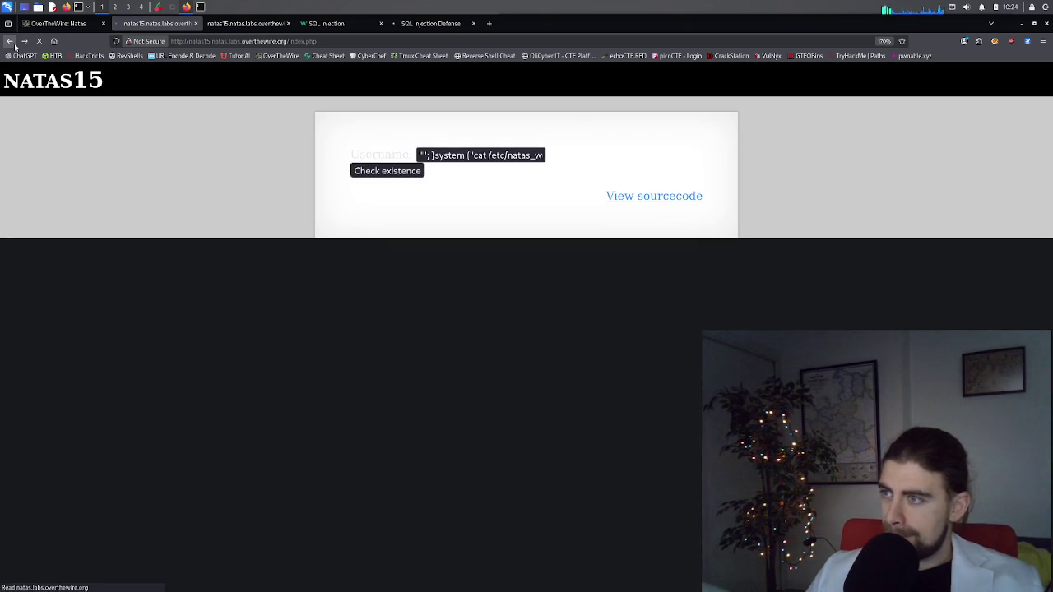
{"action": "left_click", "coordinate": [419, 158]}
{"action": "key", "text": "BackSpace"}
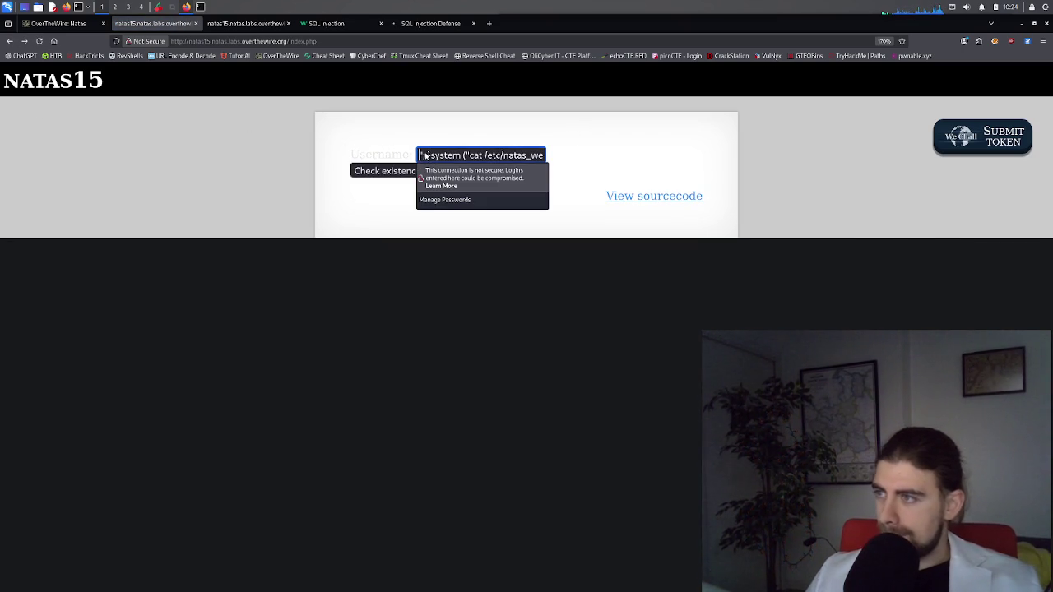
{"action": "left_click", "coordinate": [393, 176]}
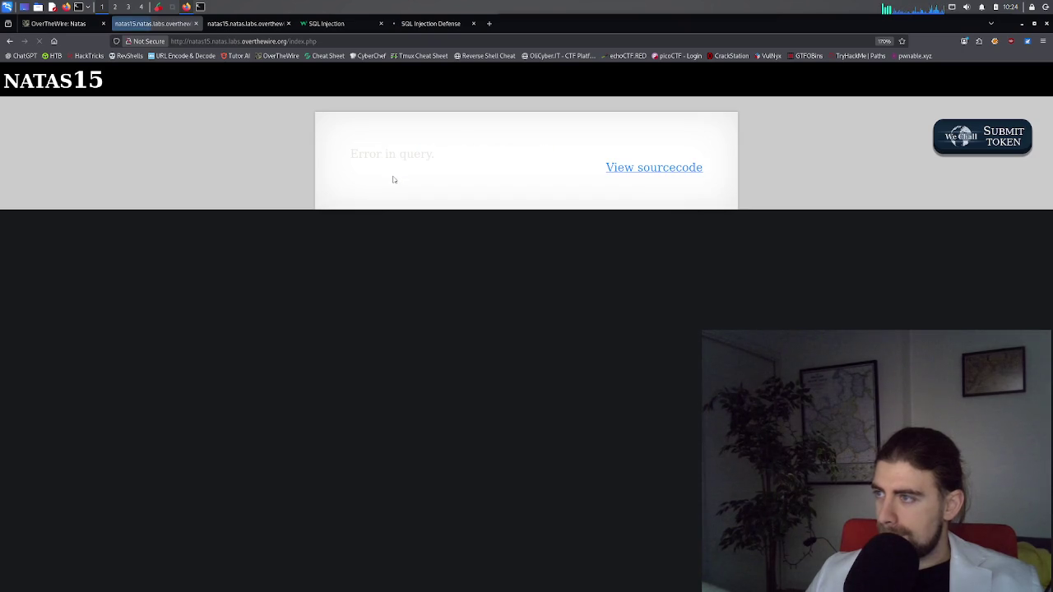
Return from the error page and reread the else-branch line in the Natas15 PHP source
{"action": "left_click", "coordinate": [10, 40]}
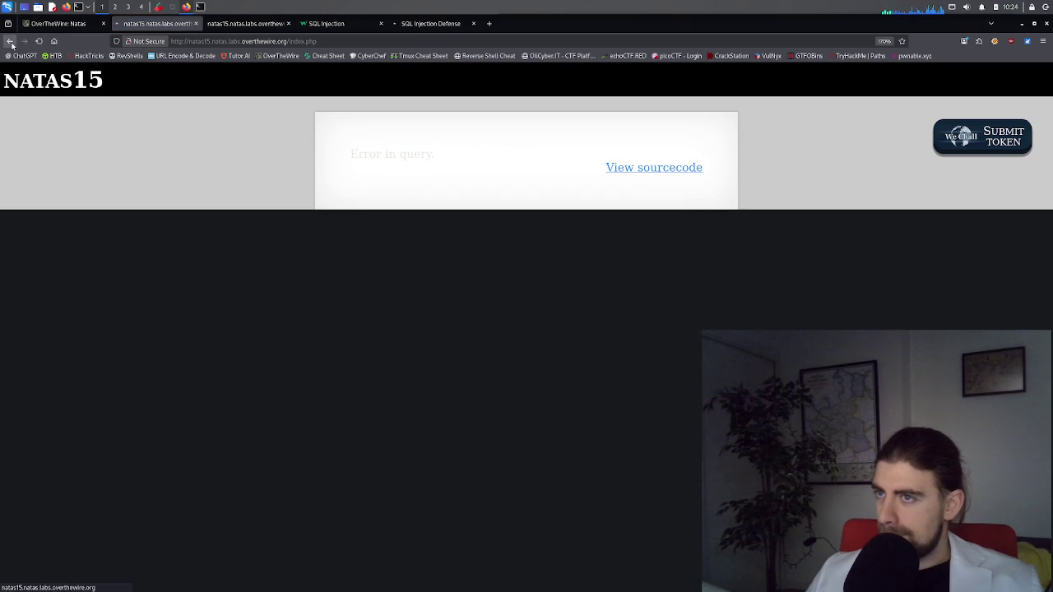
{"action": "left_click", "coordinate": [246, 23]}
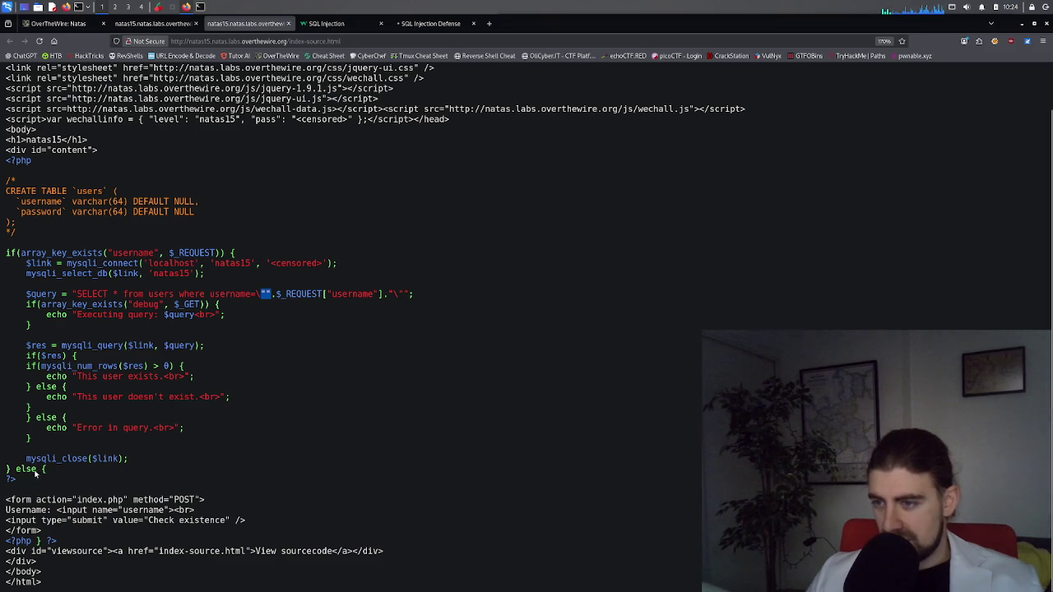
{"action": "left_click_drag", "start_coordinate": [46, 471], "coordinate": [6, 472]}
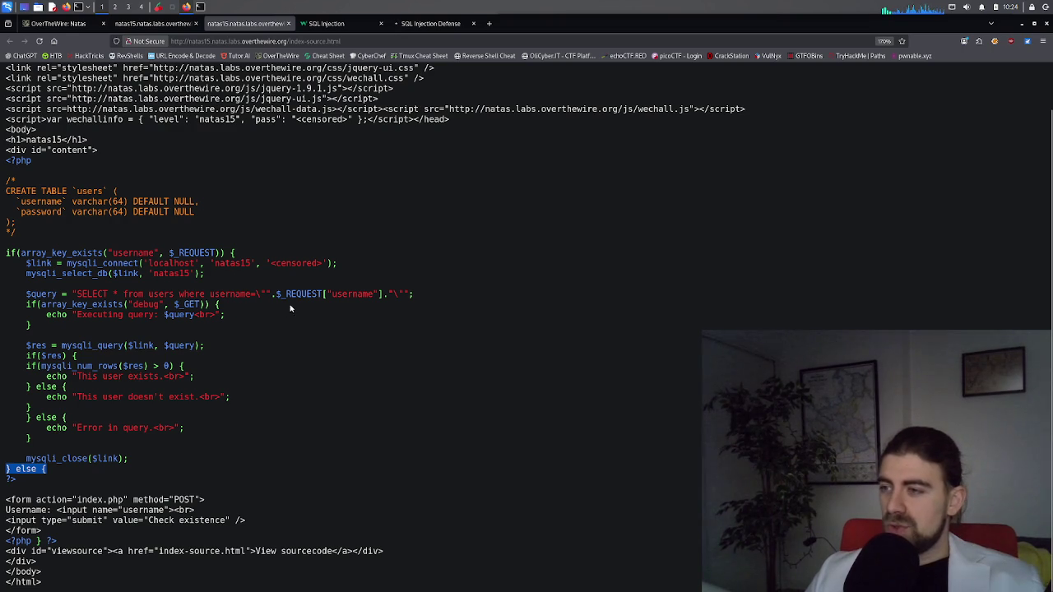
Prefix the Natas15 username payload with amigo and submit it
{"action": "left_click", "coordinate": [144, 26]}
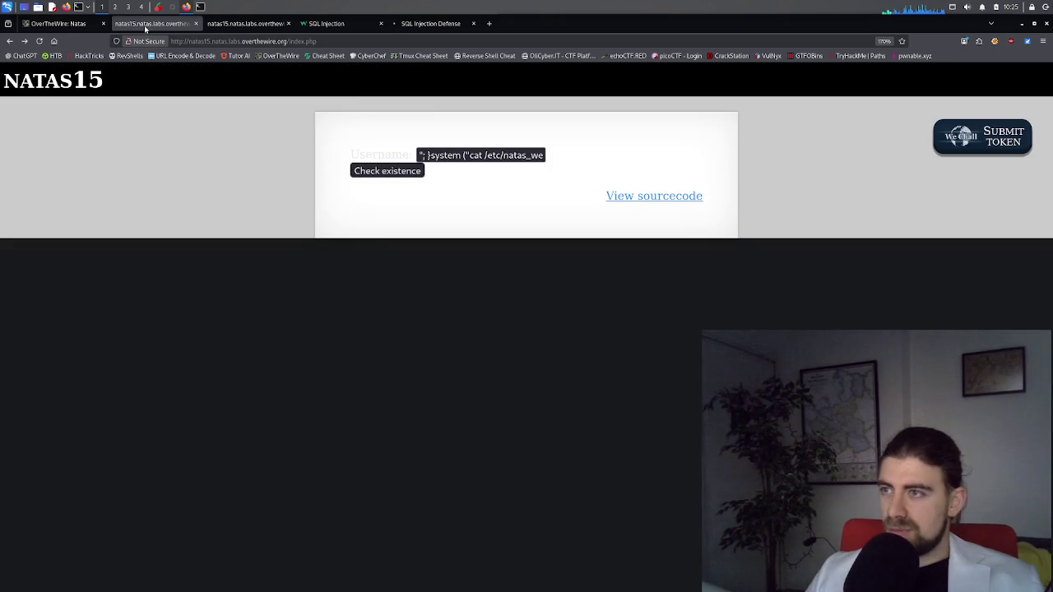
{"action": "left_click", "coordinate": [425, 158]}
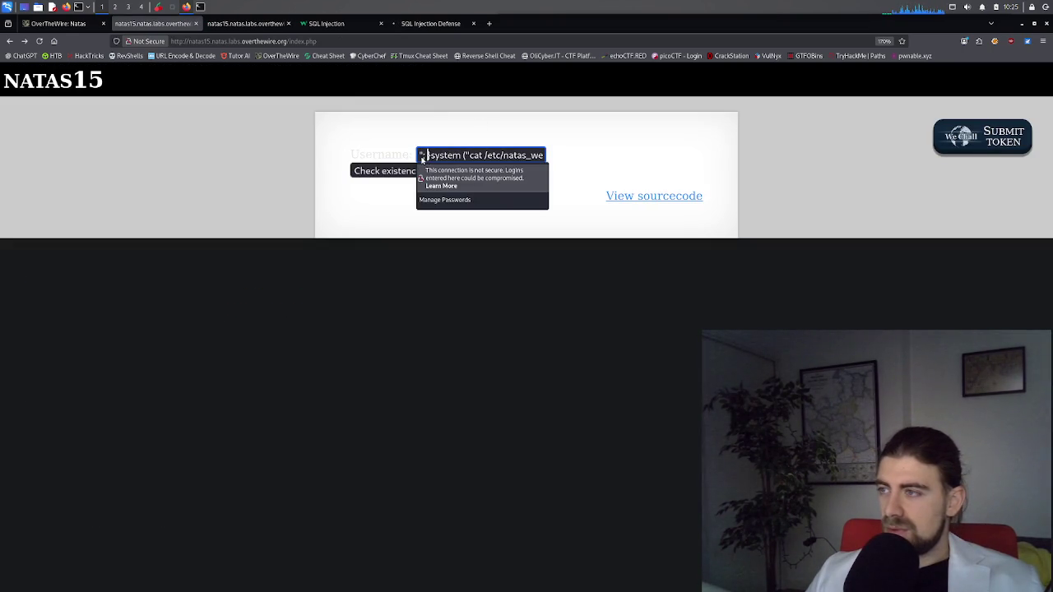
{"action": "left_click_drag", "start_coordinate": [422, 159], "coordinate": [541, 166]}
{"action": "left_click", "coordinate": [421, 156]}
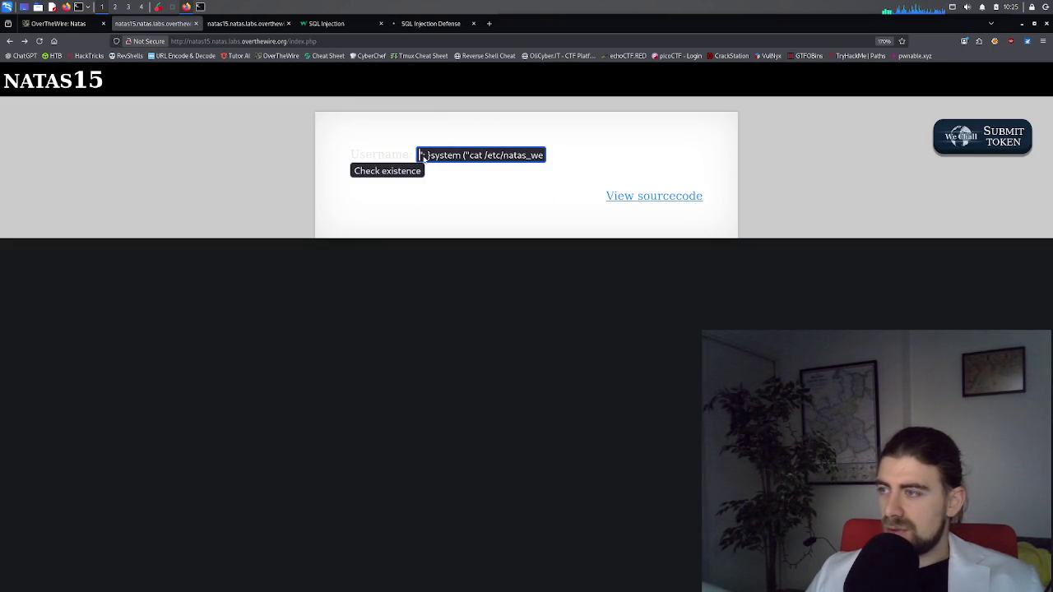
{"action": "type", "text": "amigo"}
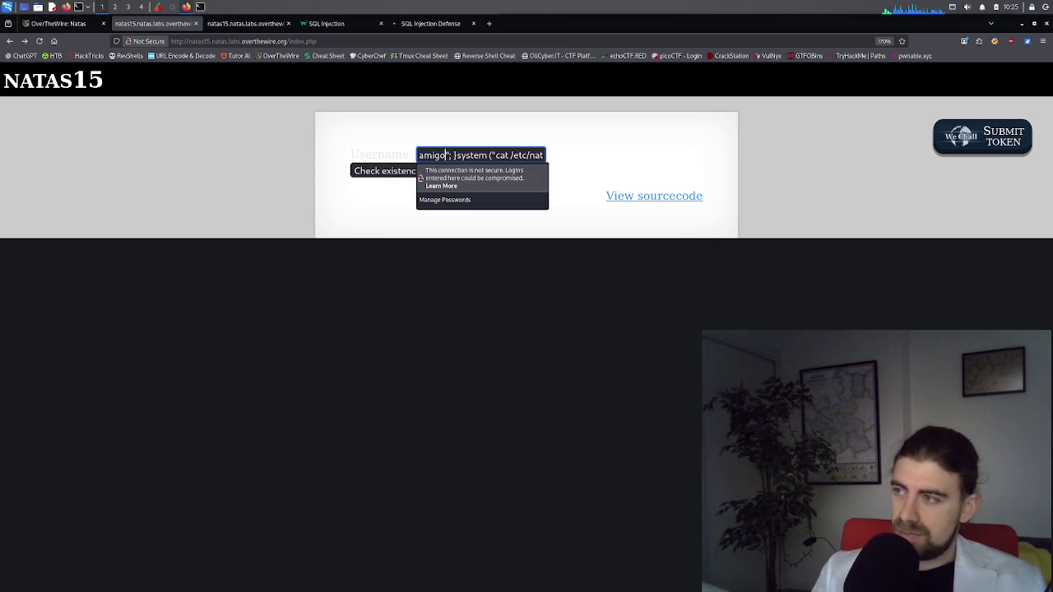
{"action": "key", "text": "BackSpace"}
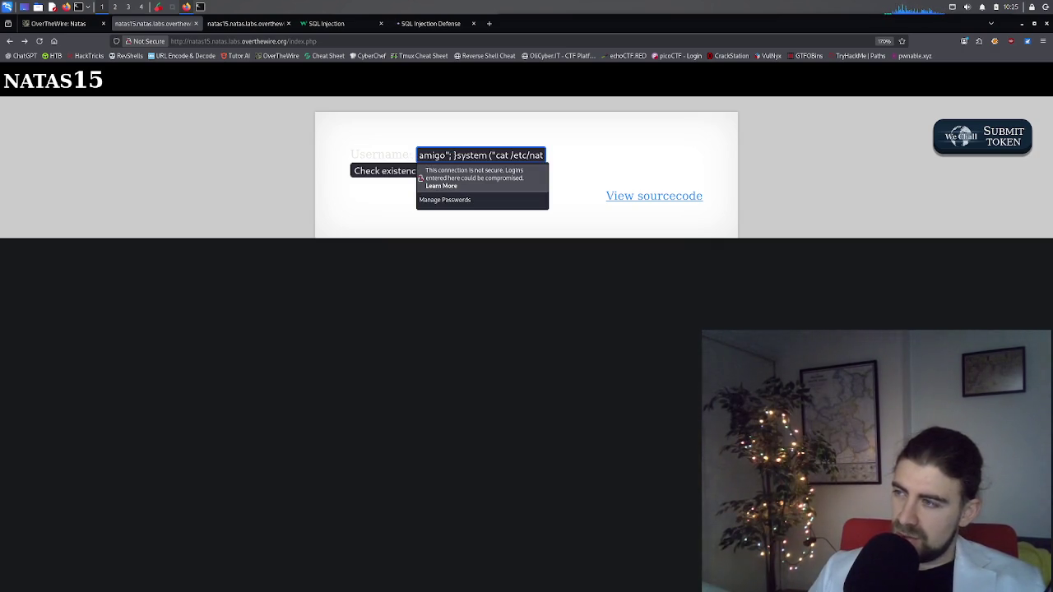
{"action": "key", "text": "Right"}
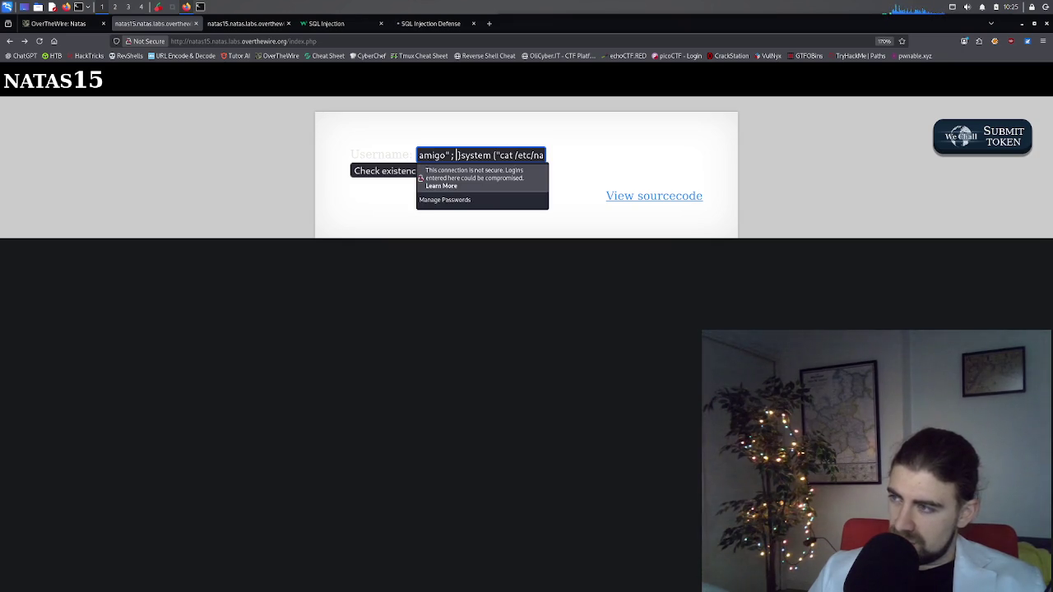
{"action": "key", "text": "Return"}
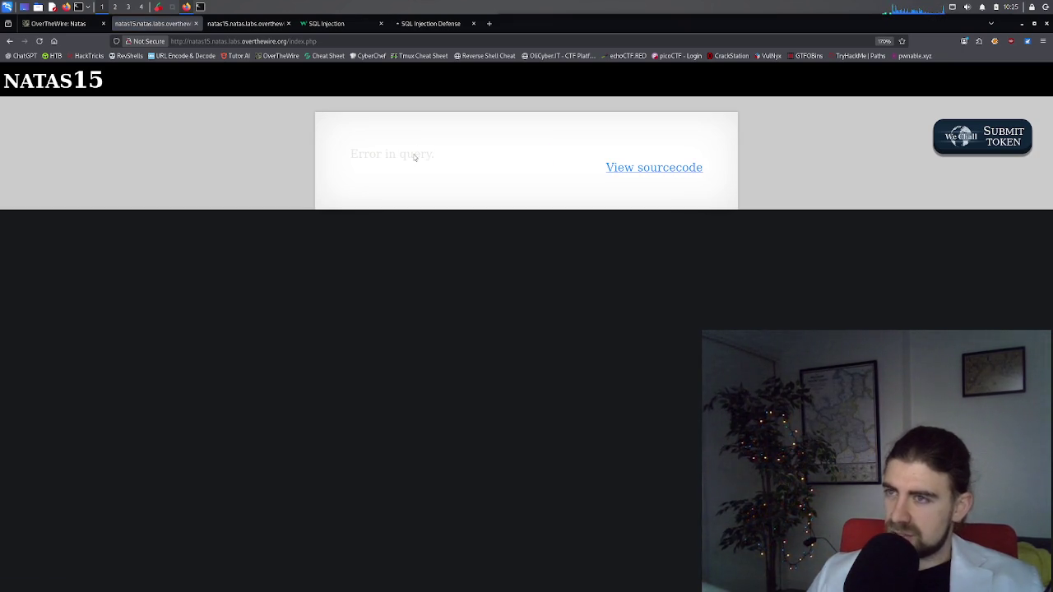
Return to the filled form and place the cursor before the system call
{"action": "key", "text": "alt+Left"}
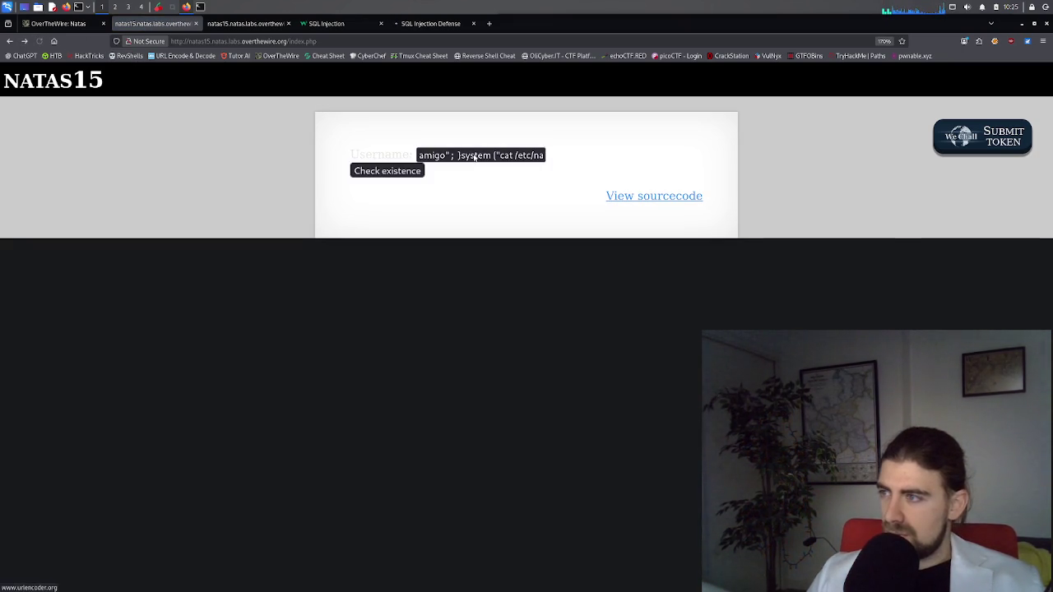
{"action": "left_click", "coordinate": [459, 157]}
{"action": "key", "text": "Escape"}
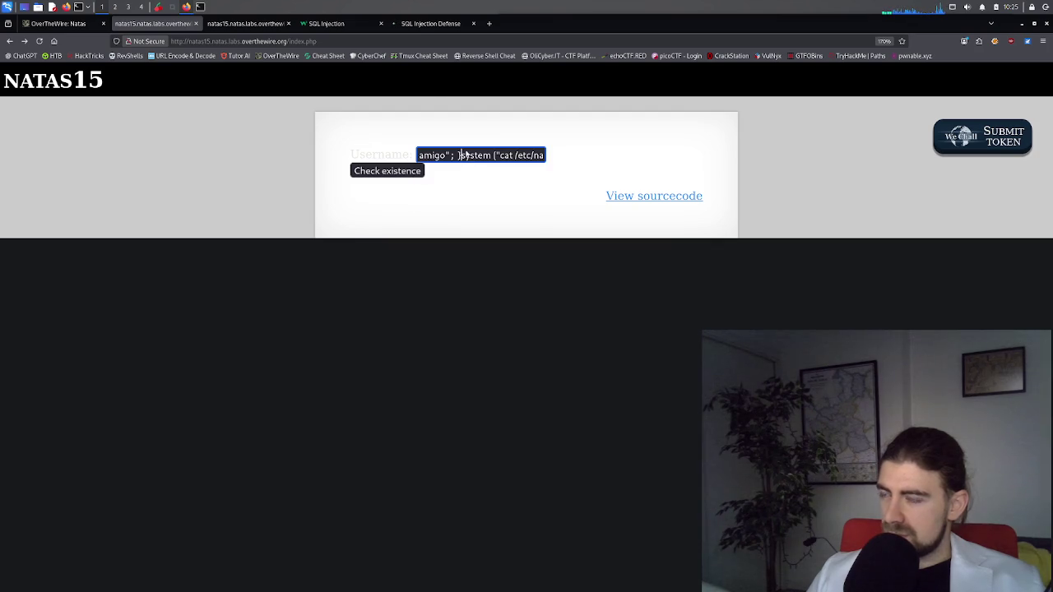
Glance through the W3Schools, ChatGPT and source tabs before returning to the natas15 form
{"action": "left_click", "coordinate": [329, 23]}
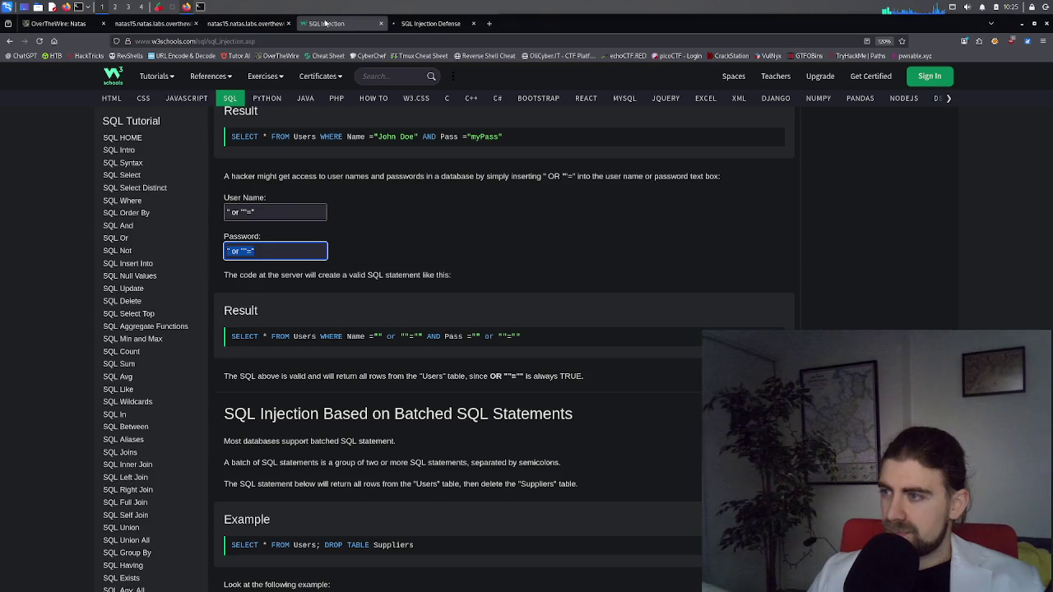
{"action": "left_click", "coordinate": [245, 23]}
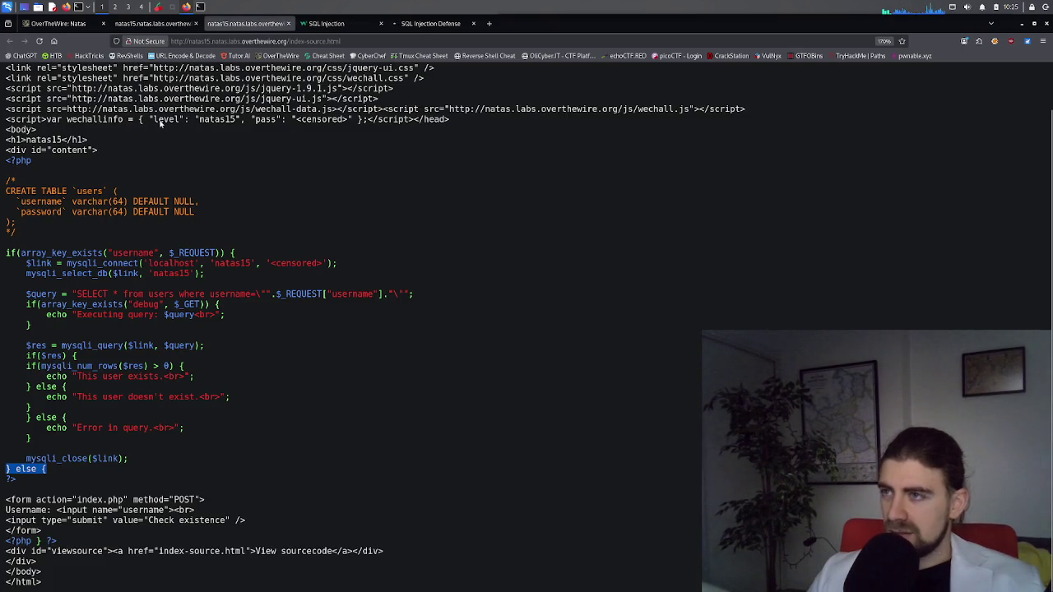
{"action": "left_click", "coordinate": [325, 24]}
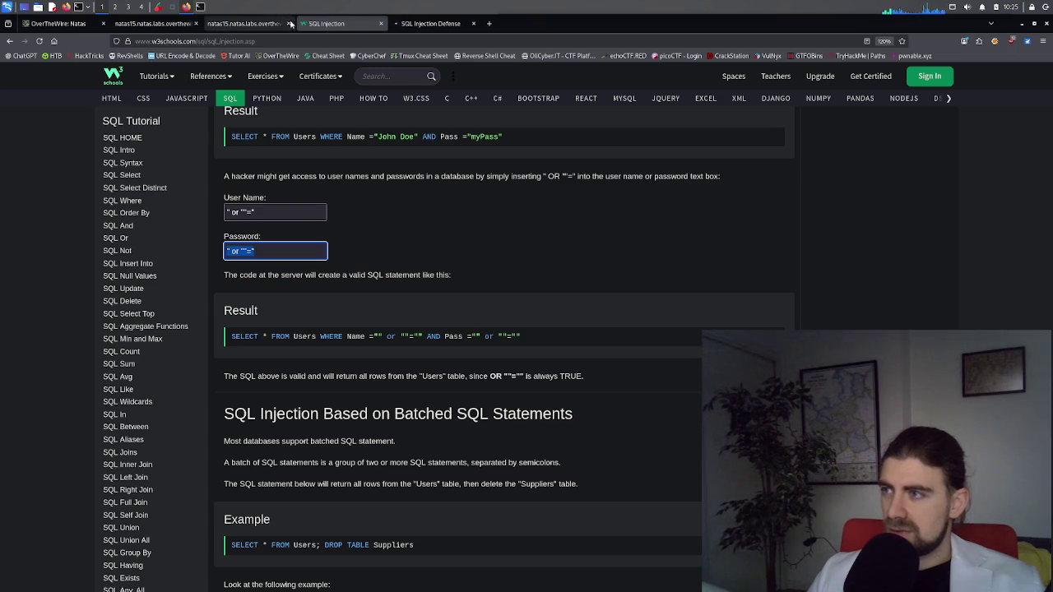
{"action": "left_click", "coordinate": [429, 24]}
{"action": "left_click", "coordinate": [325, 24]}
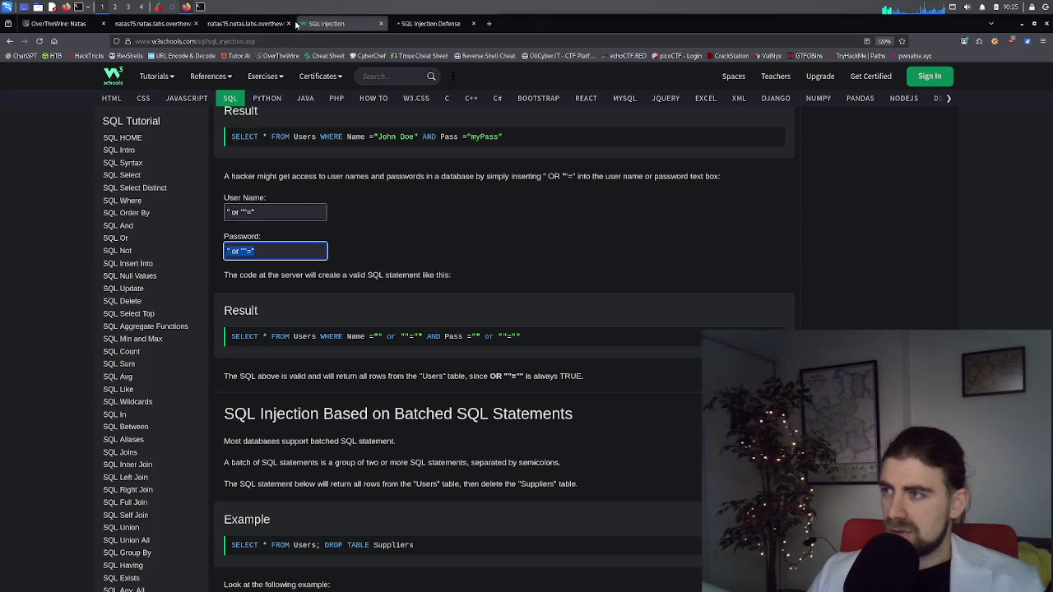
{"action": "left_click", "coordinate": [245, 24]}
{"action": "left_click", "coordinate": [164, 24]}
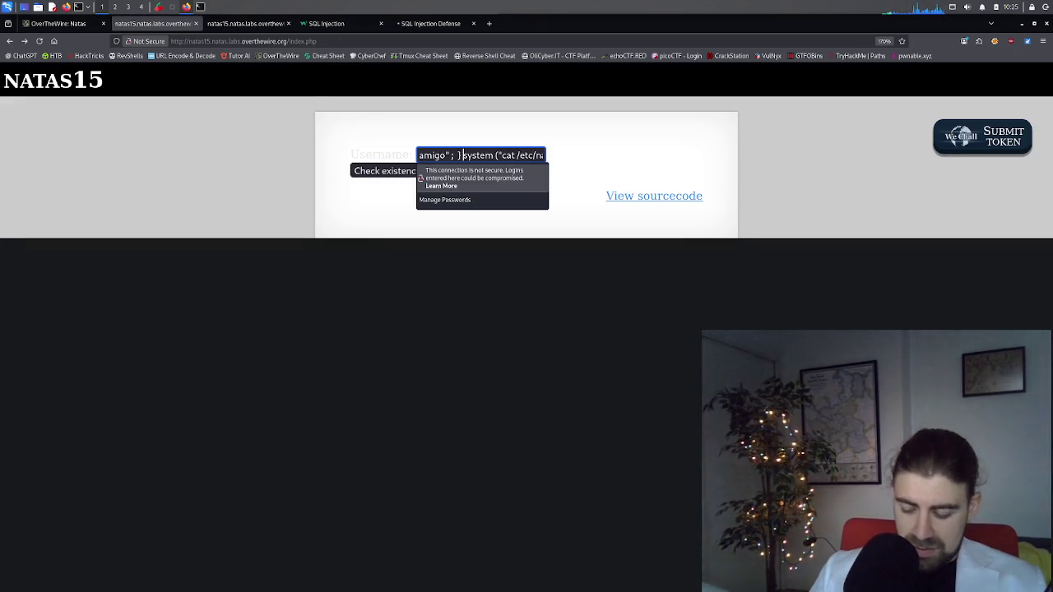
Insert '{else }' before the system call in the username payload
{"action": "type", "text": "C"}
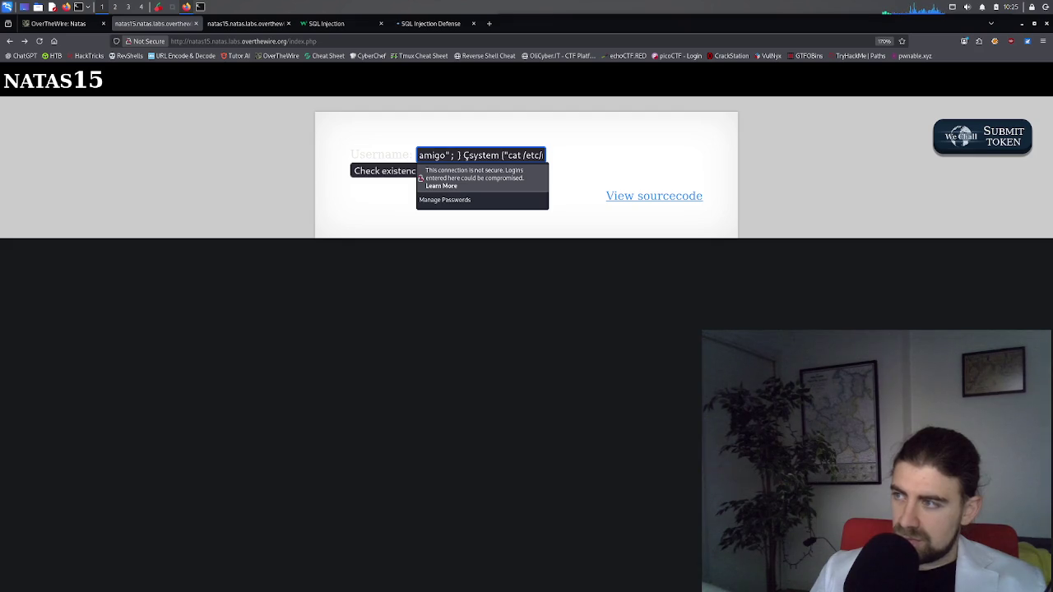
{"action": "key", "text": "BackSpace"}
{"action": "type", "text": "`"}
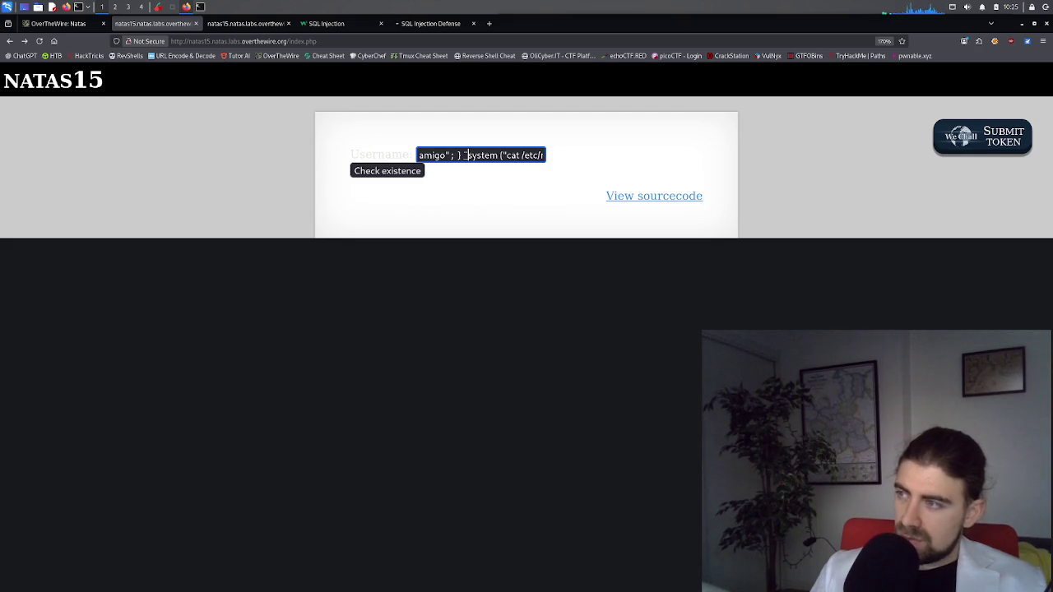
{"action": "key", "text": "BackSpace"}
{"action": "type", "text": "{"}
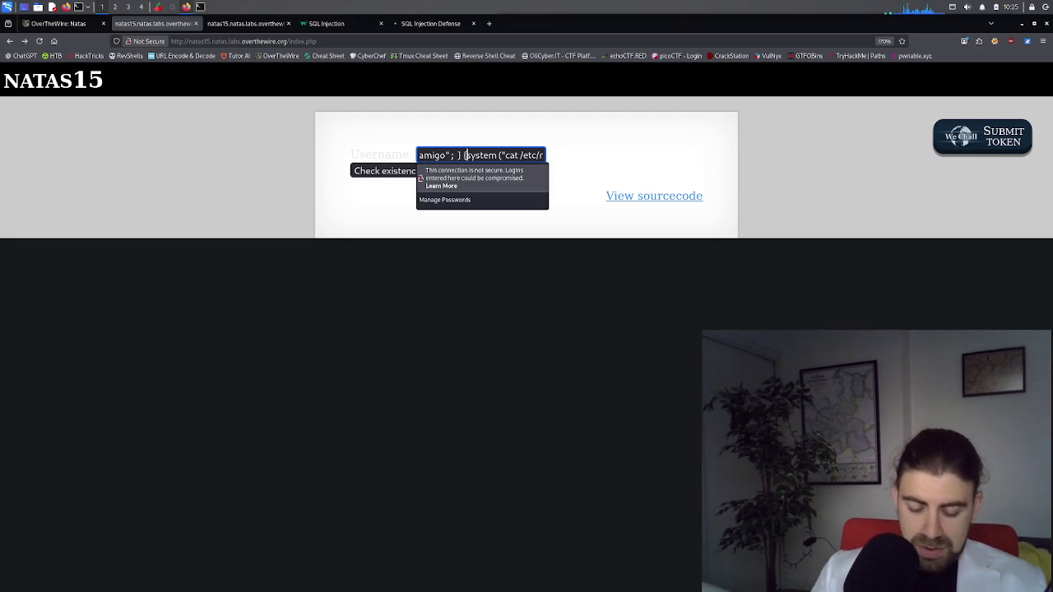
{"action": "type", "text": "else"}
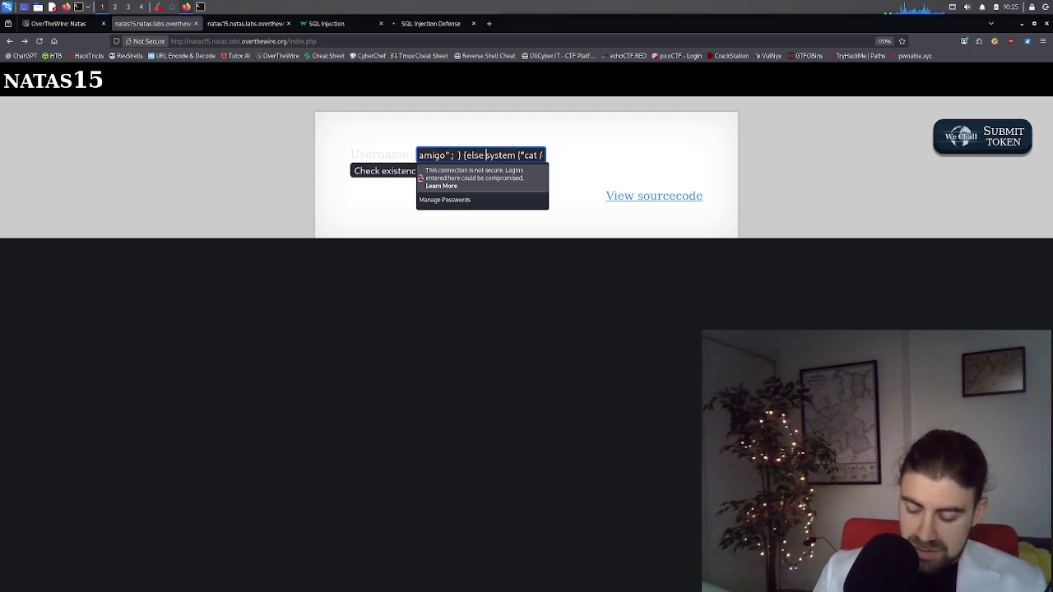
{"action": "type", "text": " }"}
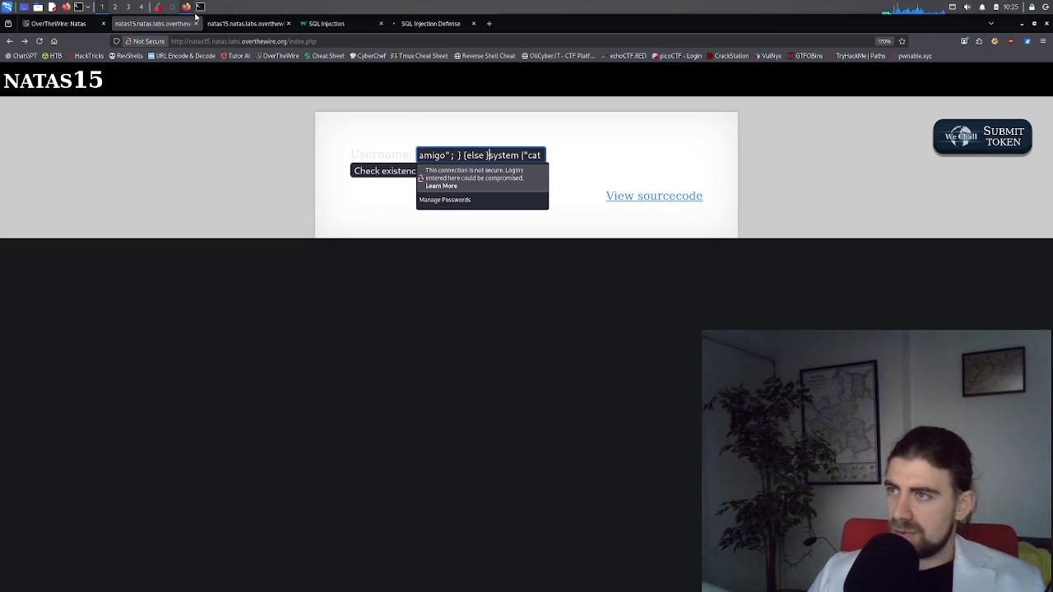
Recheck the PHP source, then submit the else payload and go back to the form
{"action": "left_click", "coordinate": [238, 23]}
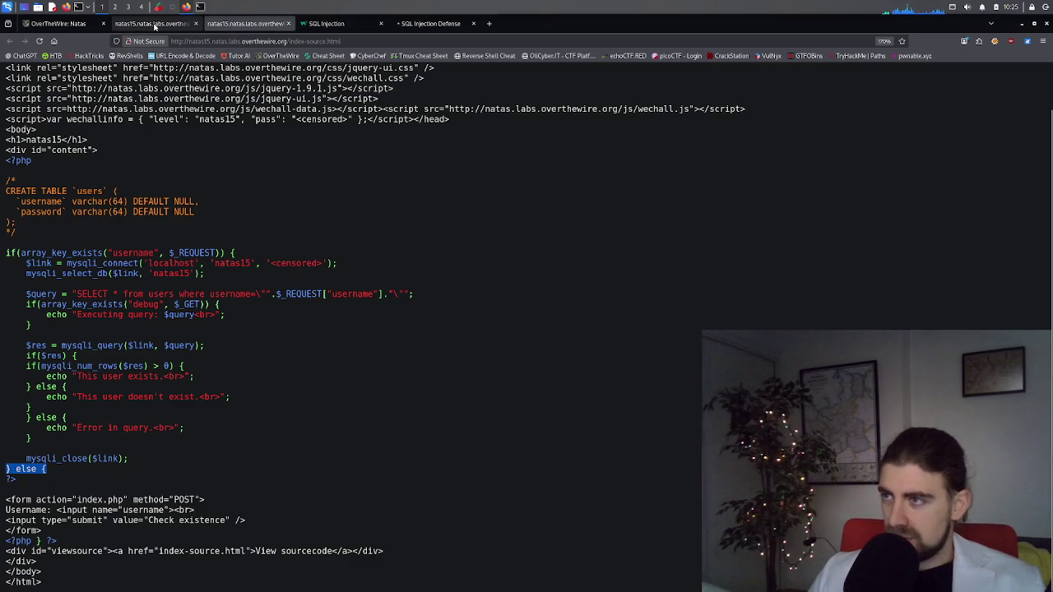
{"action": "left_click", "coordinate": [152, 23]}
{"action": "triple_click", "coordinate": [467, 156]}
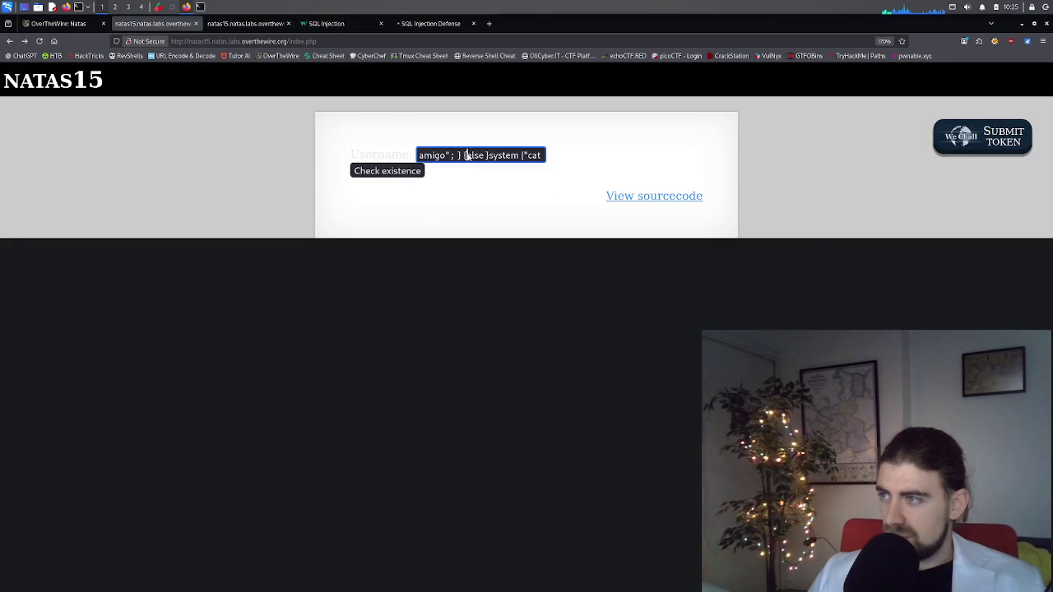
{"action": "left_click", "coordinate": [467, 157]}
{"action": "left_click", "coordinate": [467, 156]}
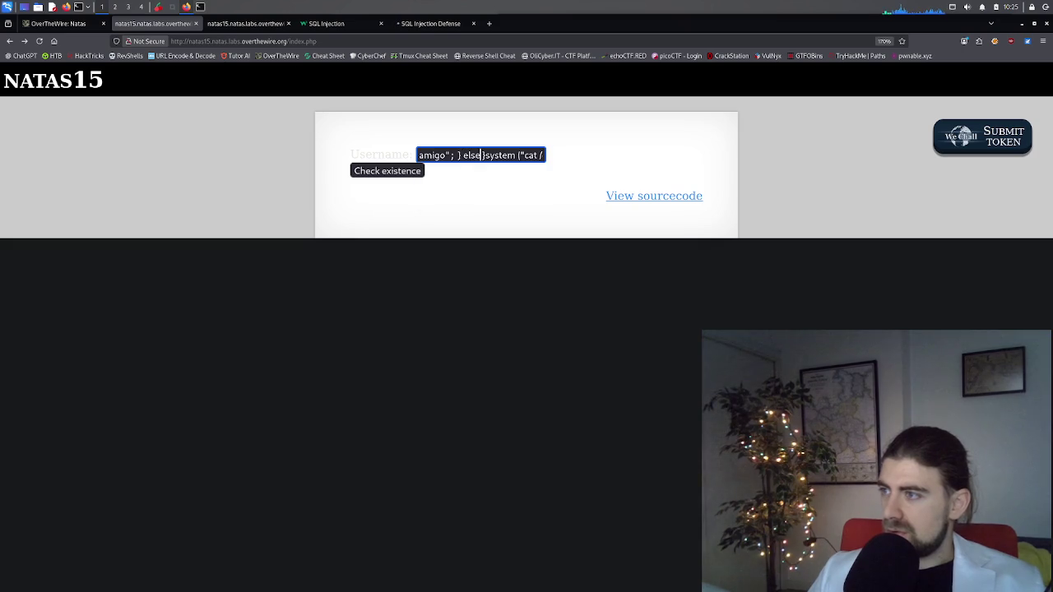
{"action": "left_click", "coordinate": [404, 171]}
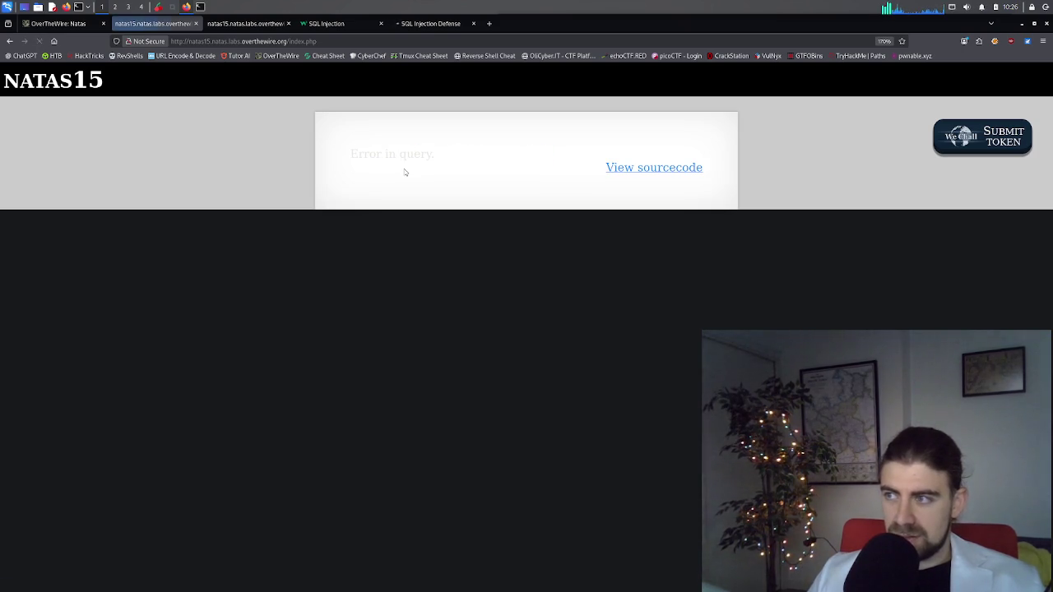
{"action": "left_click", "coordinate": [9, 41]}
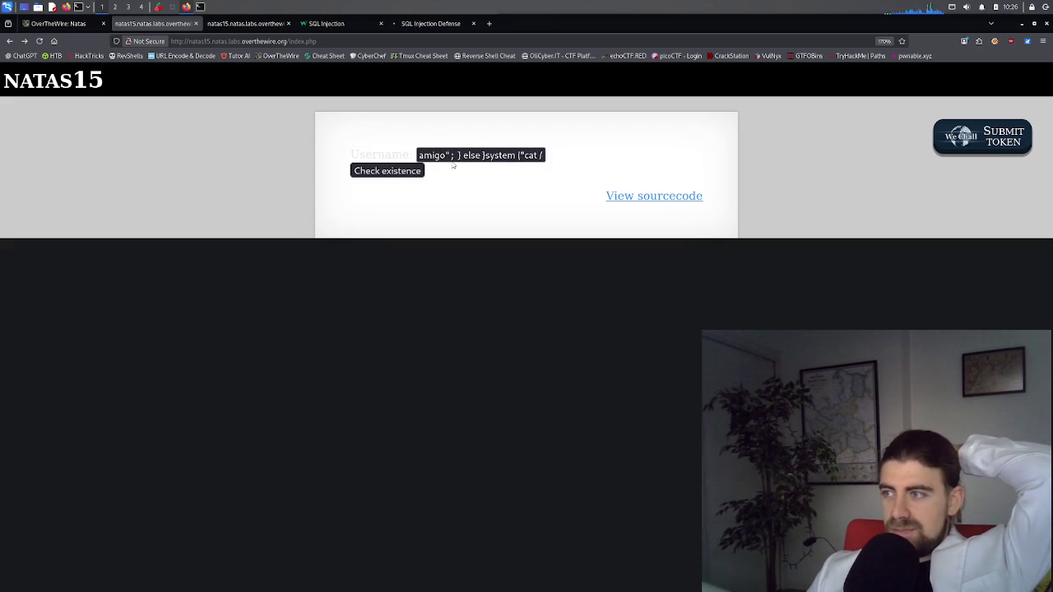
Select the whole amigo else-system payload in the natas15 username field
{"action": "key", "text": "ctrl+5"}
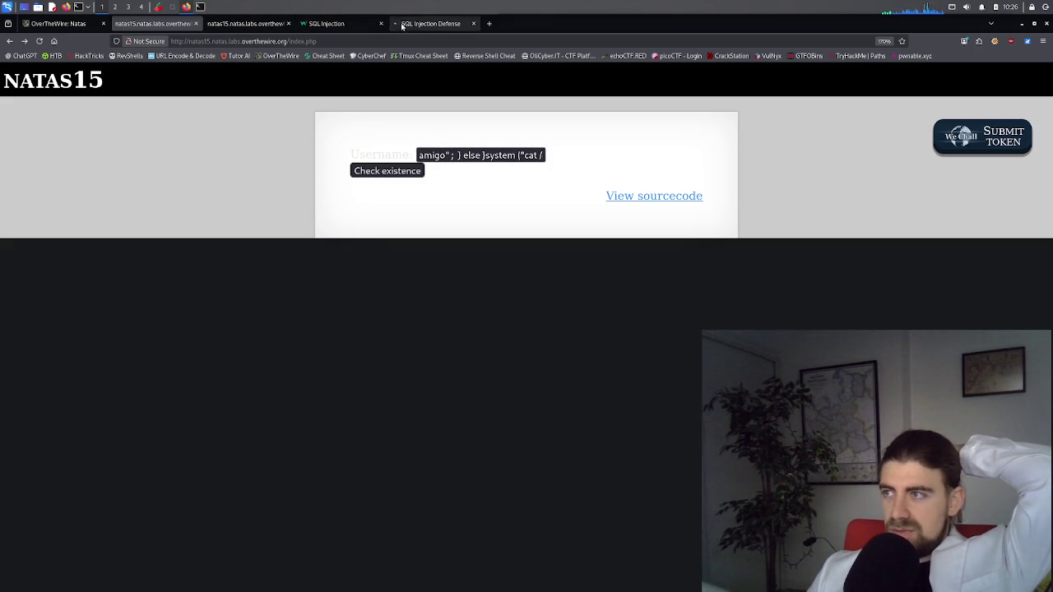
{"action": "key", "text": "ctrl+2"}
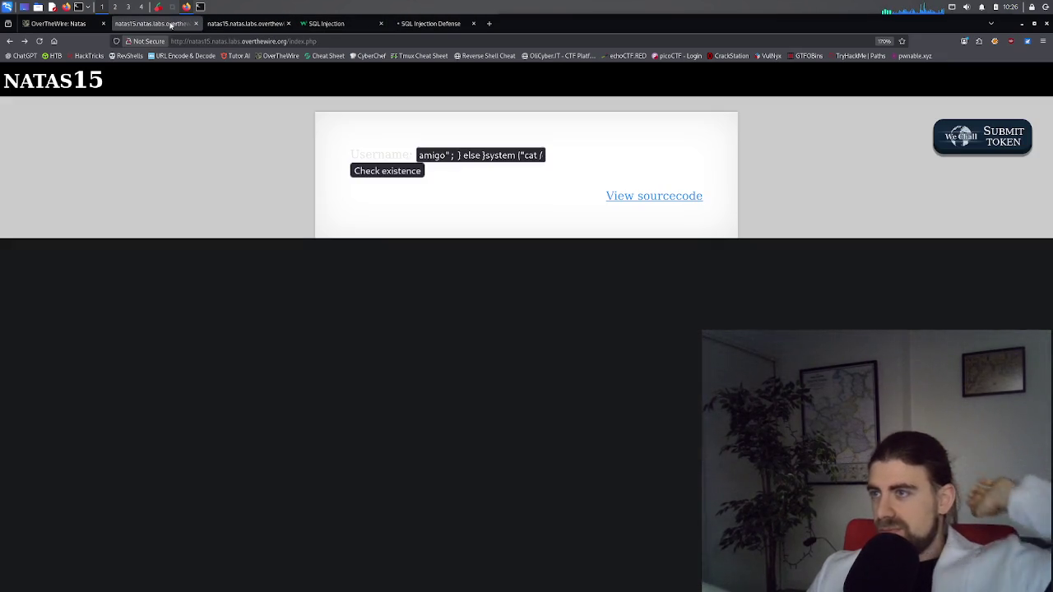
{"action": "triple_click", "coordinate": [450, 157]}
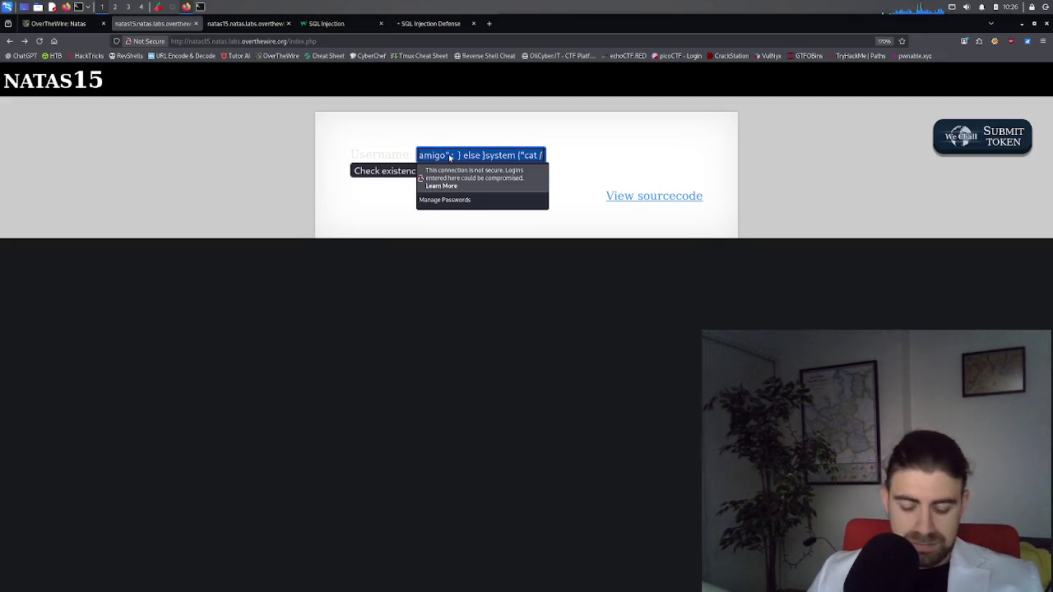
Ask ChatGPT 'could a hacker get ionto my code using this cod' with the payload pasted below
{"action": "left_click", "coordinate": [444, 25]}
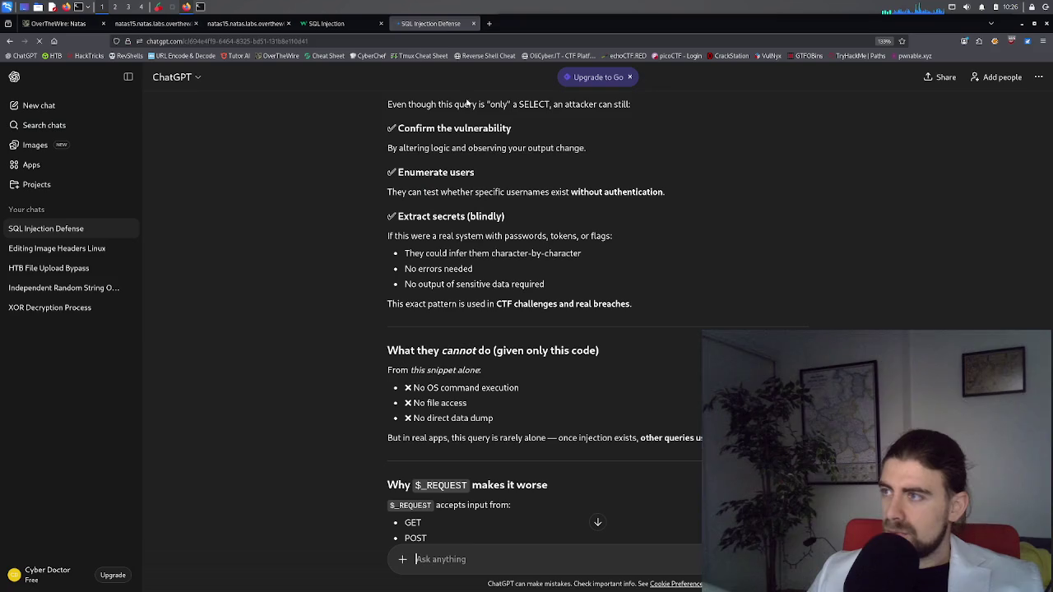
{"action": "left_click", "coordinate": [469, 558]}
{"action": "type", "text": "could a hacker ge"}
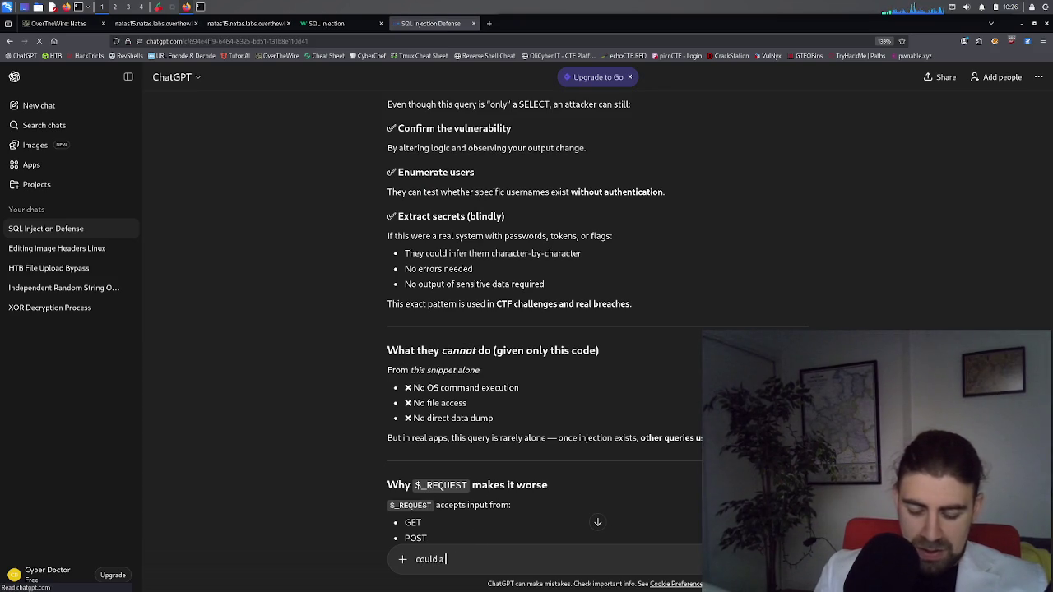
{"action": "type", "text": "t ion"}
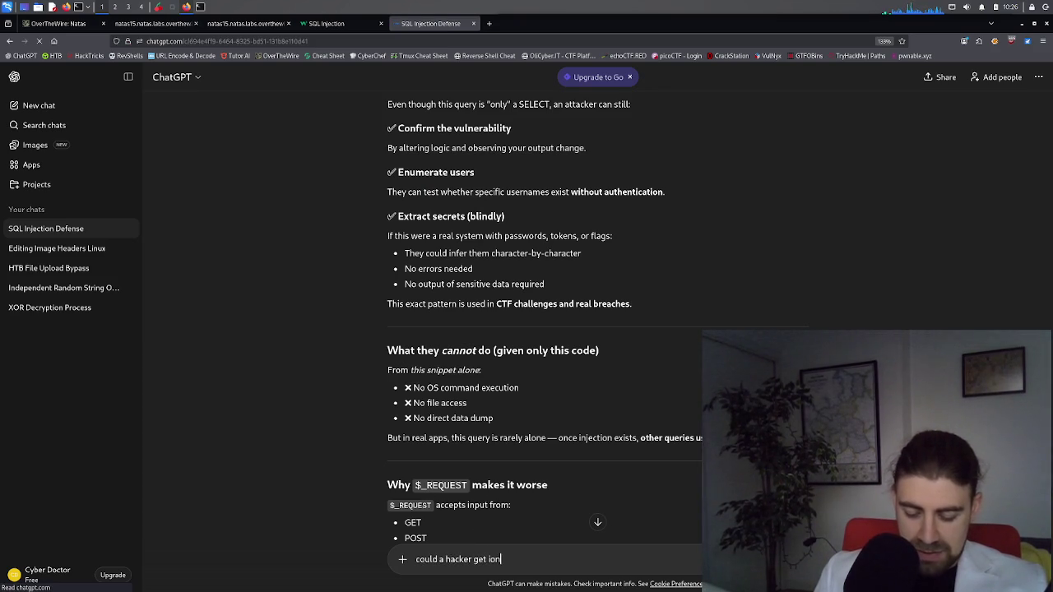
{"action": "type", "text": "to my code using this co"}
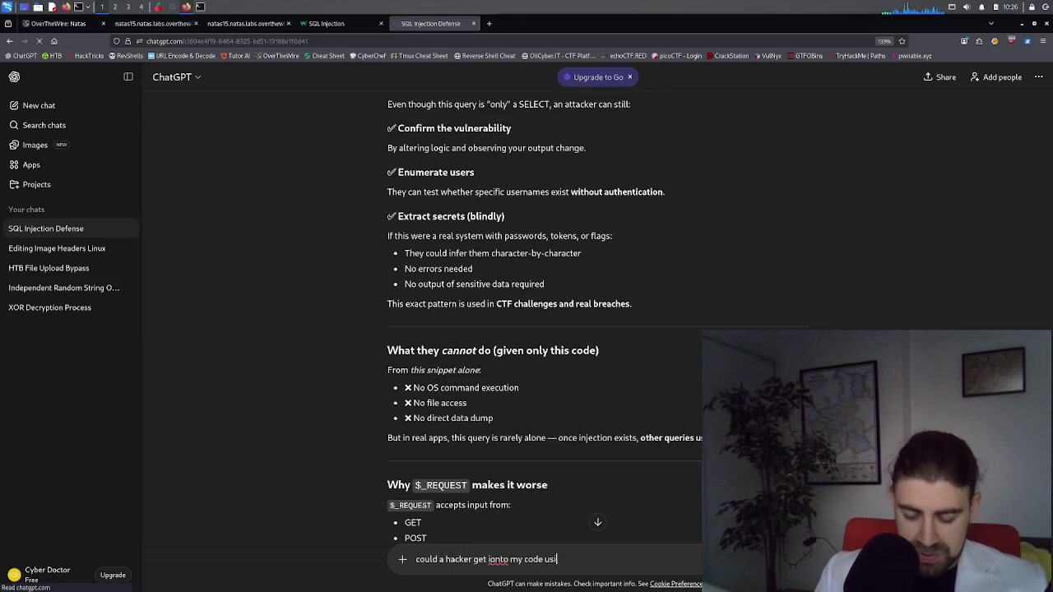
{"action": "type", "text": "mmand"}
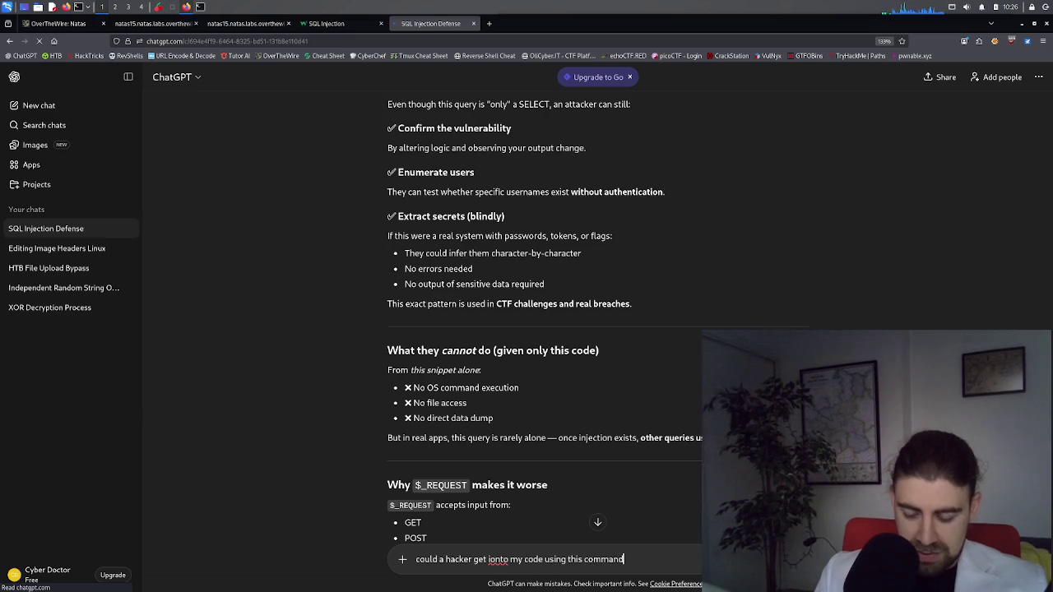
{"action": "key", "text": "shift+Return"}
{"action": "key", "text": "shift+Return"}
{"action": "key", "text": "ctrl+v"}
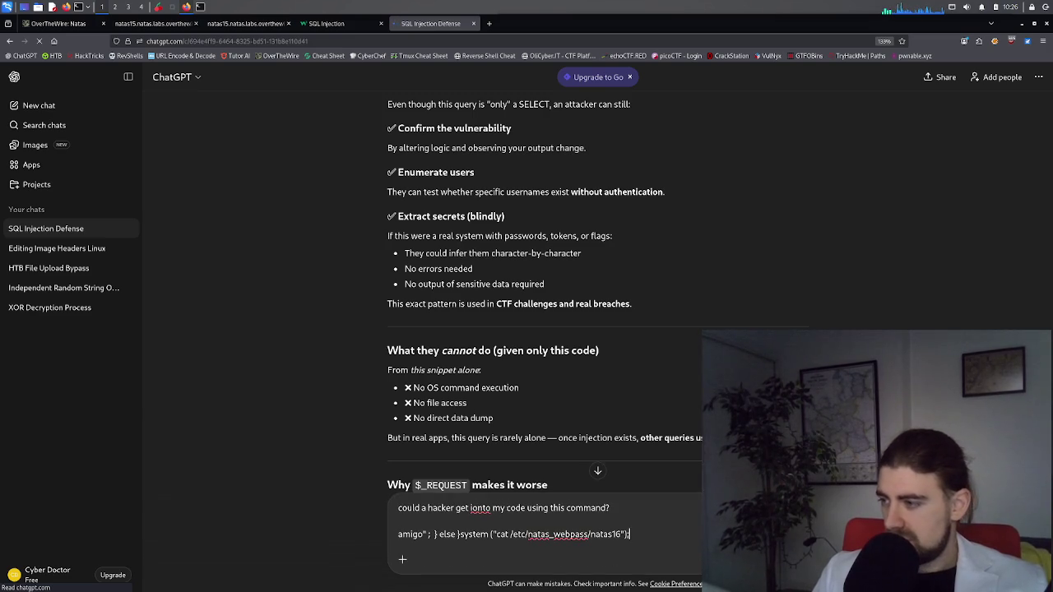
{"action": "key", "text": "Return"}
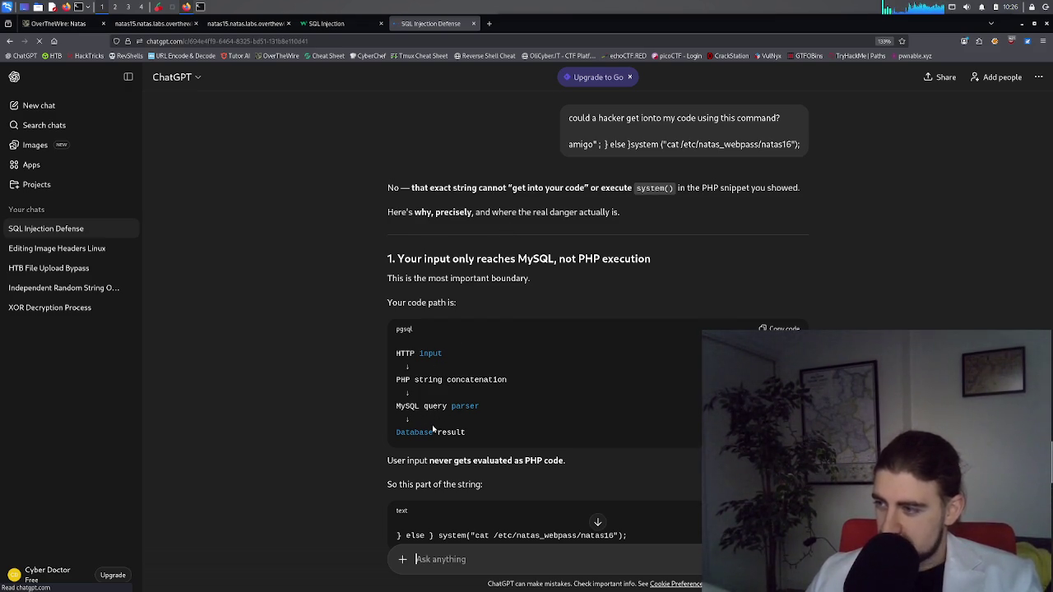
{"action": "scroll", "coordinate": [433, 428], "scroll_direction": "down", "scroll_amount": 1}
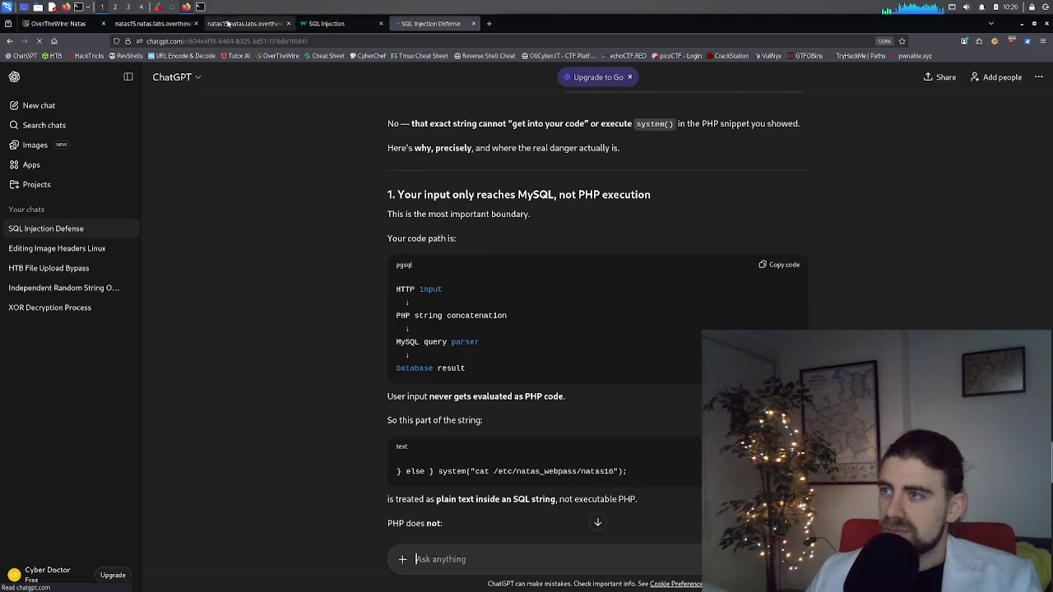
{"action": "left_click", "coordinate": [149, 24]}
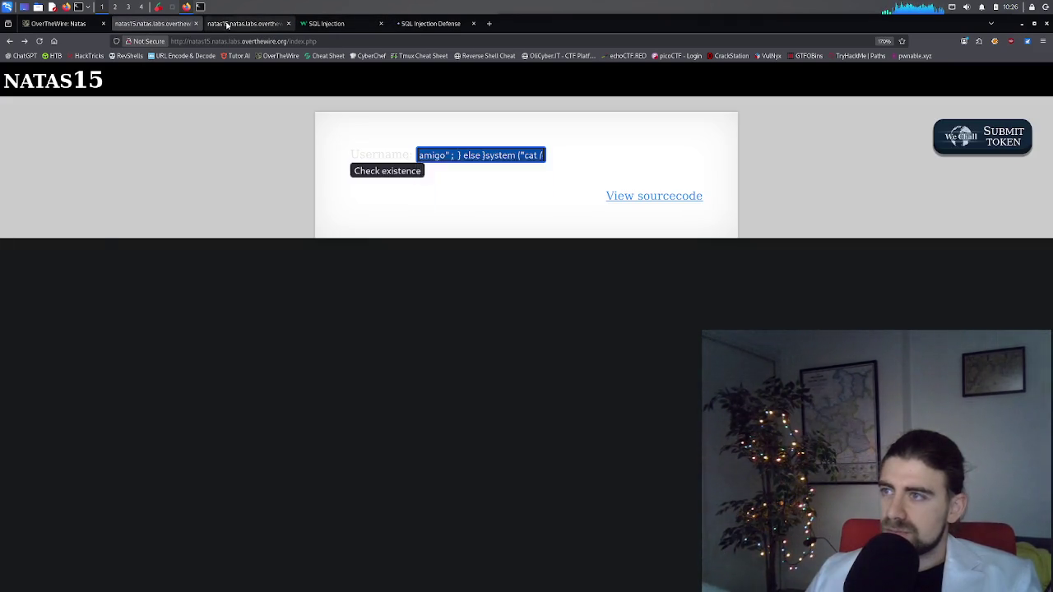
{"action": "left_click", "coordinate": [263, 24]}
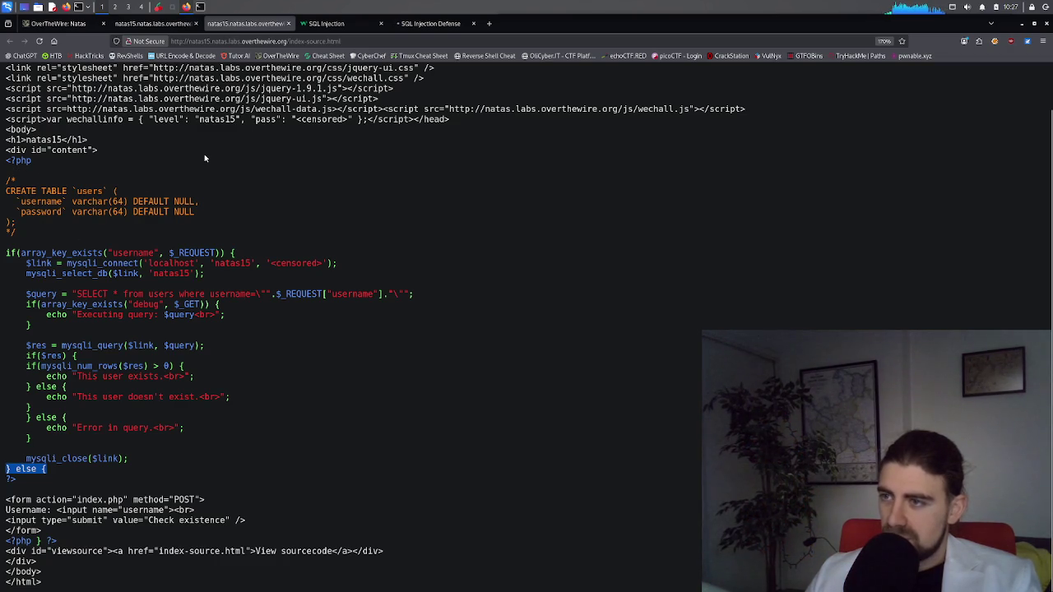
{"action": "left_click", "coordinate": [422, 25]}
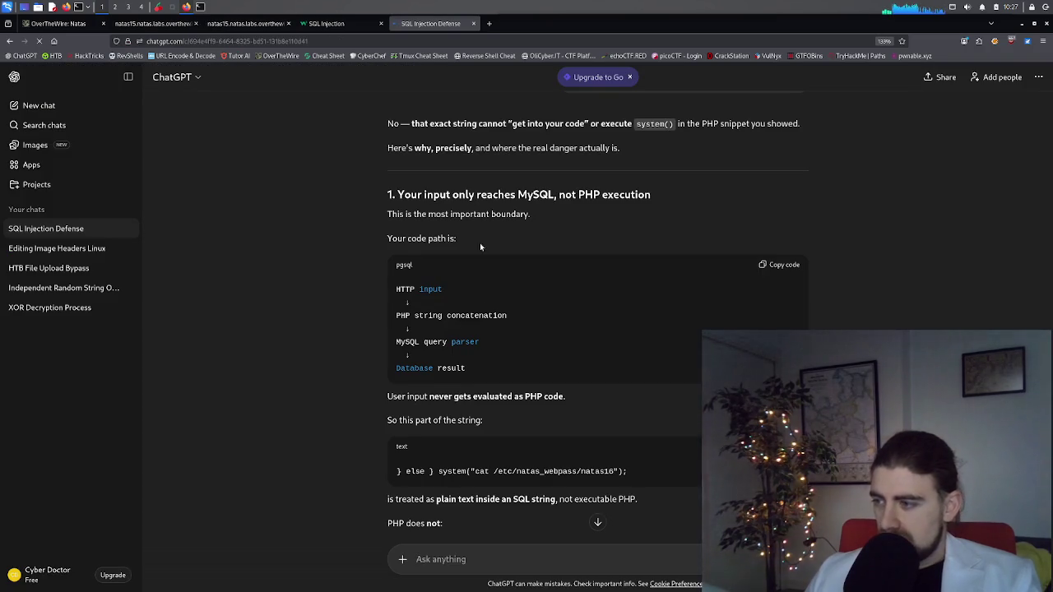
{"action": "scroll", "coordinate": [473, 396], "scroll_direction": "down", "scroll_amount": 1}
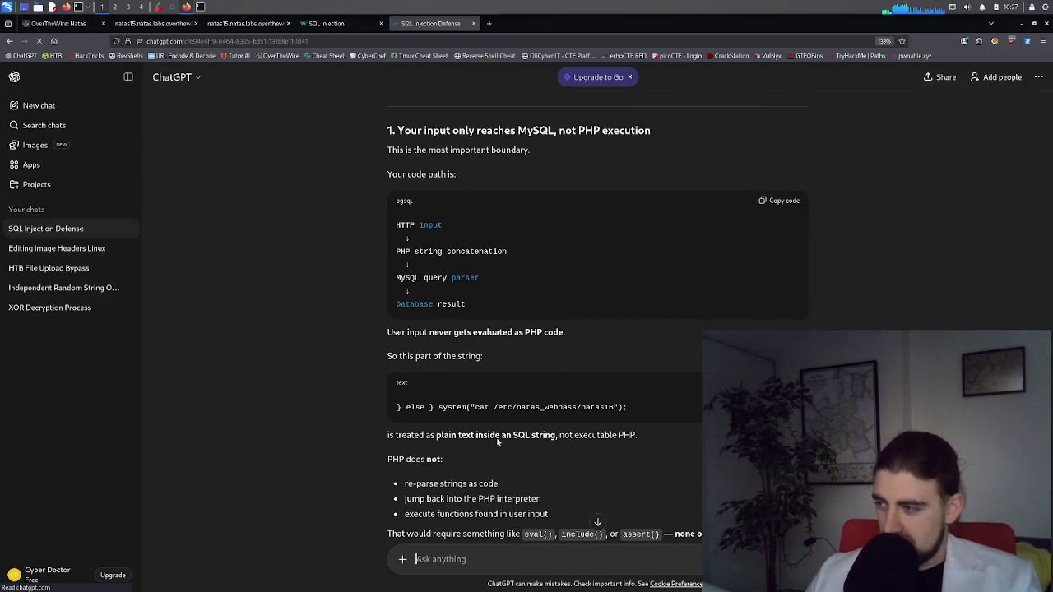
{"action": "scroll", "coordinate": [497, 442], "scroll_direction": "down", "scroll_amount": 1}
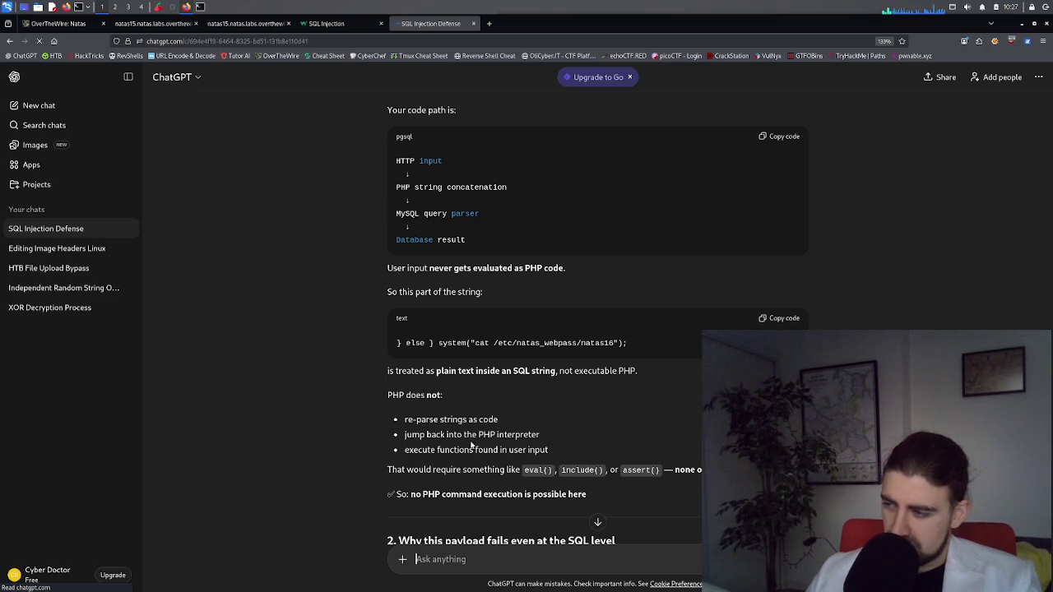
{"action": "scroll", "coordinate": [472, 445], "scroll_direction": "down", "scroll_amount": 3}
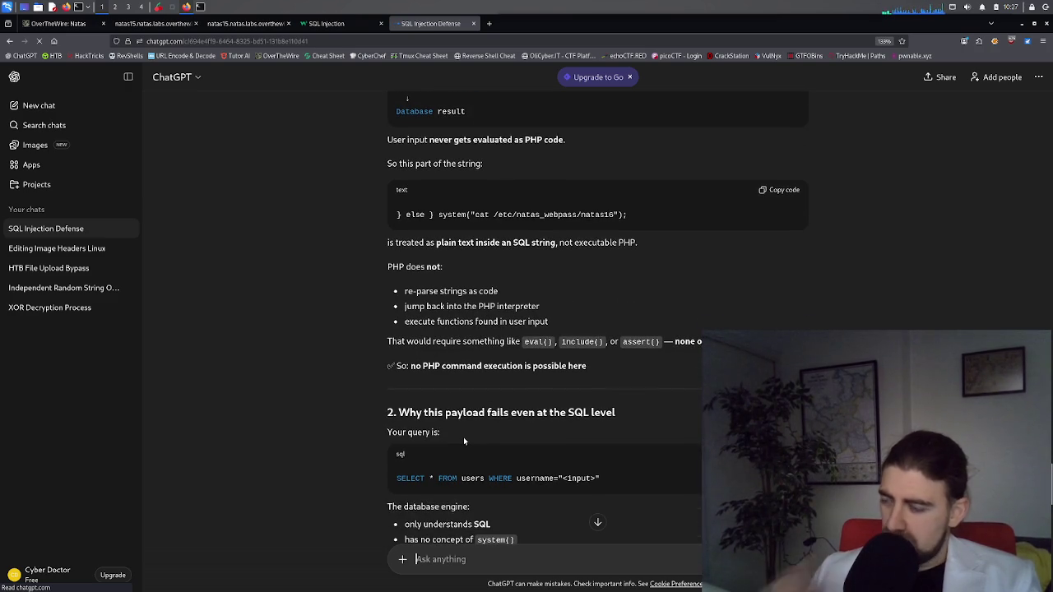